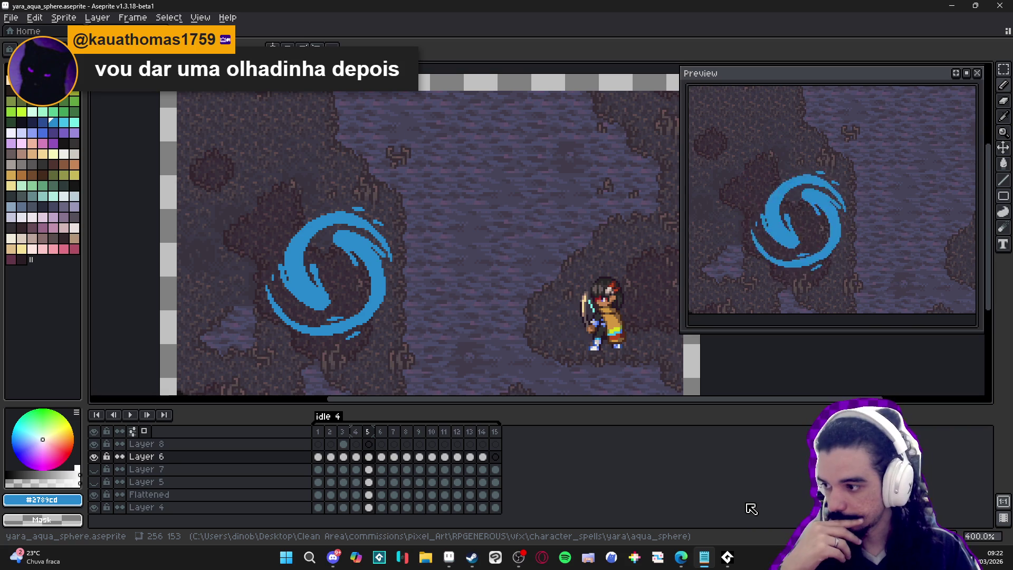
Open Steam's Biblioteca, dismiss the 'O que são ferramentas?' popup, and bring Steam back in front of Aseprite.
click(471, 557)
click(347, 109)
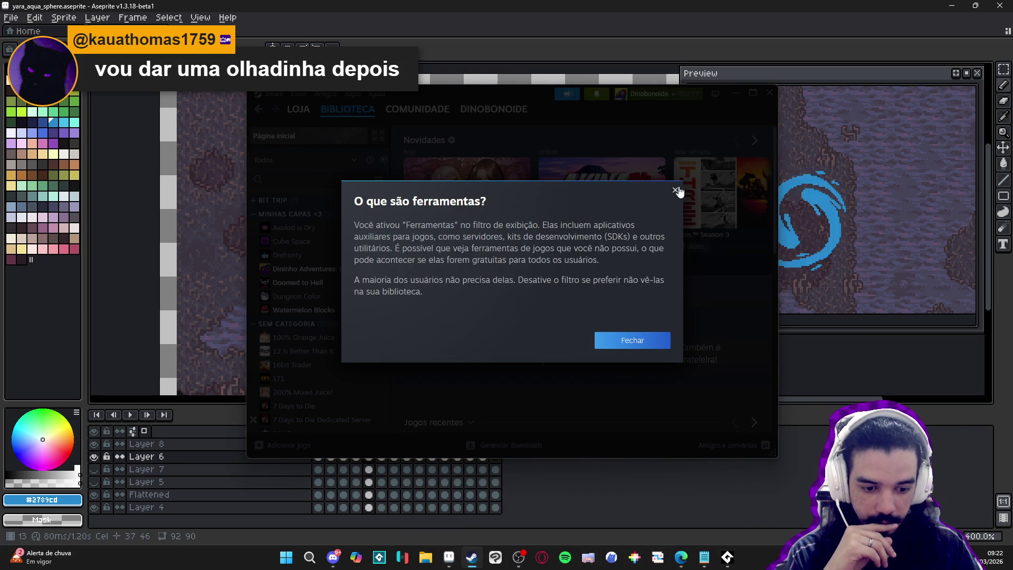
click(675, 190)
click(737, 94)
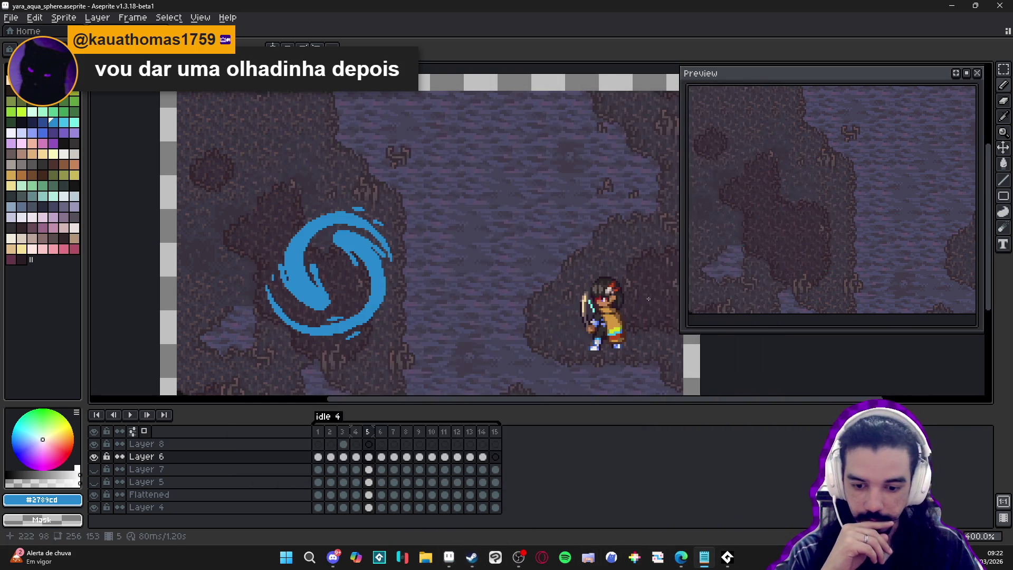
mouse_move(449, 557)
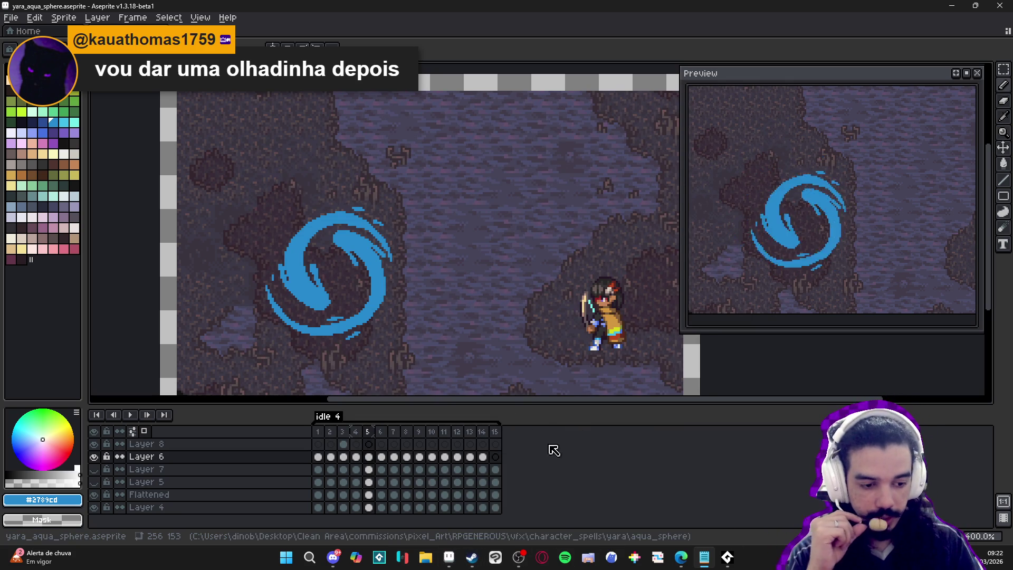
click(471, 558)
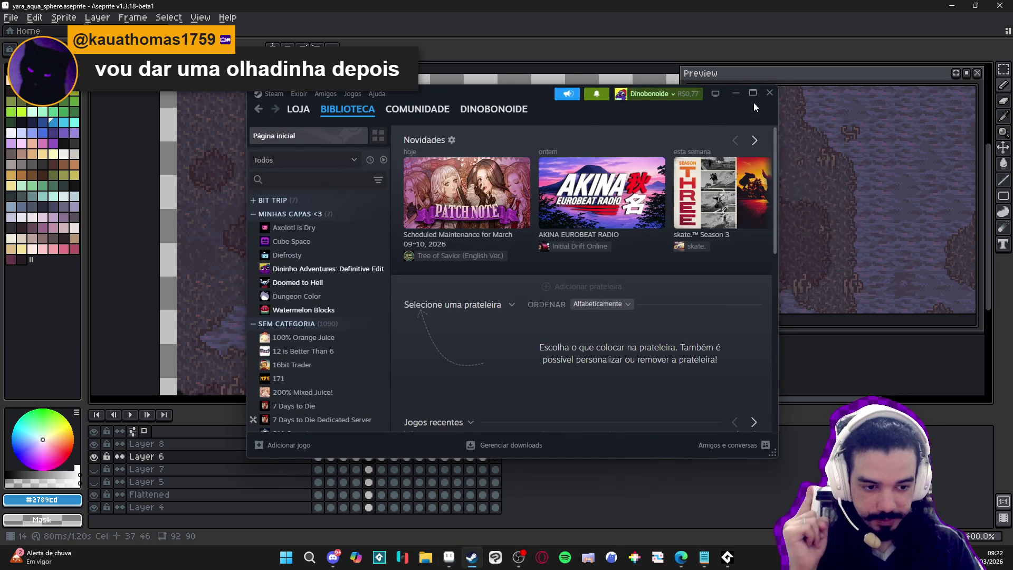
Maximize the Steam library, then launch GitHub Desktop by searching 'g' in the Start menu.
click(758, 97)
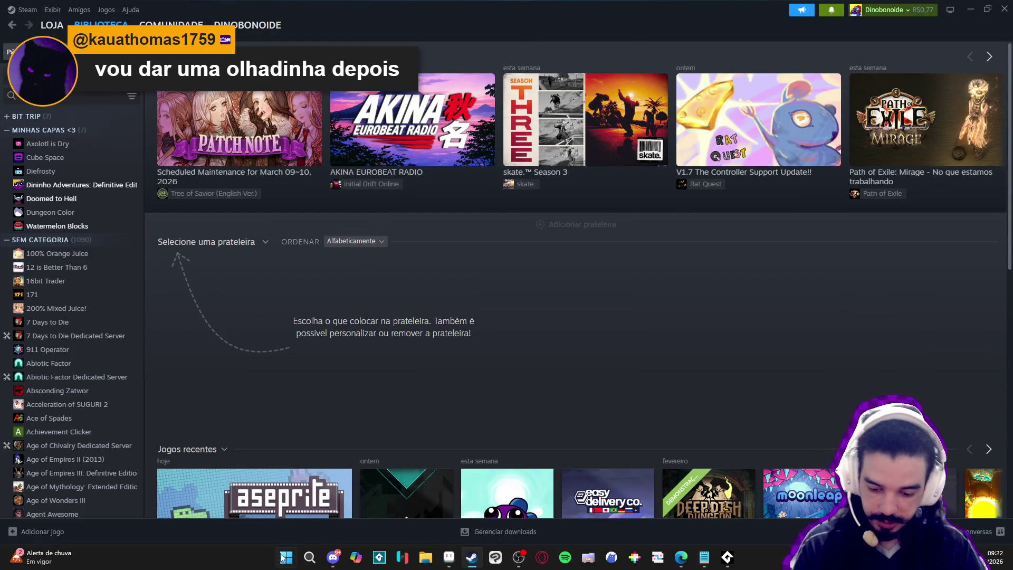
click(286, 557)
text(g)
click(288, 557)
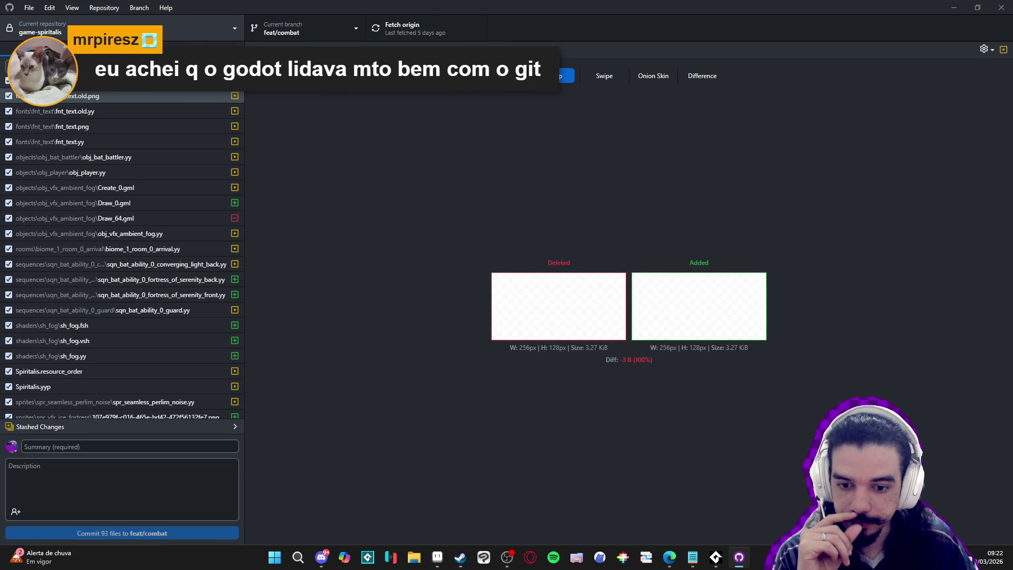
Review the first changed files' diffs, comparing fnt_text.old.png and fnt_text.old.yy.
click(109, 101)
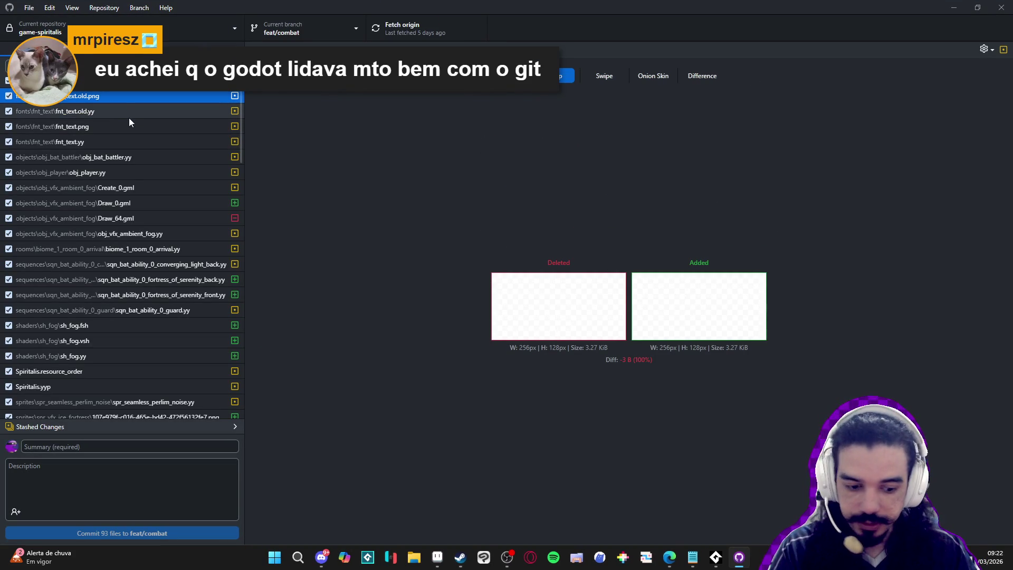
key(Down)
key(Down)
key(Down)
key(Up)
key(Up)
key(Up)
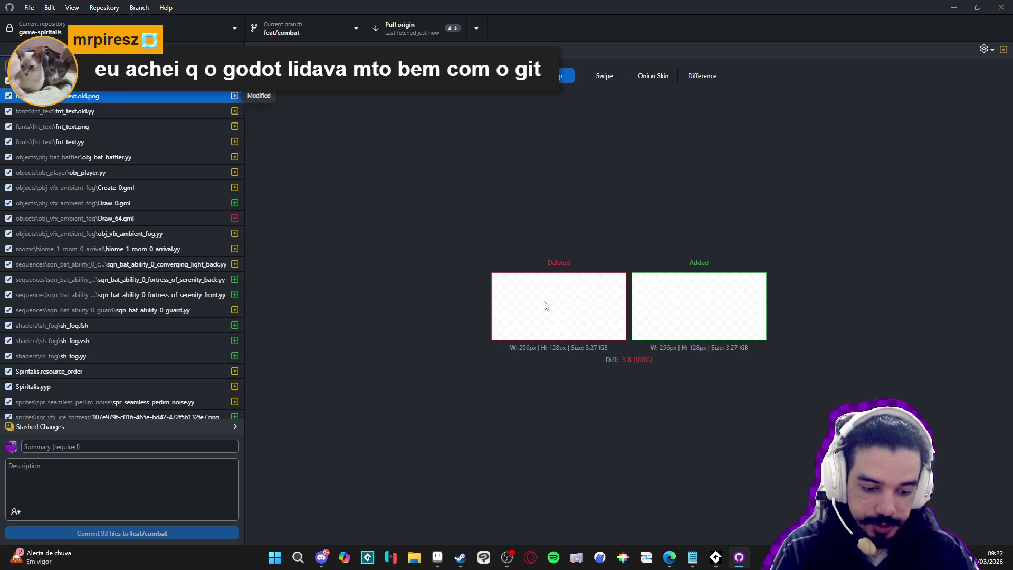
click(699, 299)
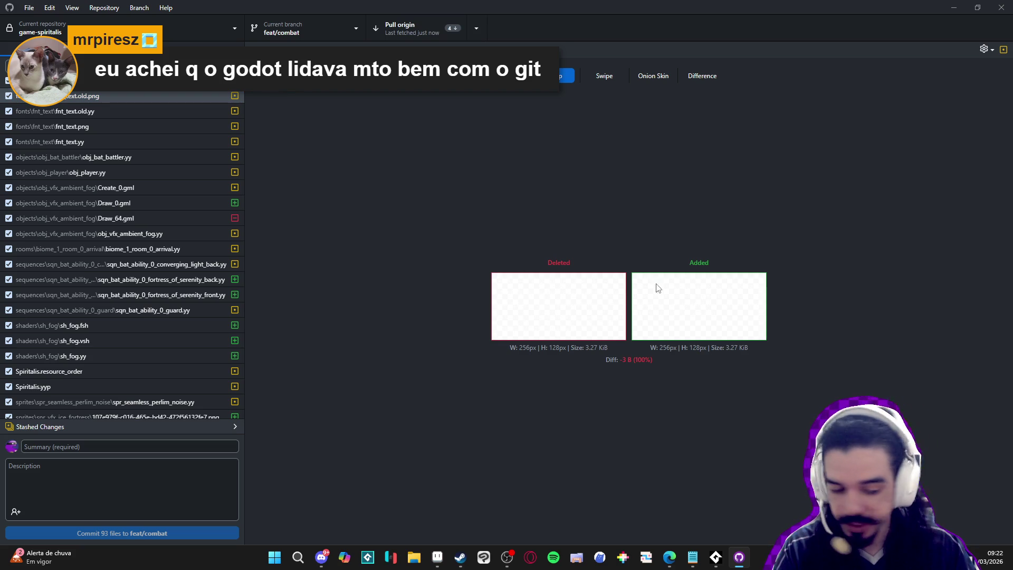
click(208, 110)
key(Up)
key(Down)
Step down the changed files to the ice_fortress sprite layer image diffs.
click(172, 126)
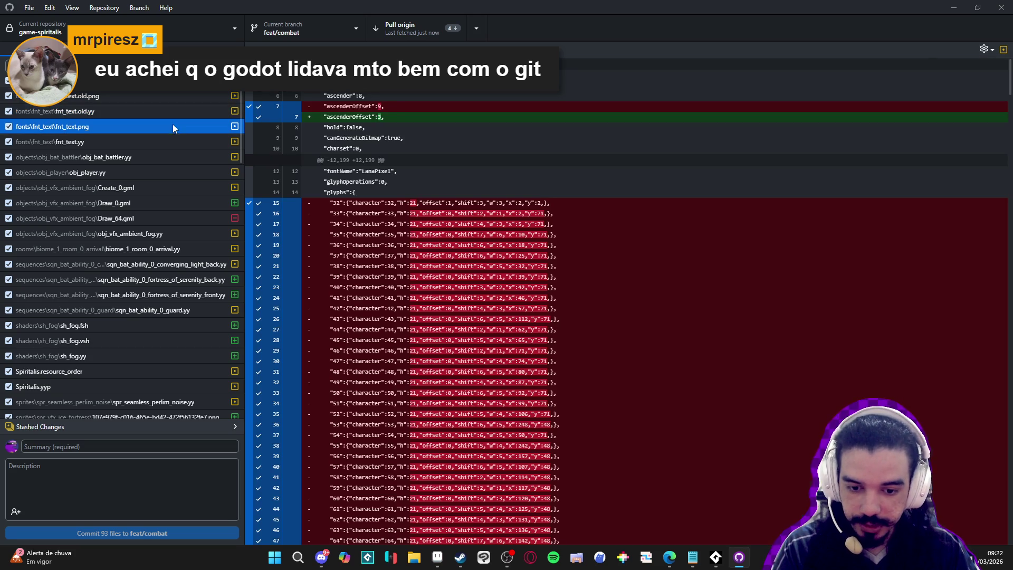
click(158, 144)
click(151, 158)
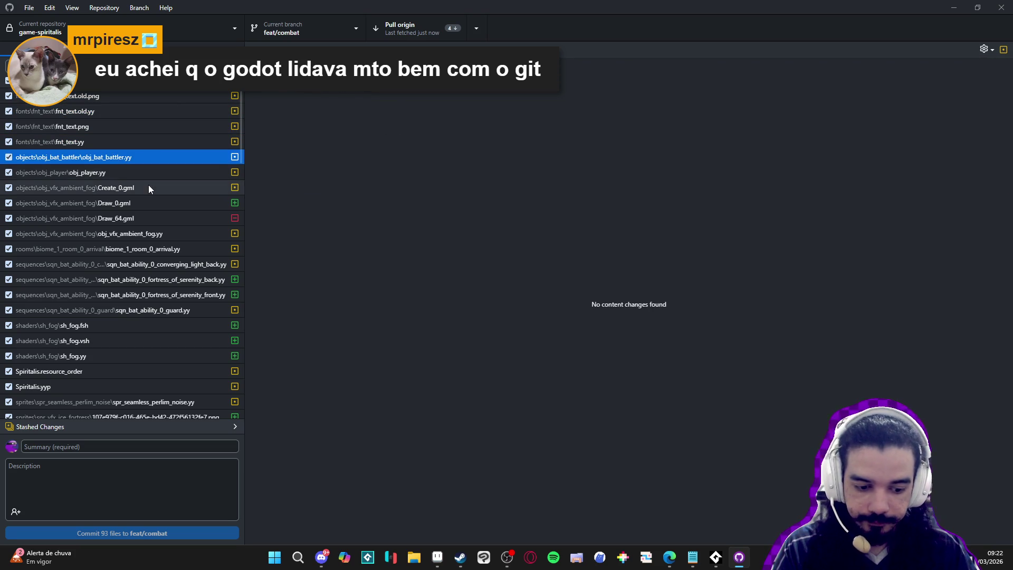
key(Down)
key(Down)
key(Down)
key(Down)
key(Down)
key(Down)
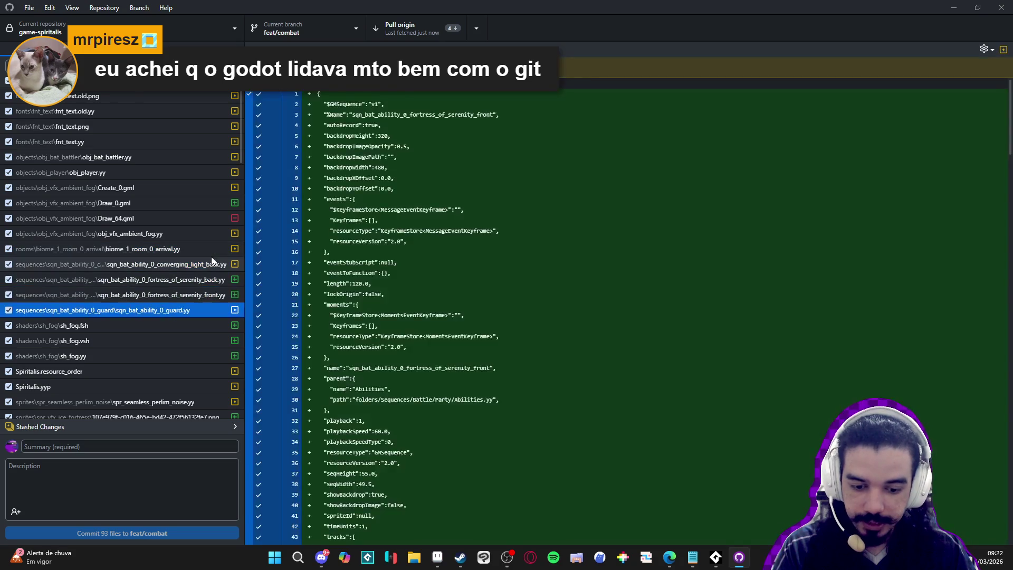
key(Down)
key(Down)
key(Down)
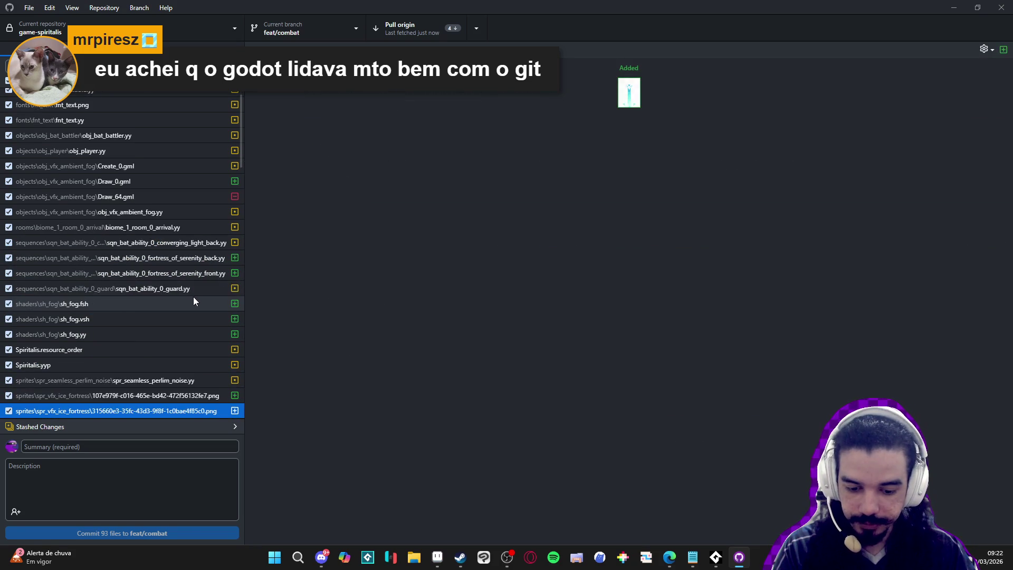
key(Down)
key(Down)
key(Down)
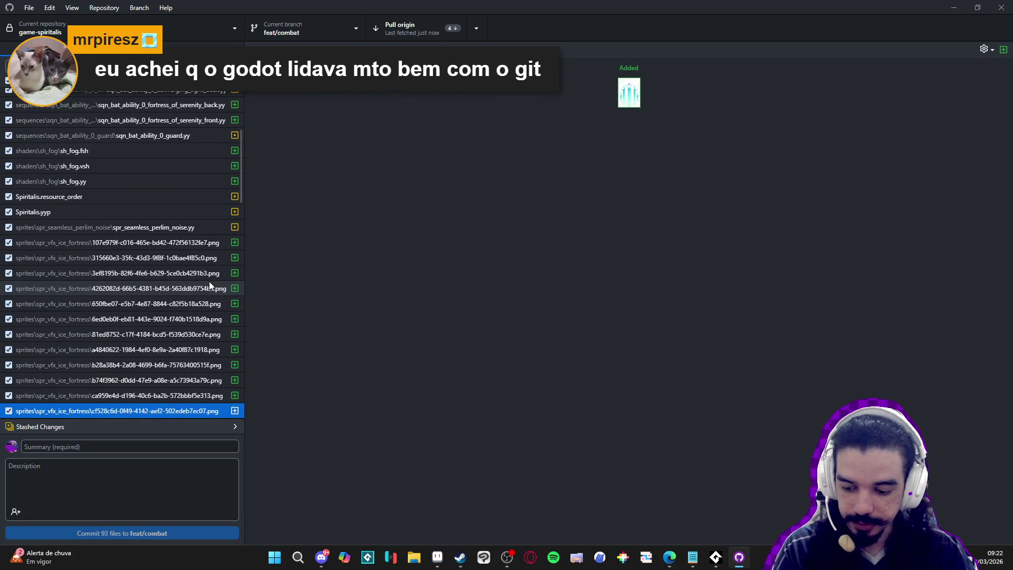
key(Down)
key(Down)
key(Down)
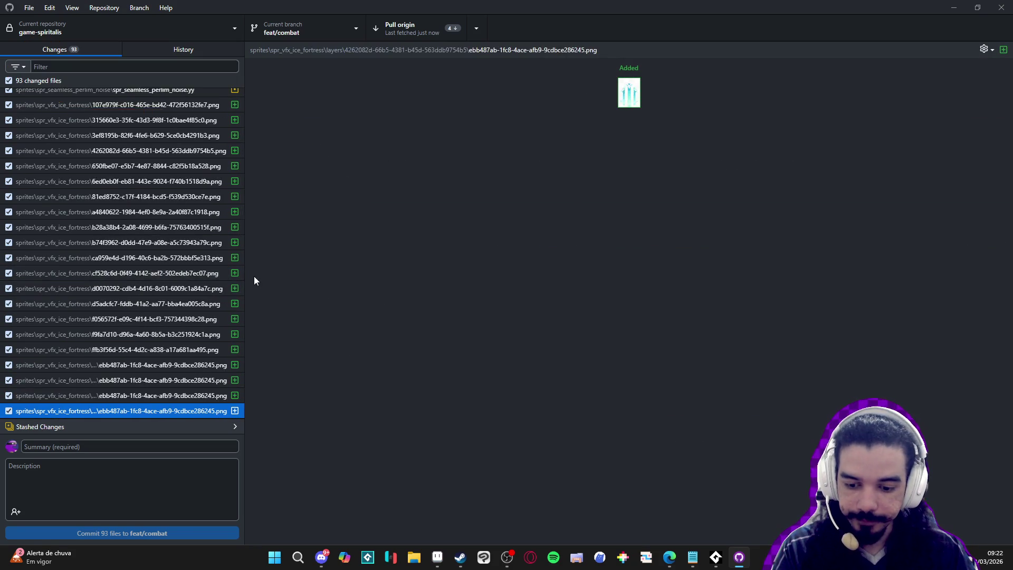
key(Down)
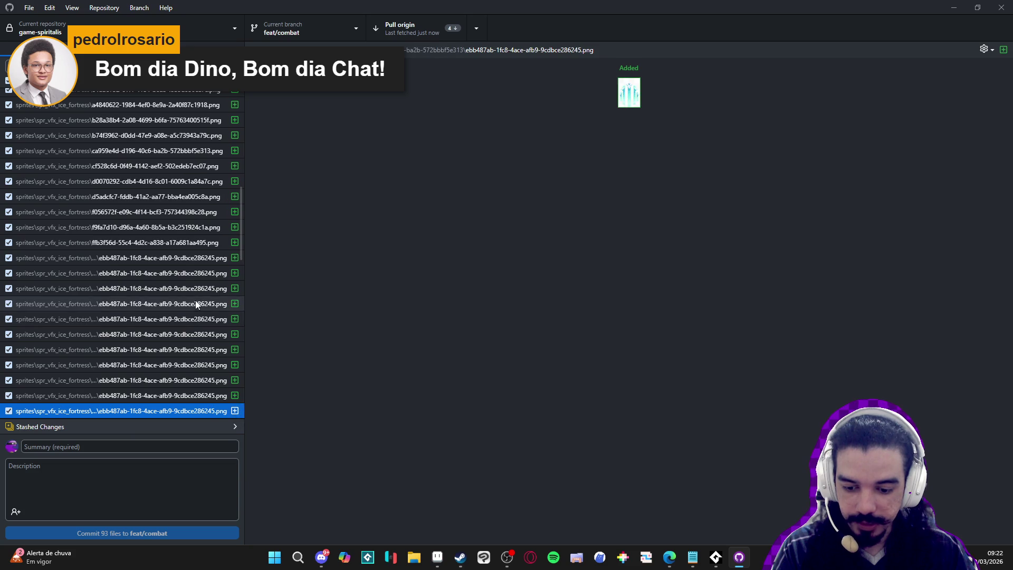
click(197, 304)
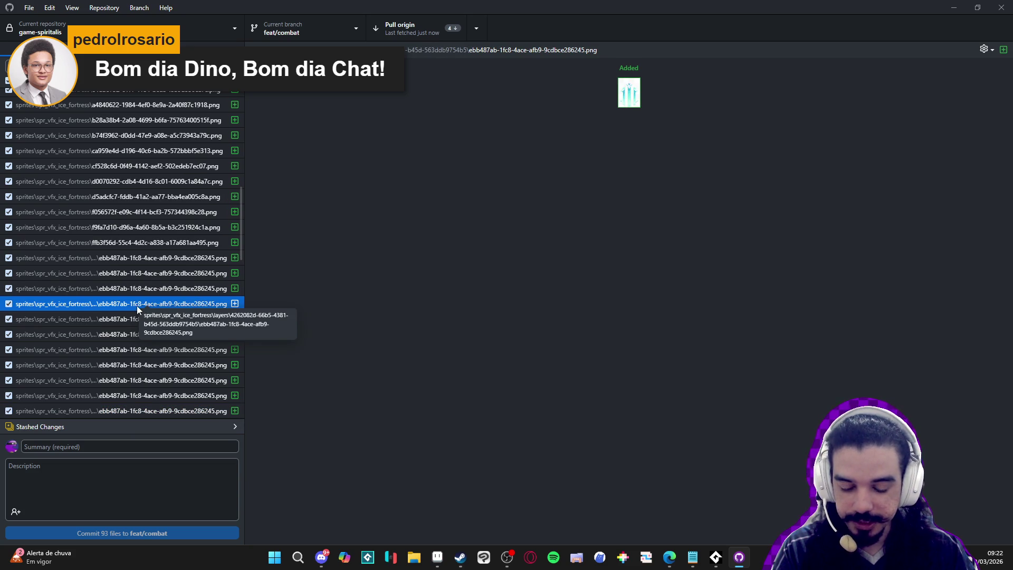
Widen the file list, view the spr_vfx_ice_fortress_ground_snow.yy diff, and request discarding all changes.
drag(244, 301, 378, 301)
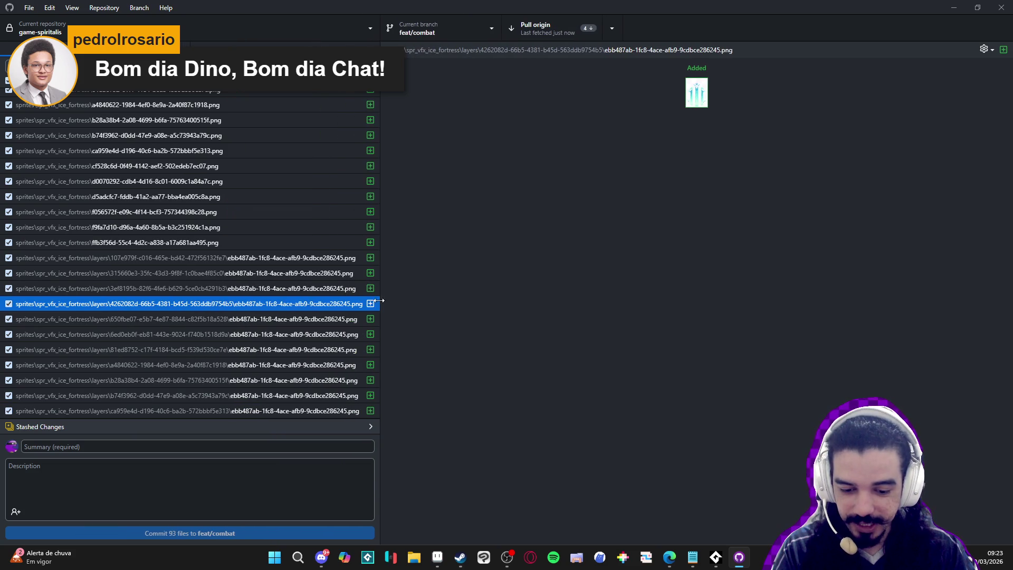
scroll(175, 302, down, 10)
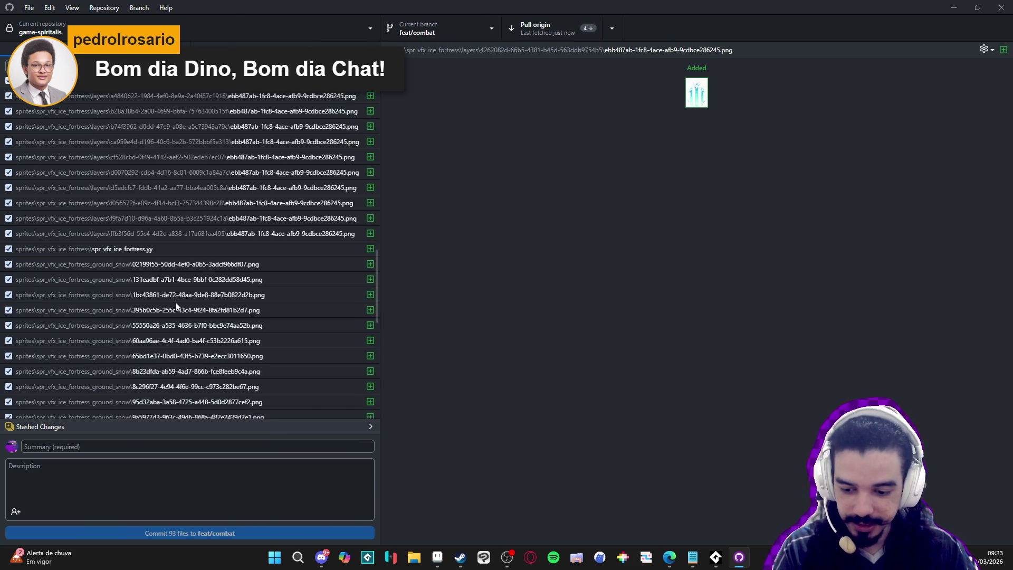
click(219, 274)
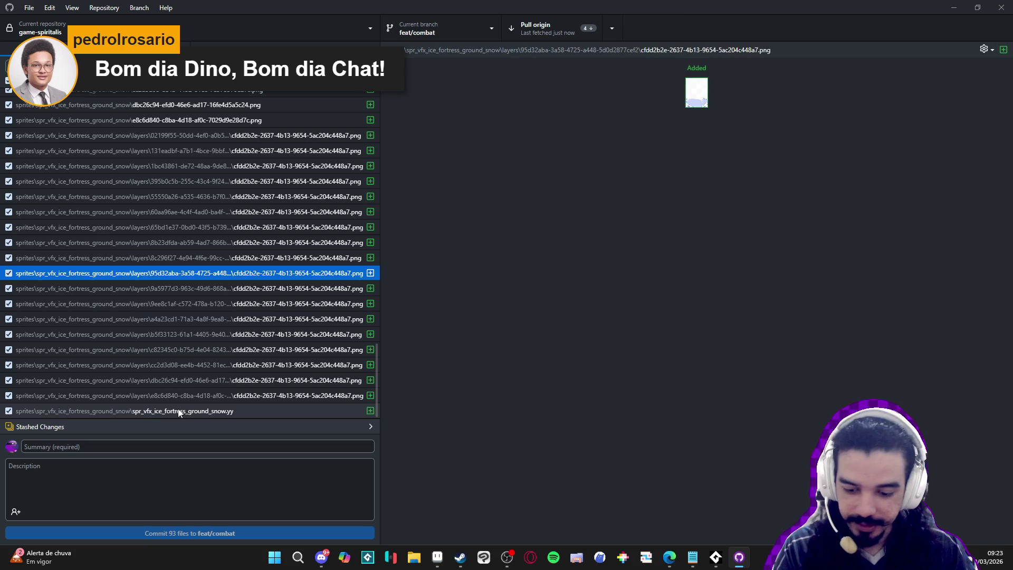
click(176, 411)
scroll(95, 108, up, 5)
right_click(74, 96)
click(105, 108)
Confirm discarding all 93 changes, pull from origin, and narrow the file list again.
click(514, 309)
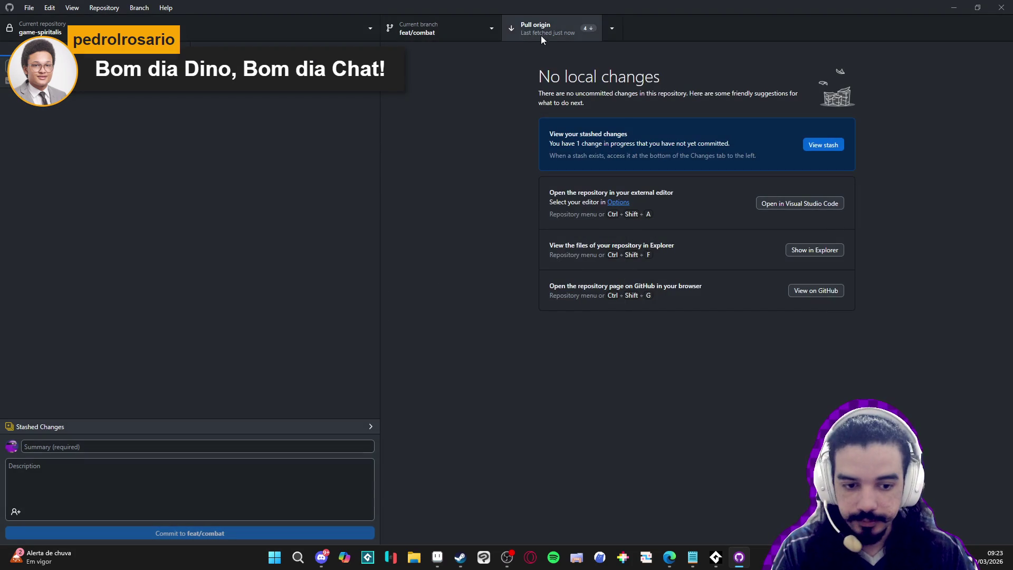
click(541, 37)
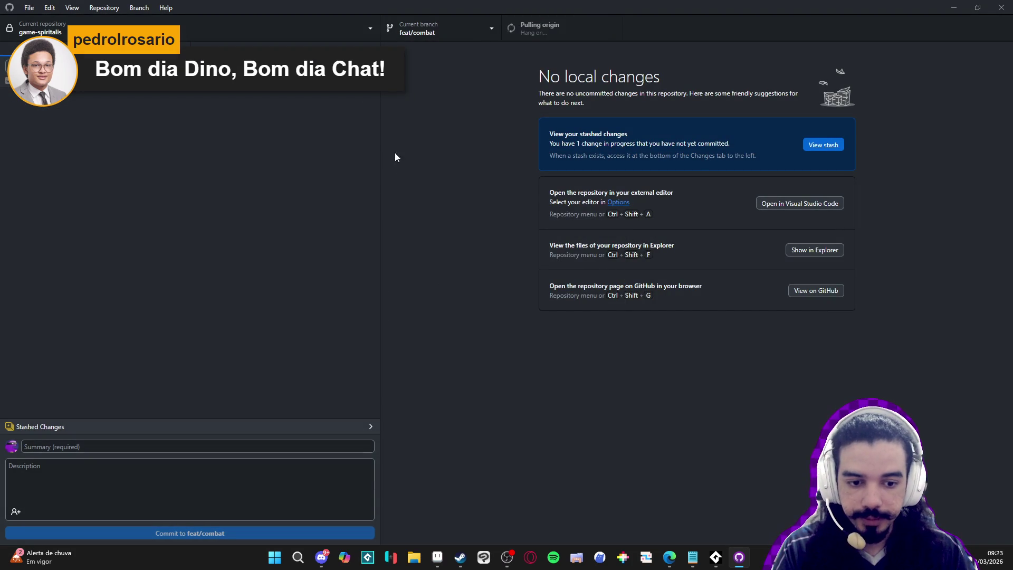
drag(380, 131, 283, 132)
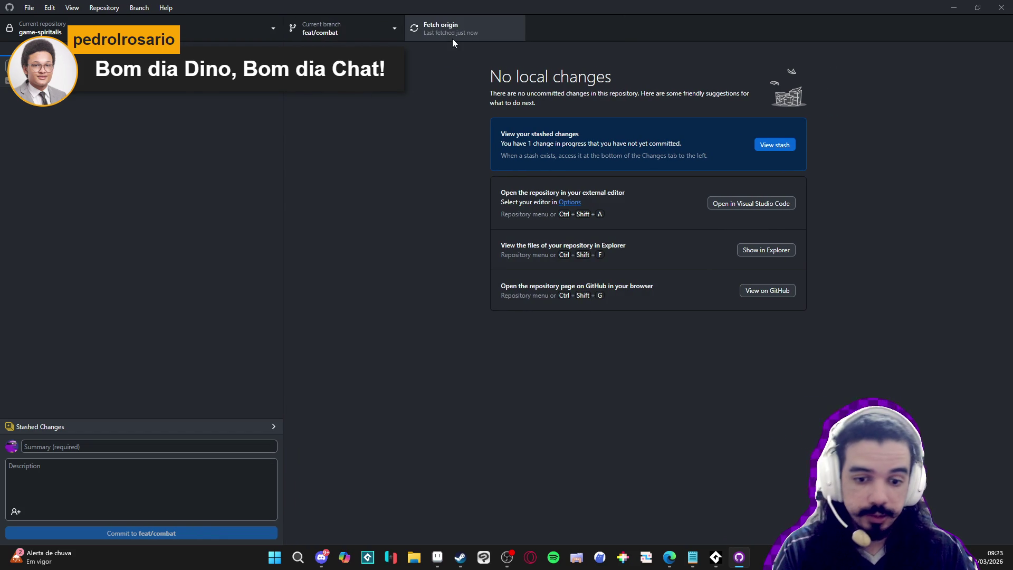
Check the commit history, fetch origin, and minimize GitHub Desktop.
click(211, 51)
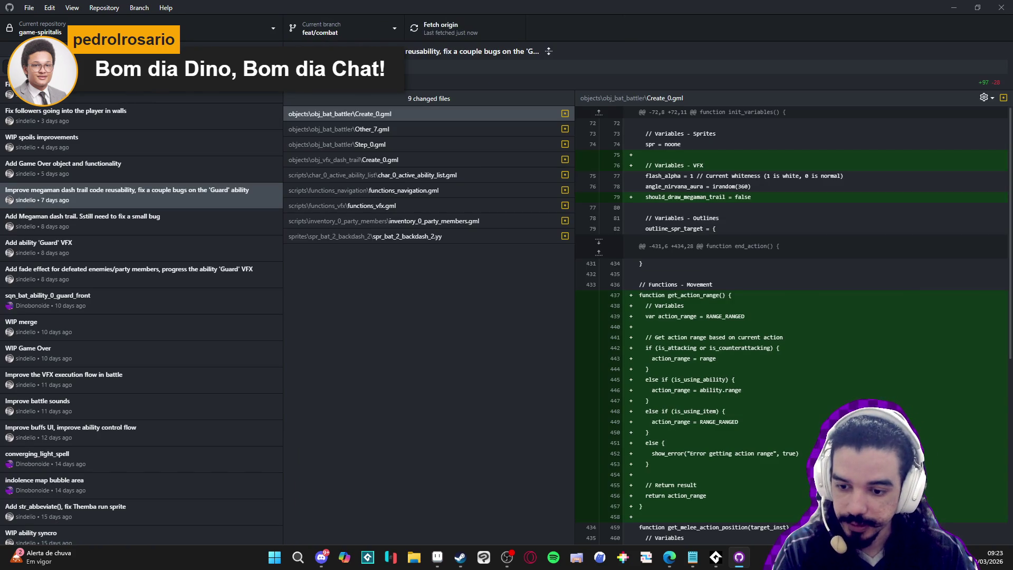
click(69, 50)
click(453, 29)
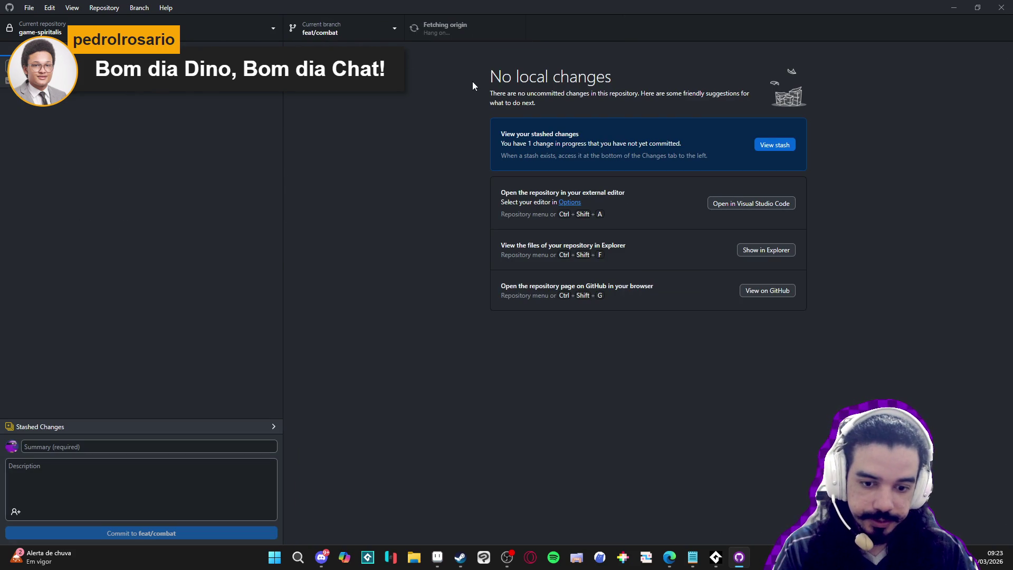
click(954, 7)
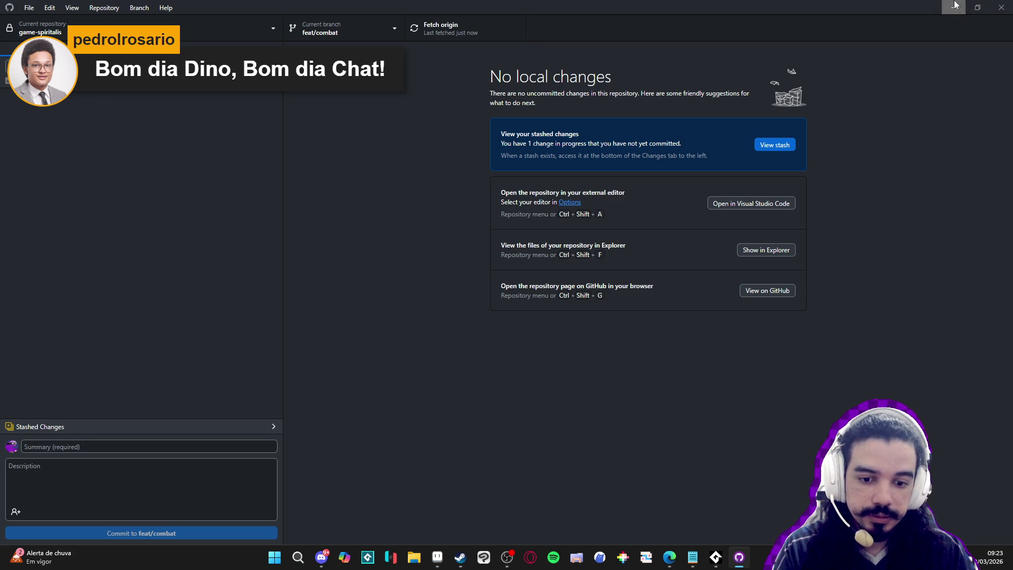
Filter the Steam library for 'game', select GameMaker, and launch it with JOGAR.
click(74, 95)
key(ctrl+v)
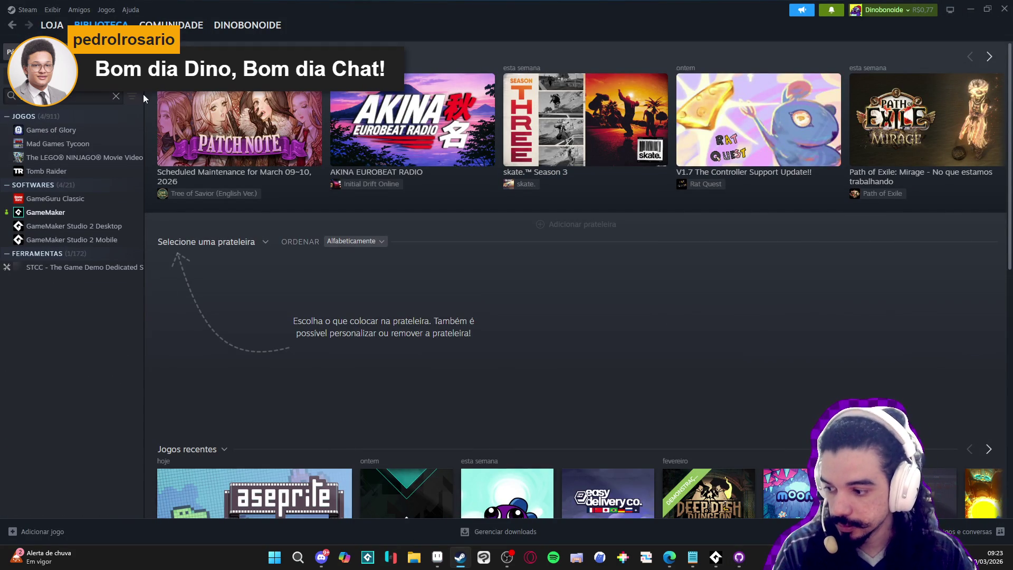
click(67, 213)
click(198, 228)
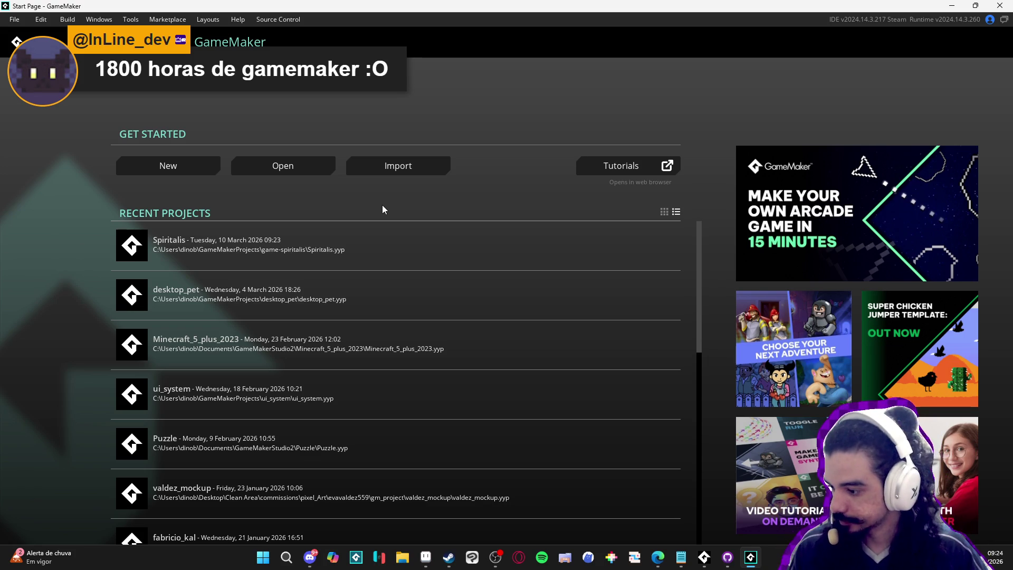
Bring Steam forward and browse the GameMaker Studio 2 Desktop, Mobile and running entries.
click(453, 559)
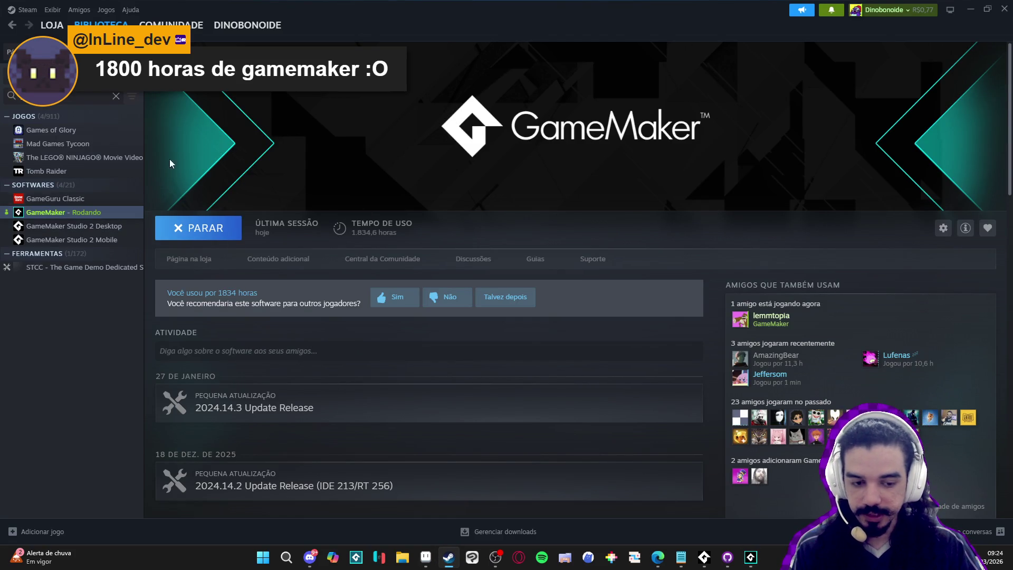
click(98, 227)
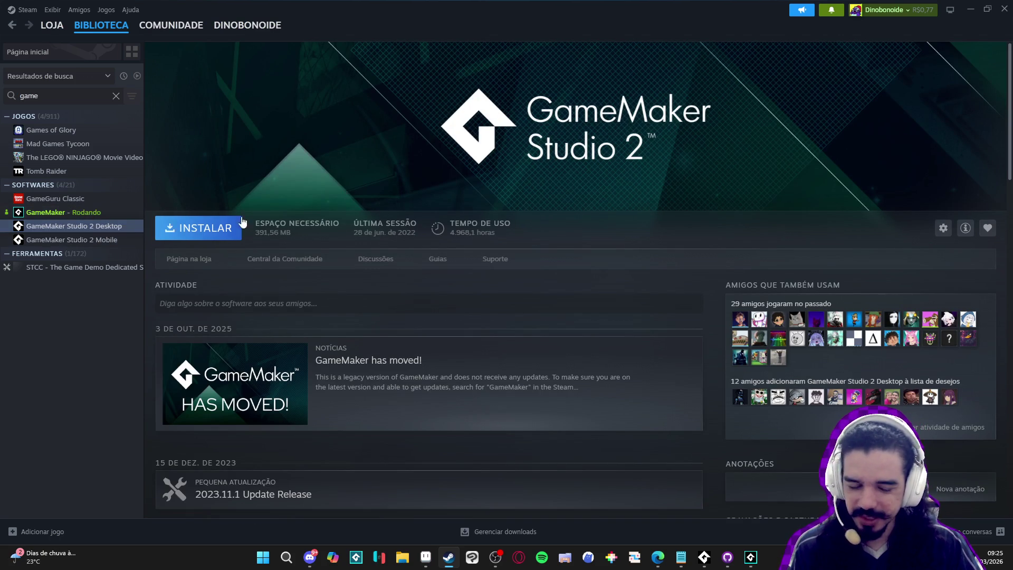
click(85, 240)
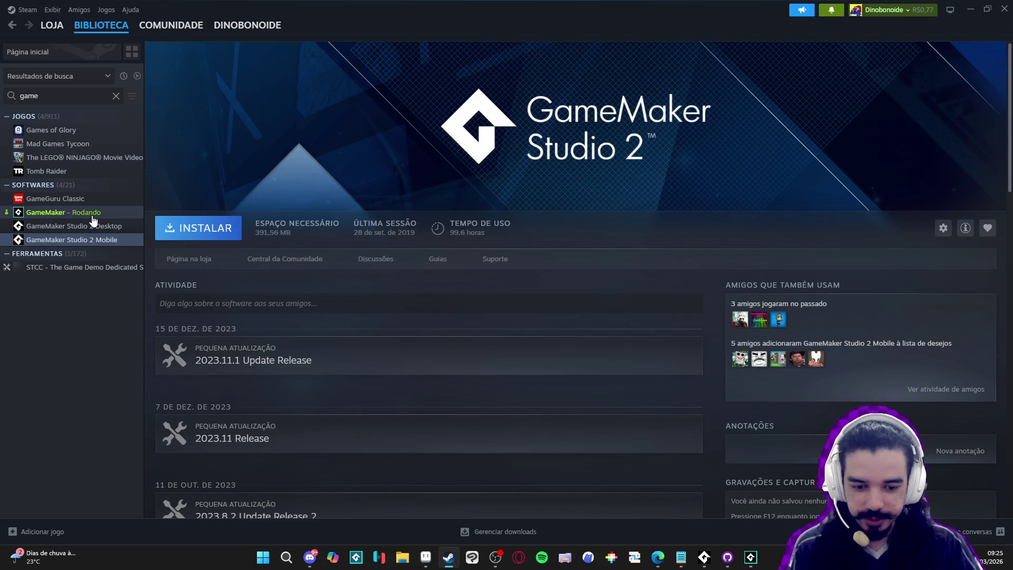
click(92, 216)
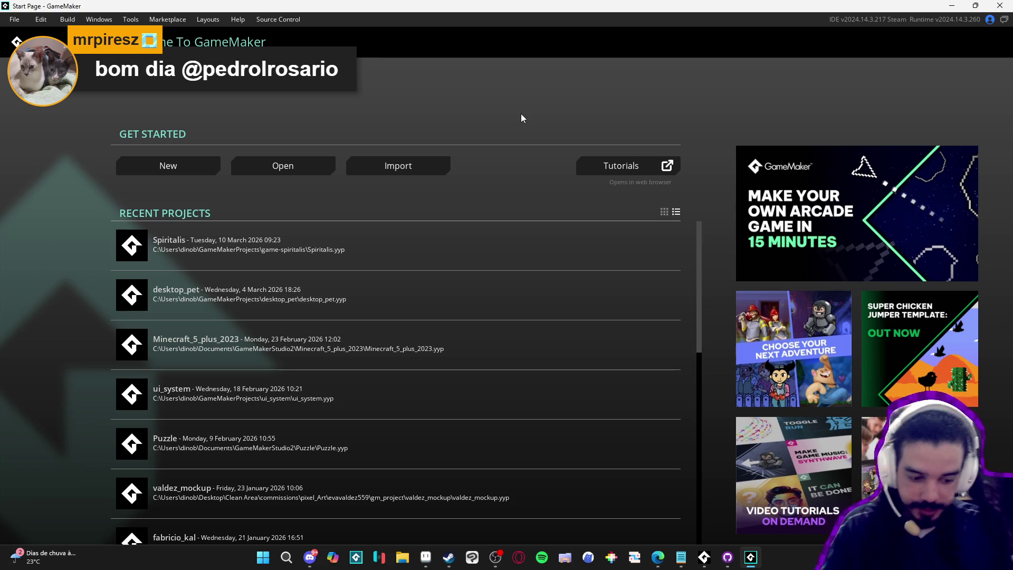
Search 'se' to open the running Aseprite entry's page, then minimize Steam.
click(448, 558)
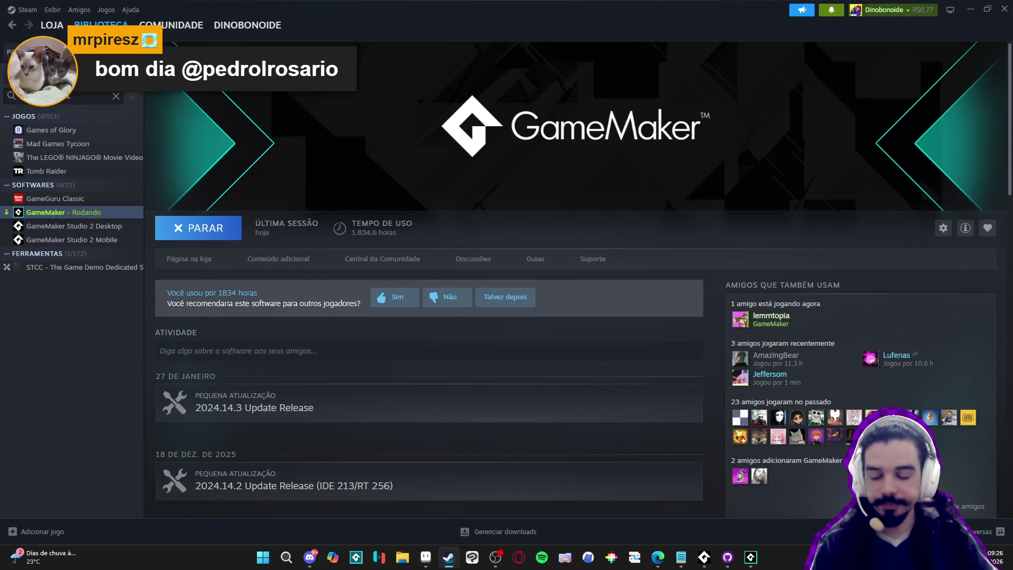
text(se)
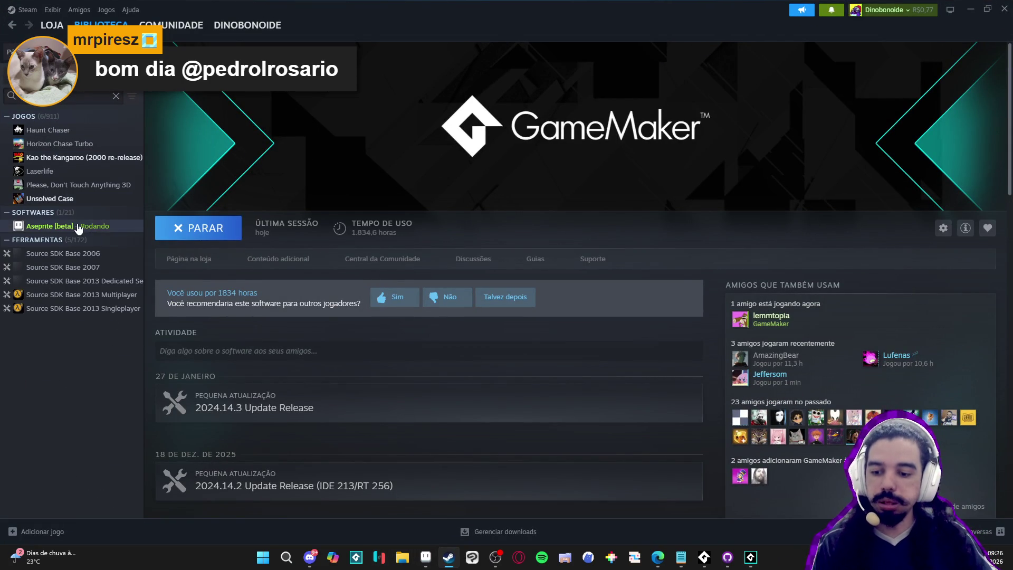
click(50, 226)
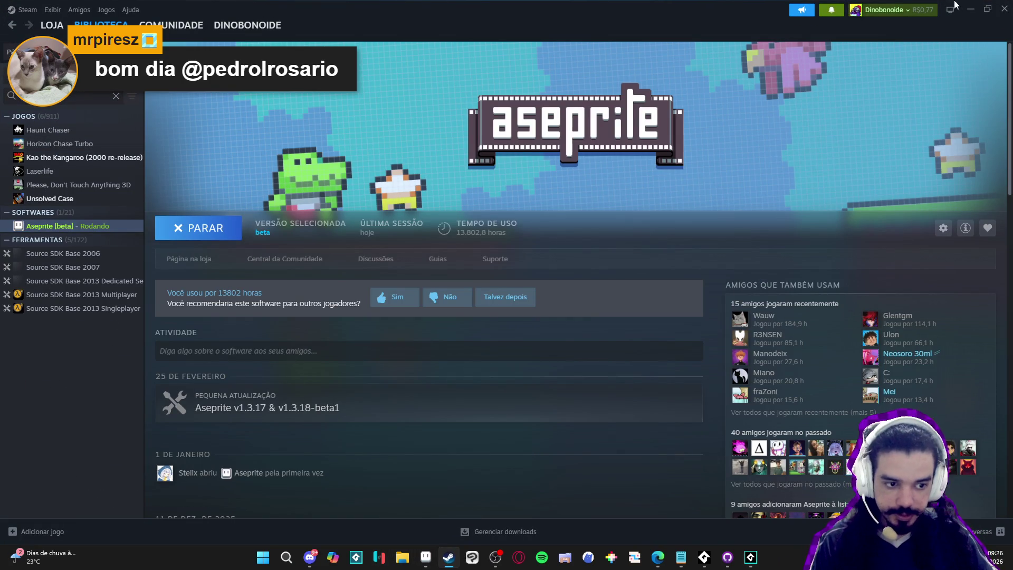
click(970, 9)
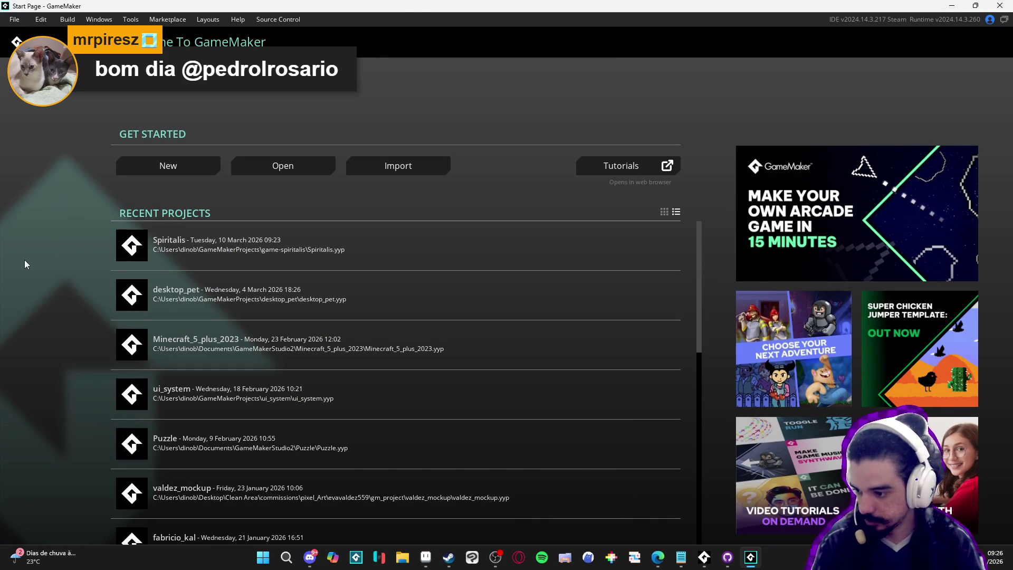
Open the Spiritalis project, widen the left panels, and run the game with F5.
click(308, 235)
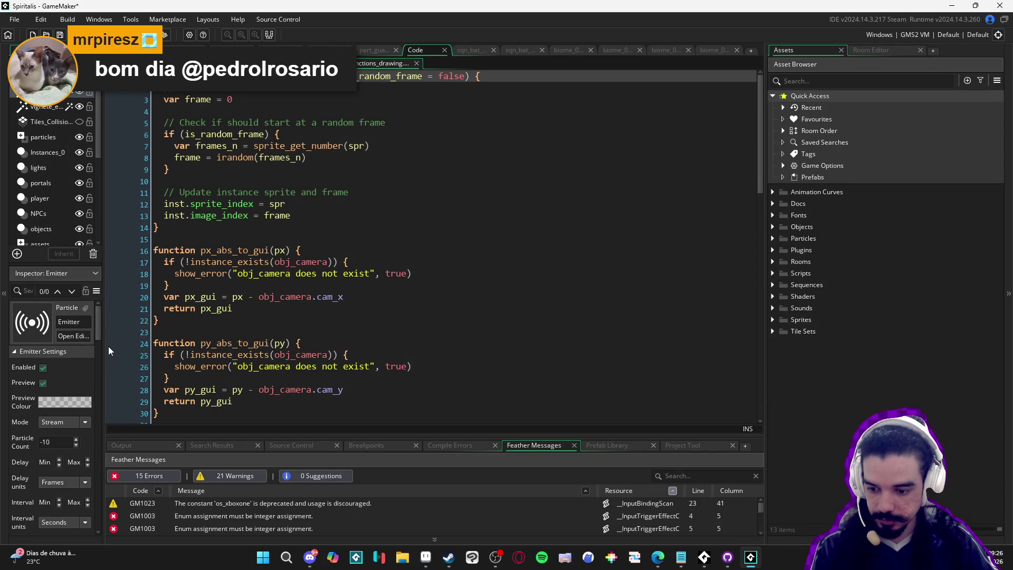
drag(108, 346, 209, 358)
click(443, 320)
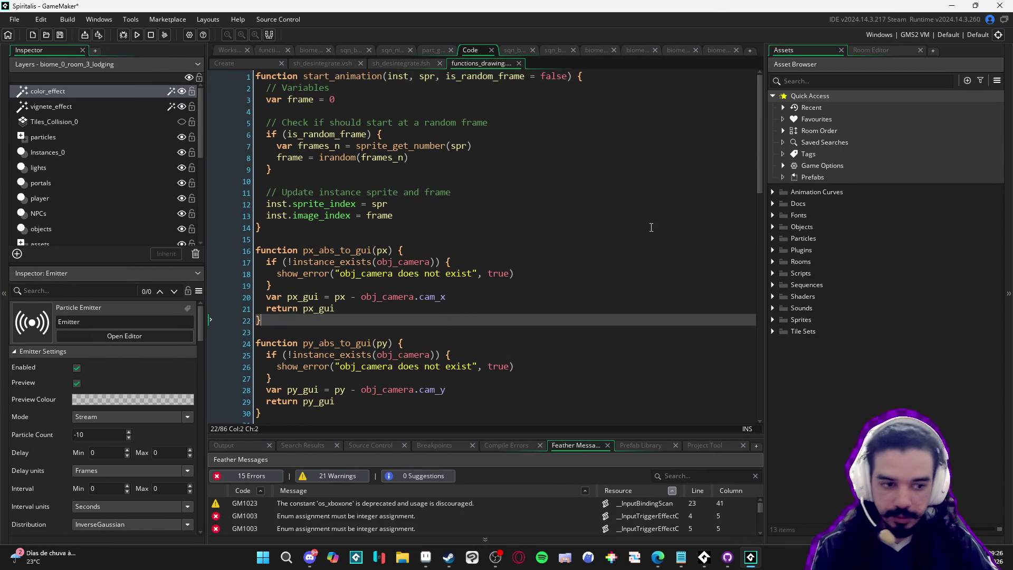
key(F5)
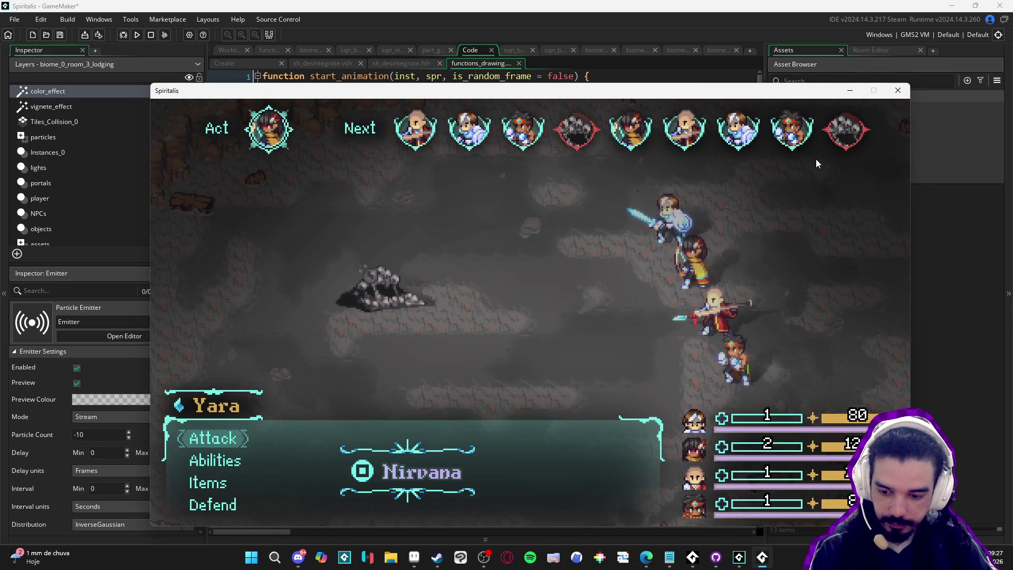
Attack the enemy, collect the battle spoils, and walk the party up through the cave.
key(Return)
key(Return)
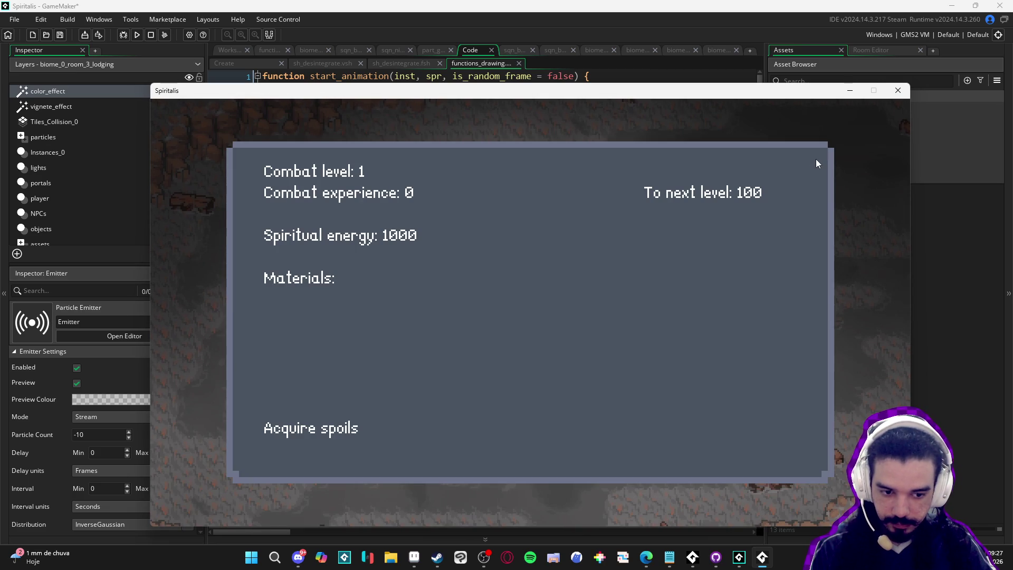
key(Return)
key(Return)
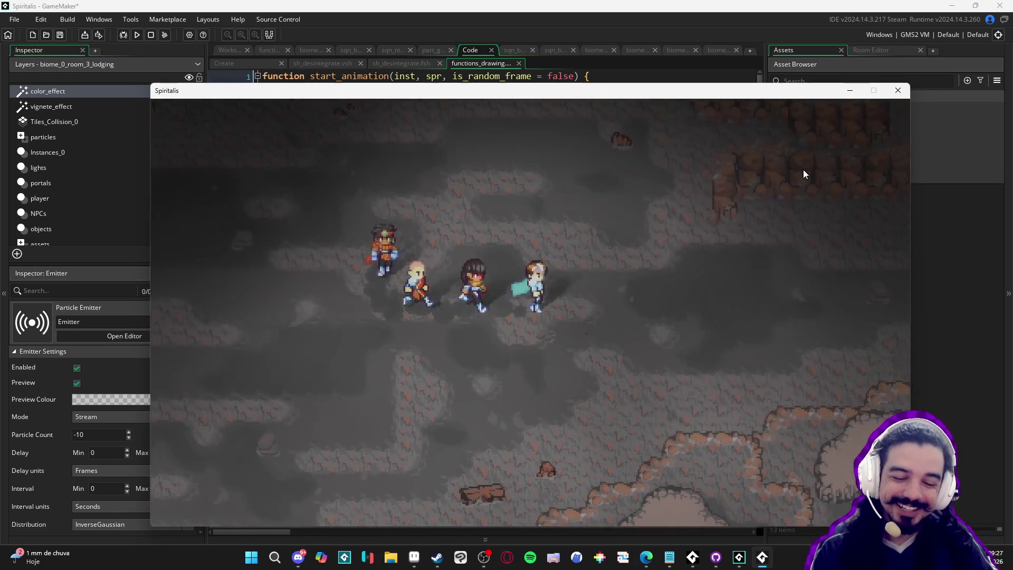
key(Up)
key(Left)
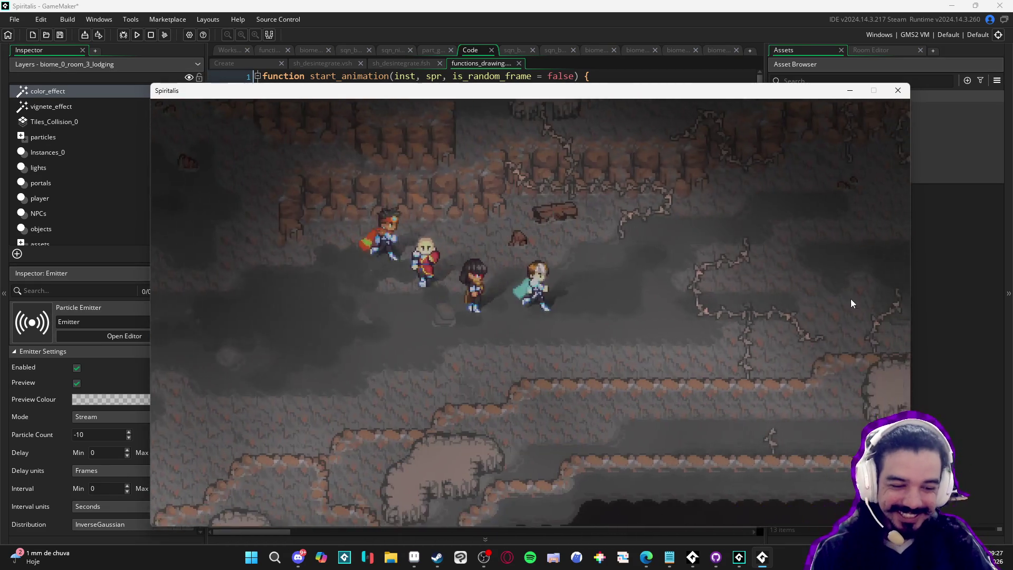
key(Up)
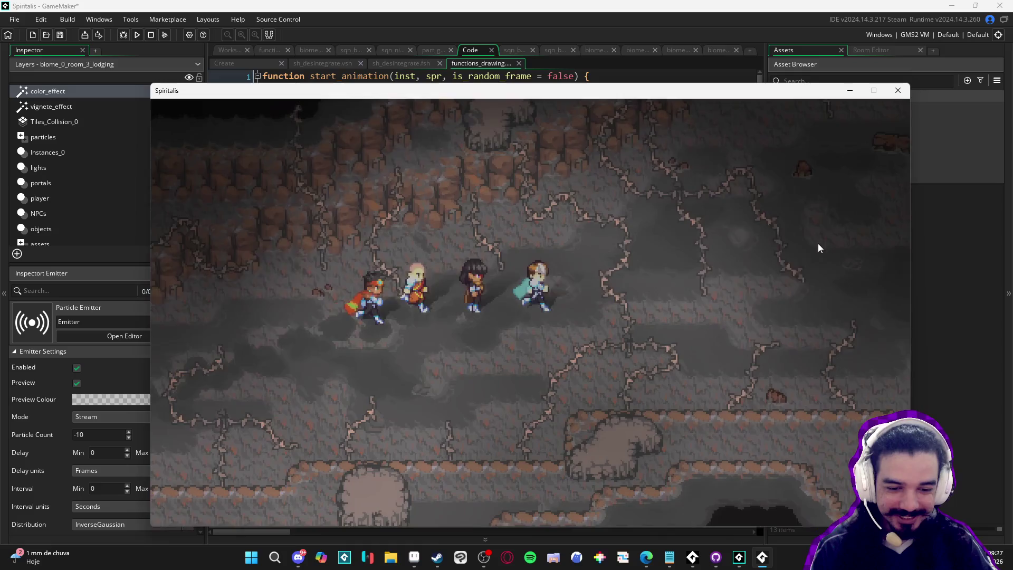
Walk the party up-right and down-left, then close the game and return to Aseprite.
key(Up)
key(Right)
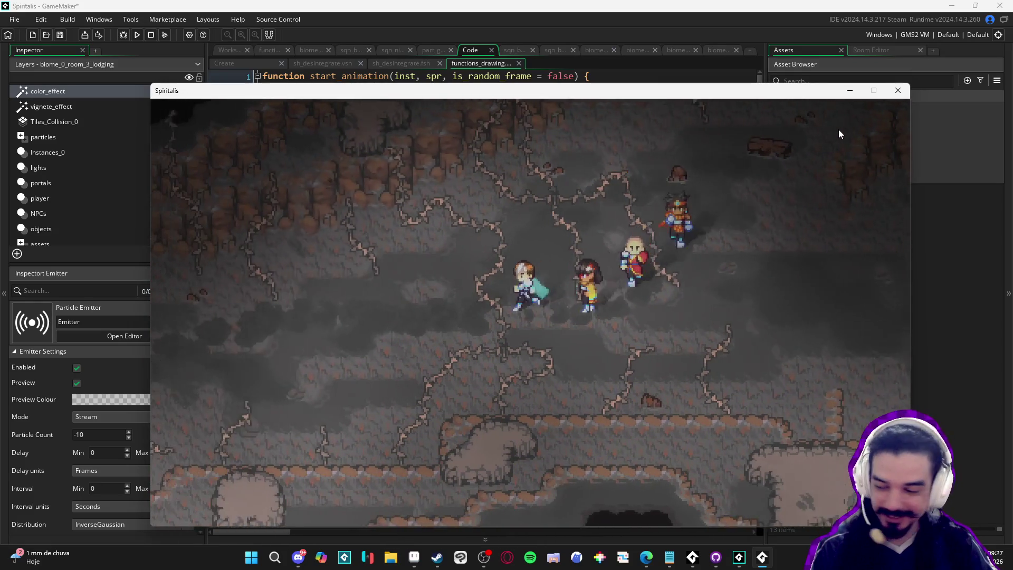
key(Down)
key(Left)
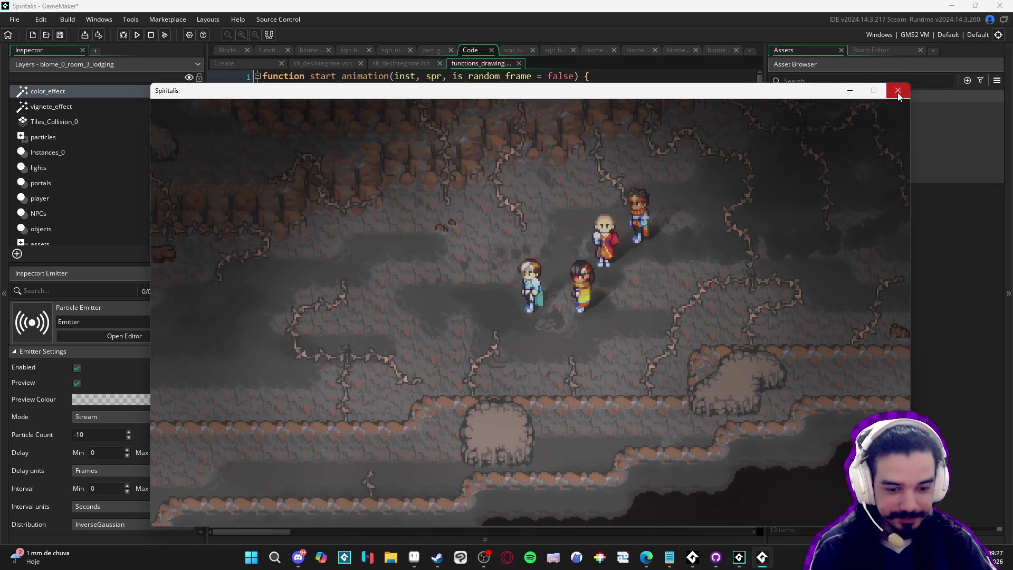
click(898, 93)
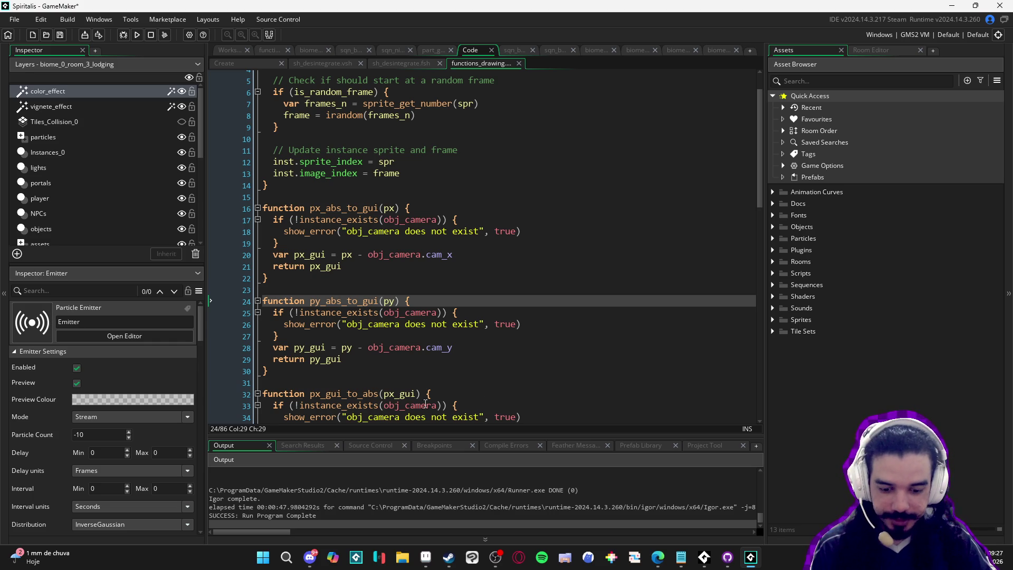
click(426, 557)
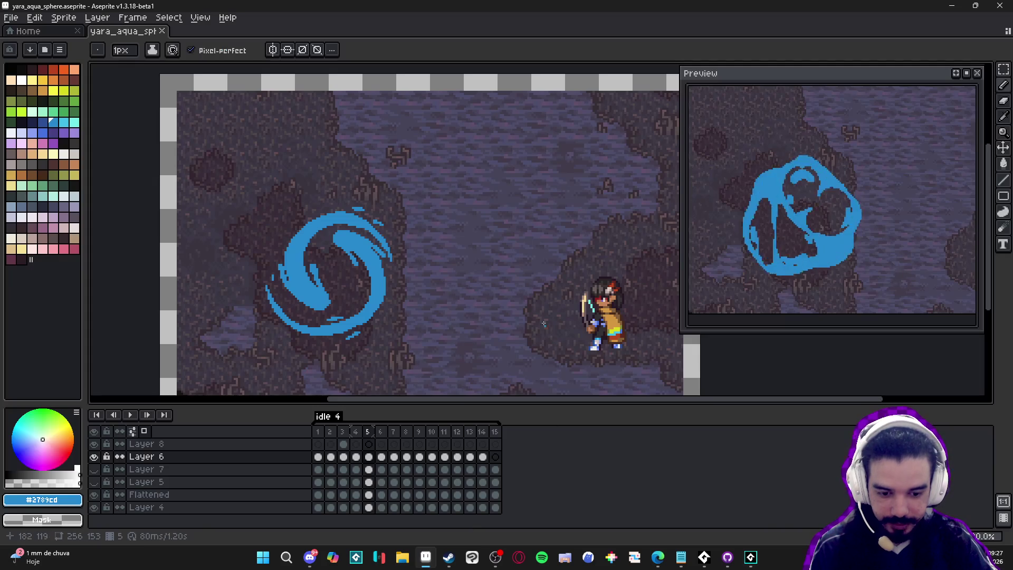
Pan the canvas and step through frames 1–3 of the animation, ending on frame 3.
drag(414, 289, 423, 273)
drag(362, 282, 409, 295)
click(318, 431)
click(332, 432)
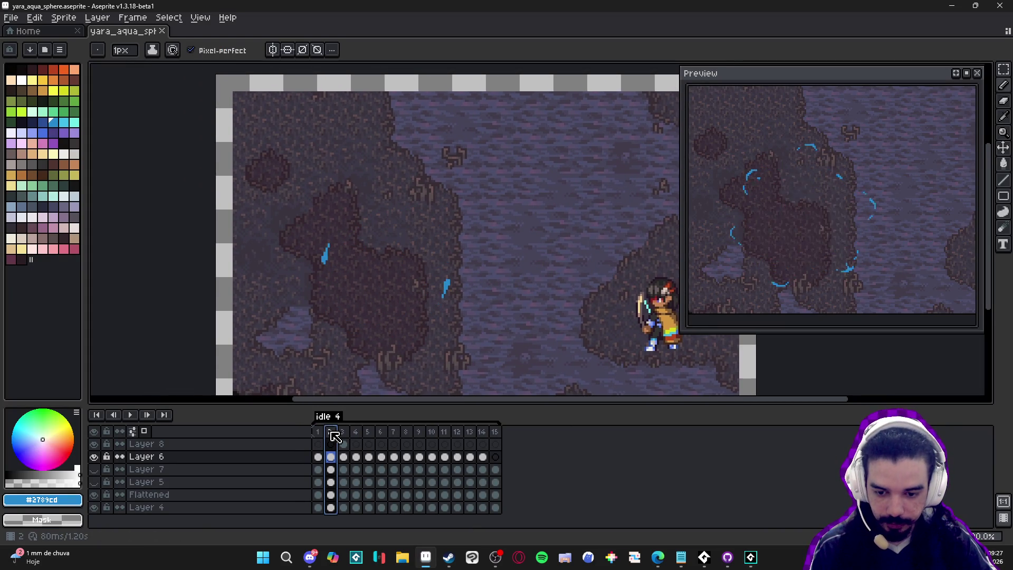
click(317, 432)
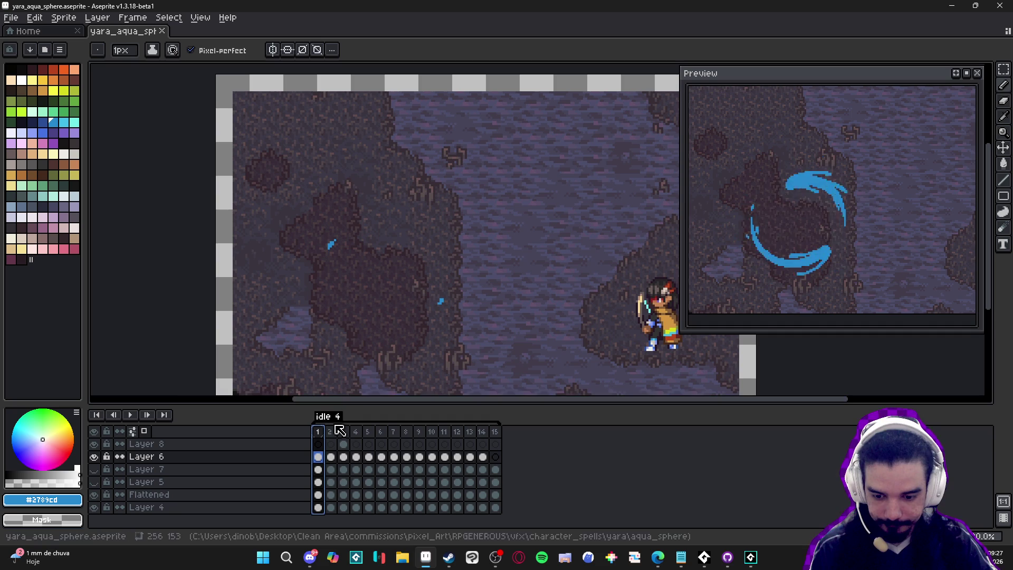
click(333, 432)
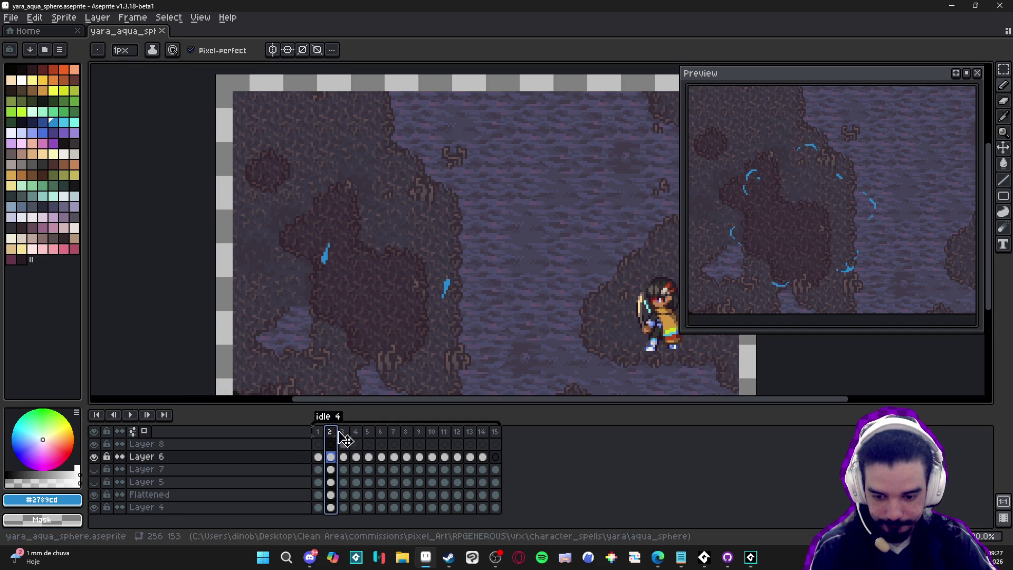
click(343, 432)
Pick light cyan, paint a trial 2px highlight on the blue stroke, then undo it.
scroll(443, 237, up, 2)
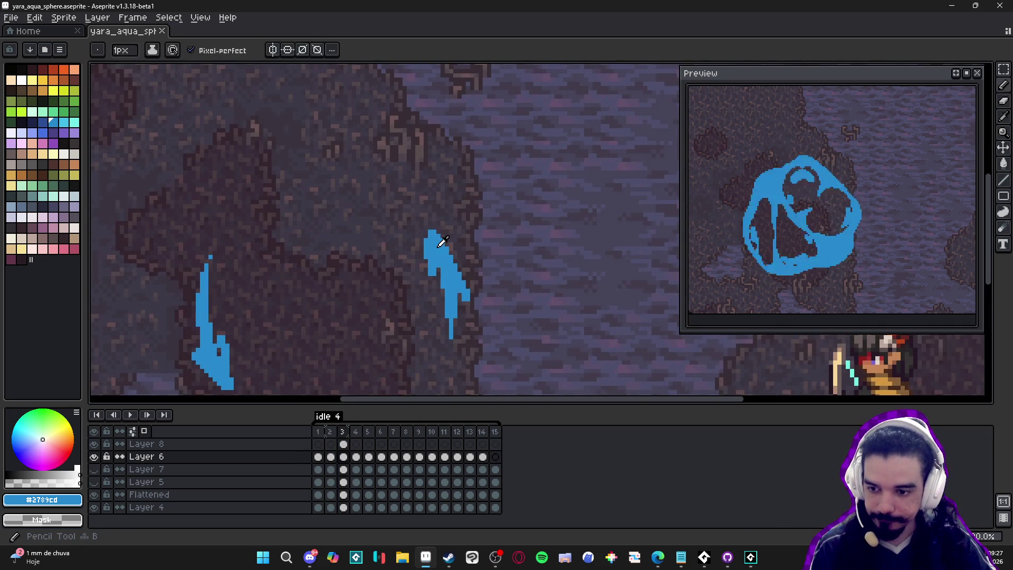
key(alt)
click(73, 127)
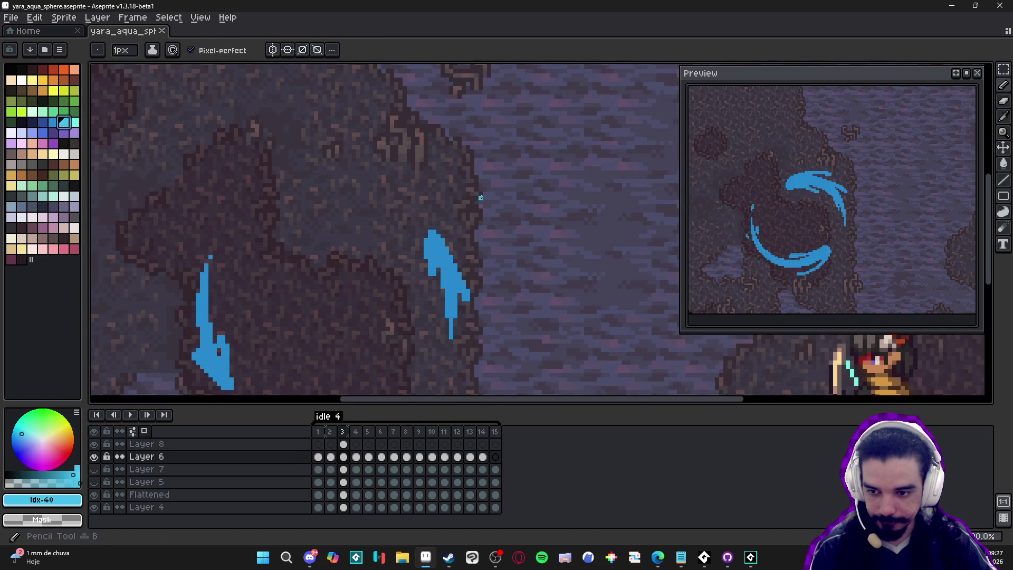
scroll(438, 244, up, 2)
key(plus)
drag(434, 247, 441, 271)
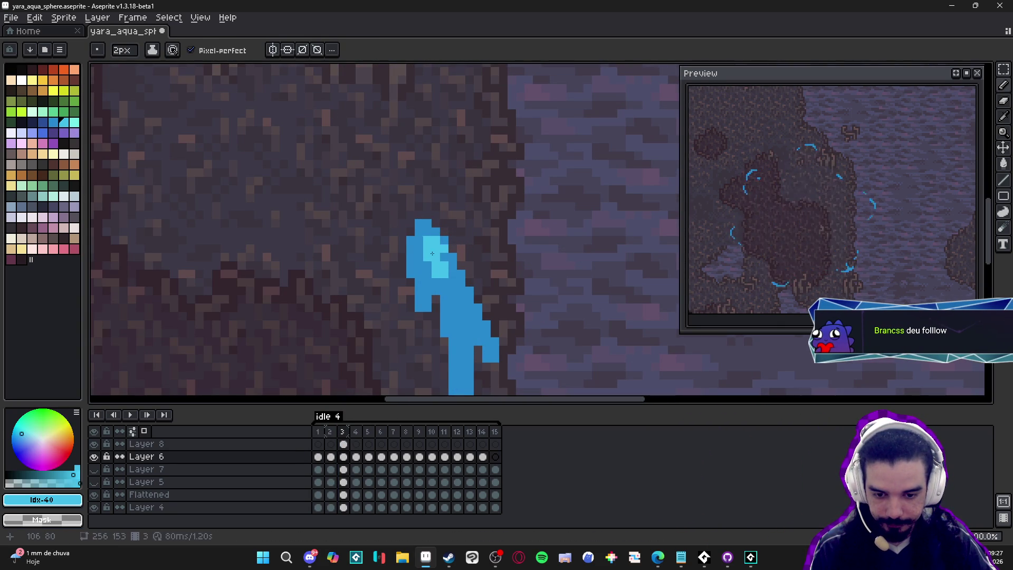
key(v)
key(ctrl+z)
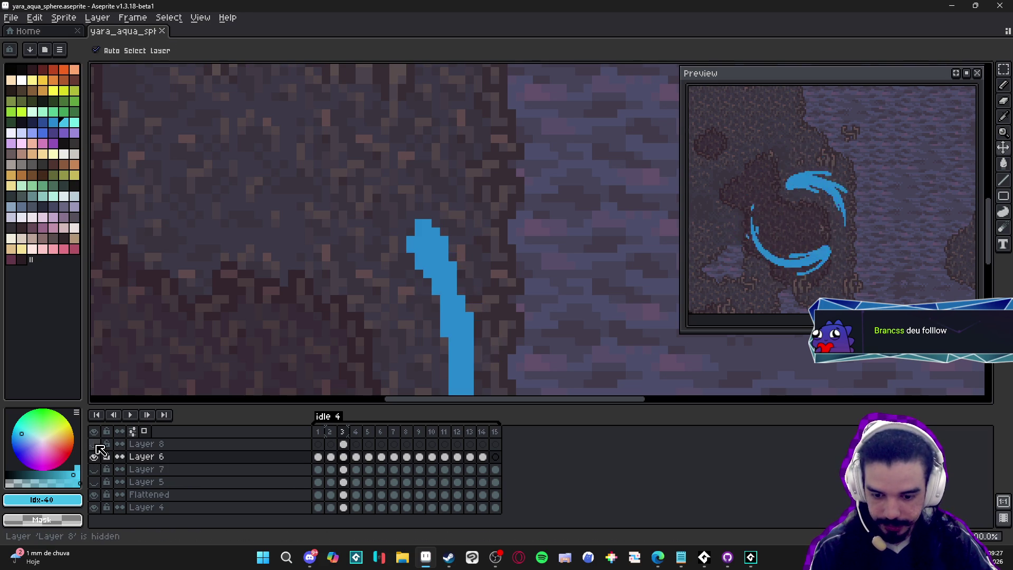
Merge Layer 8 down into Layer 6 and switch back to the pencil.
right_click(162, 443)
click(197, 512)
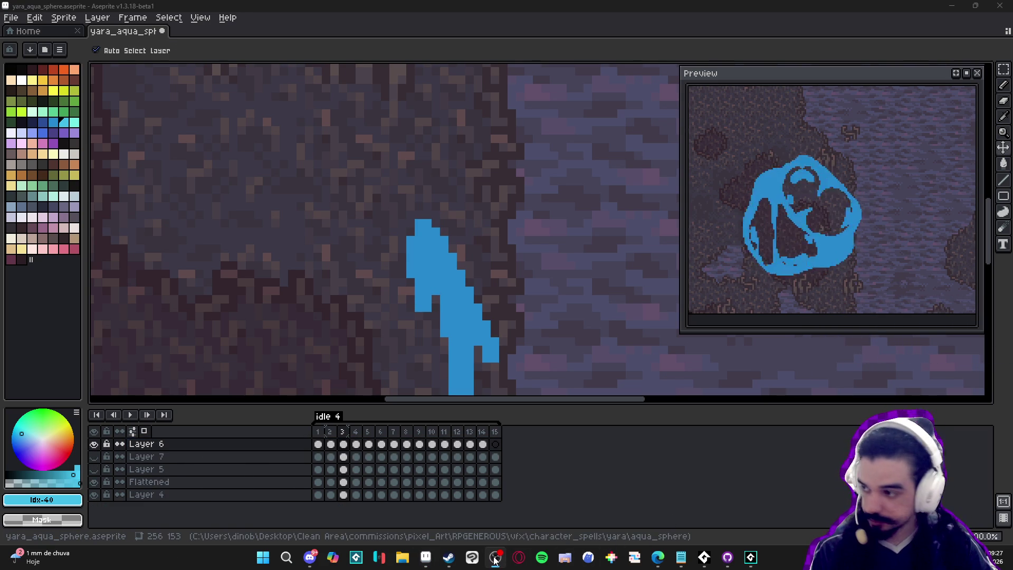
key(b)
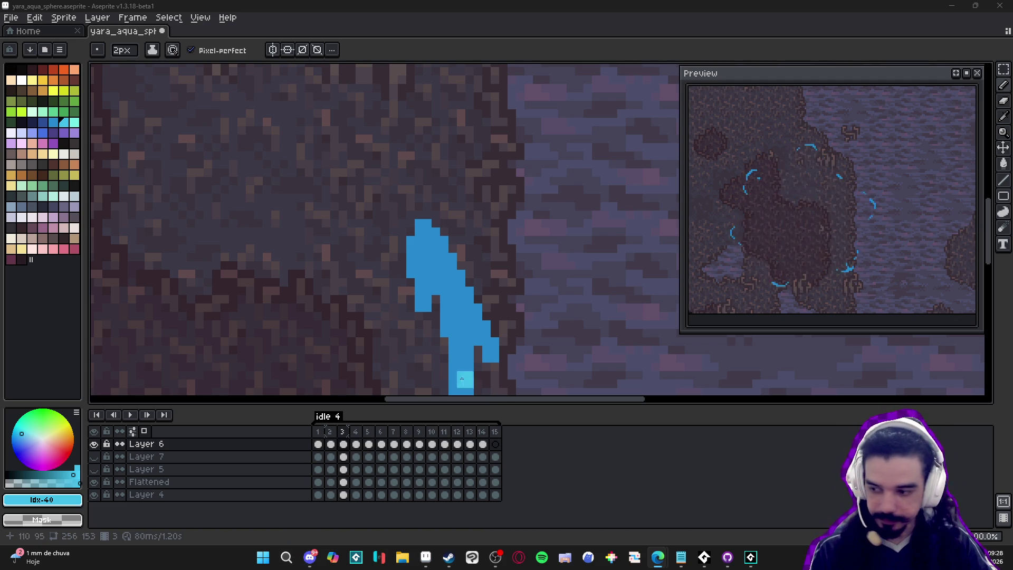
Toggle Layer 6's visibility to check it, then add a new empty layer above it.
scroll(378, 272, down, 1)
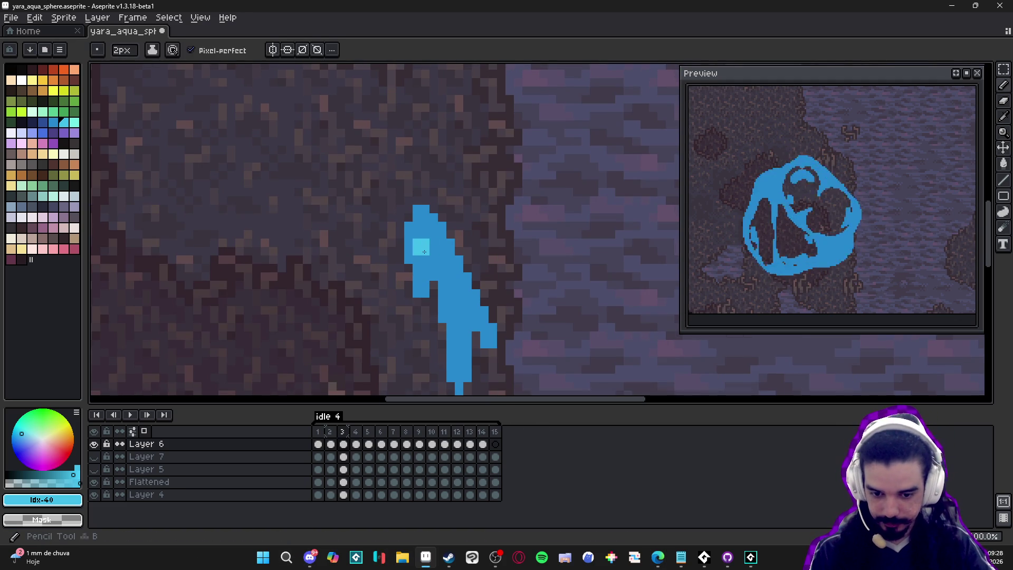
click(93, 444)
click(94, 444)
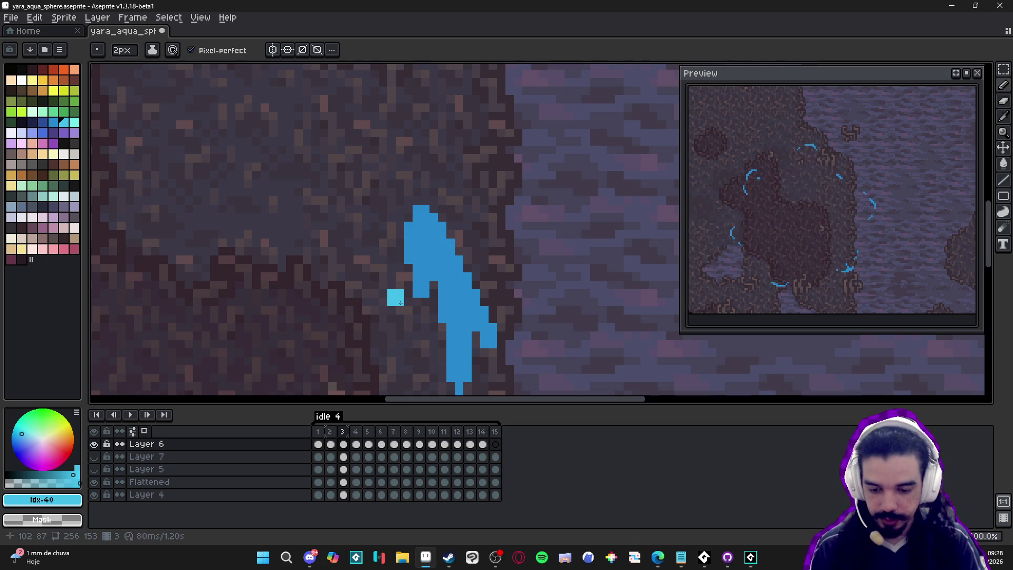
key(shift+n)
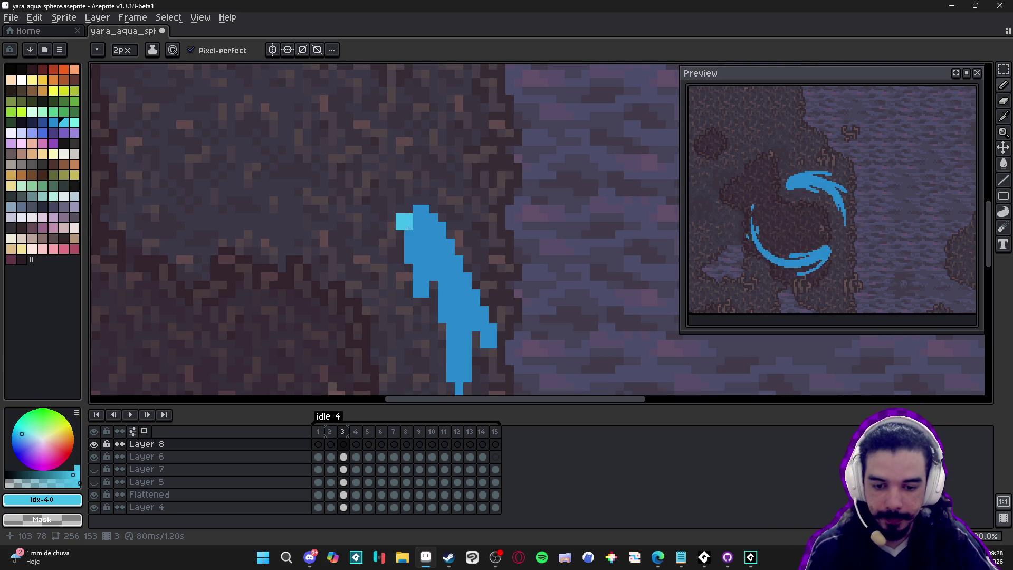
Paint a light-cyan highlight down frame 3's blue stroke and dot extra pixels near its lower tip.
click(428, 227)
mouse_move(427, 227)
mouse_down()
mouse_move(451, 273)
mouse_move(438, 234)
mouse_move(421, 241)
mouse_move(442, 268)
mouse_up()
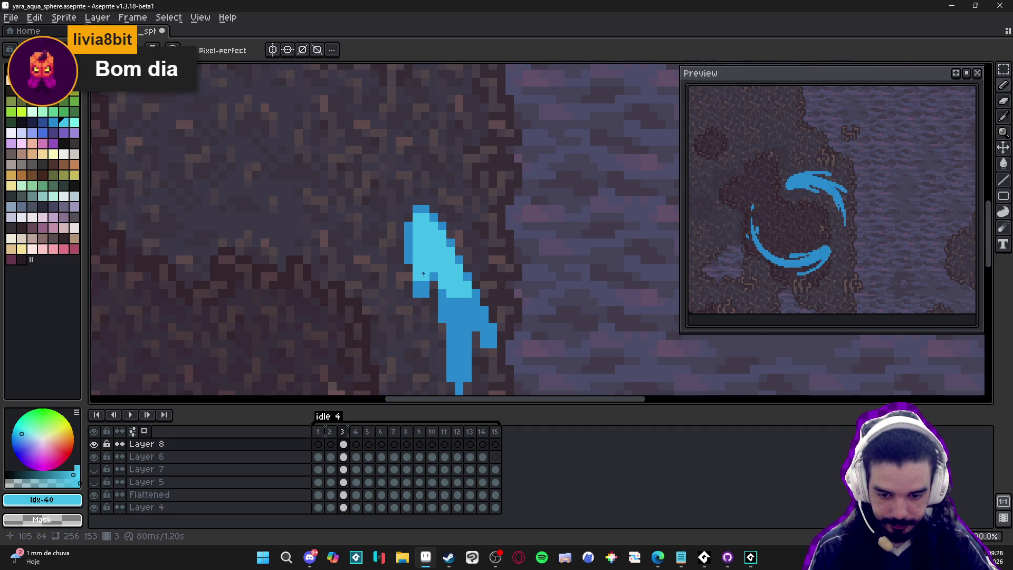
scroll(448, 313, down, 3)
scroll(448, 313, up, 3)
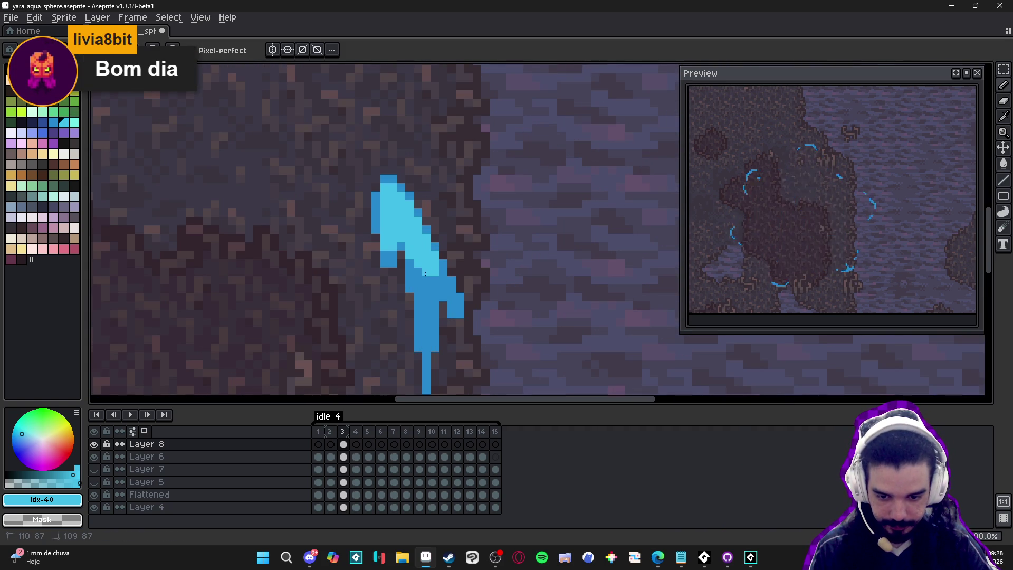
click(426, 296)
click(435, 288)
click(426, 314)
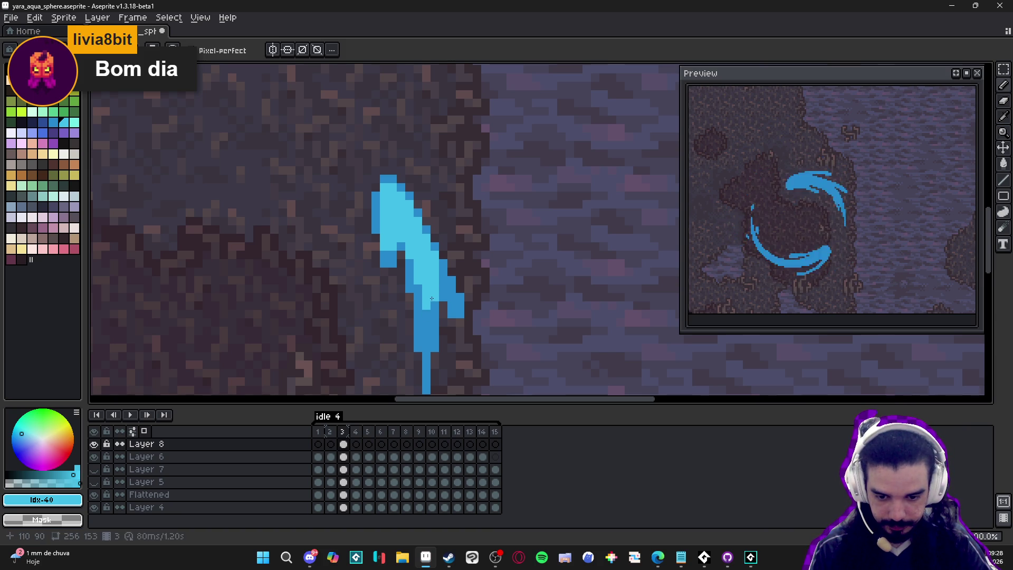
scroll(432, 298, down, 3)
scroll(331, 312, up, 2)
scroll(331, 311, up, 4)
Paint a light-cyan highlight along the left stroke.
mouse_move(419, 293)
mouse_down()
mouse_move(384, 259)
mouse_move(386, 243)
mouse_move(412, 269)
mouse_up()
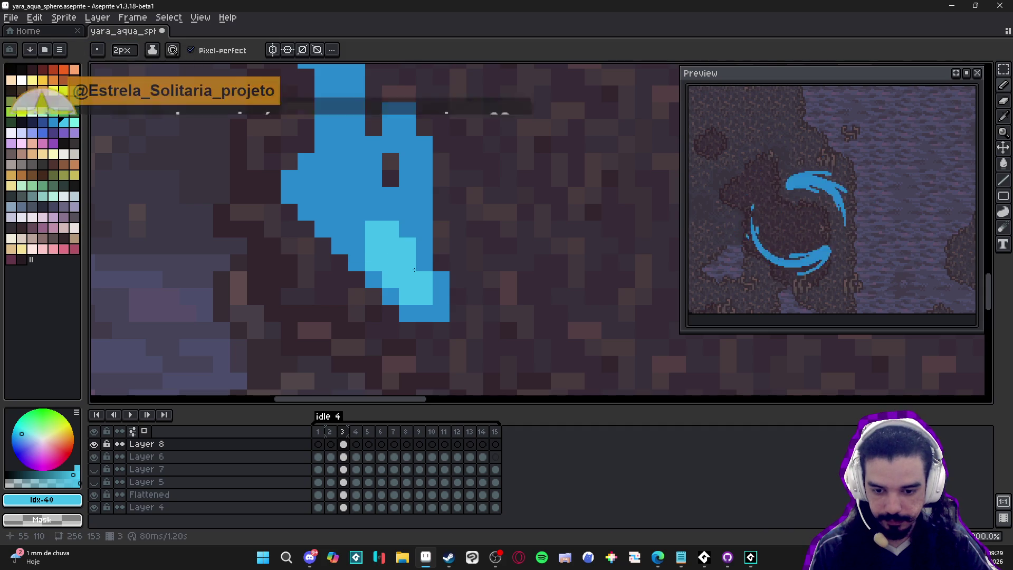
scroll(414, 280, down, 1)
scroll(417, 288, up, 1)
scroll(419, 290, down, 2)
scroll(364, 298, up, 2)
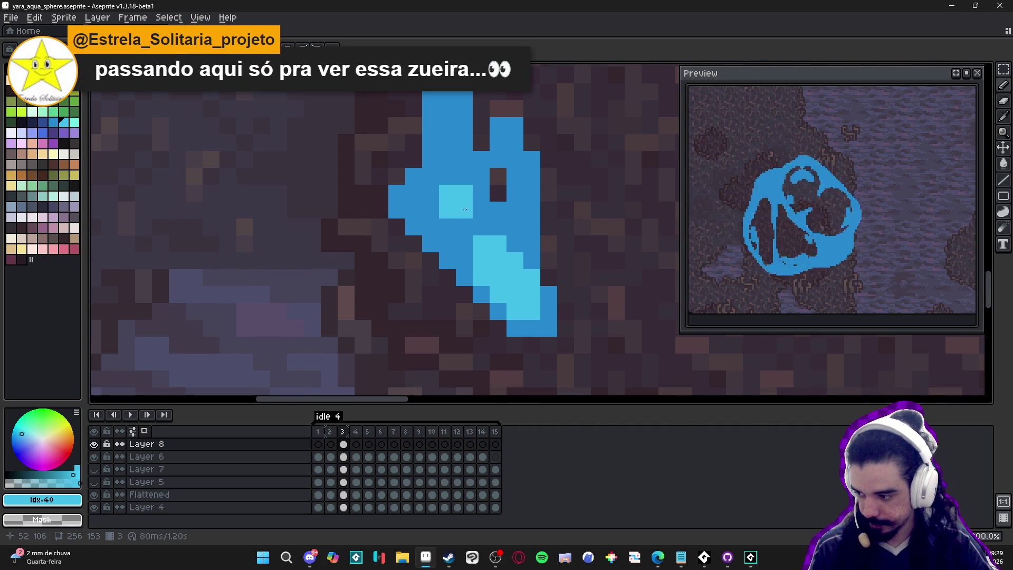
scroll(486, 238, down, 1)
scroll(486, 237, up, 1)
Extend the light-cyan highlight over the darker blue and fill pixels above the patch.
mouse_move(495, 272)
mouse_down()
mouse_move(501, 230)
mouse_move(523, 230)
mouse_move(538, 247)
mouse_move(513, 248)
mouse_move(499, 240)
mouse_move(549, 243)
mouse_up()
scroll(513, 249, down, 1)
scroll(513, 249, up, 1)
scroll(554, 264, down, 2)
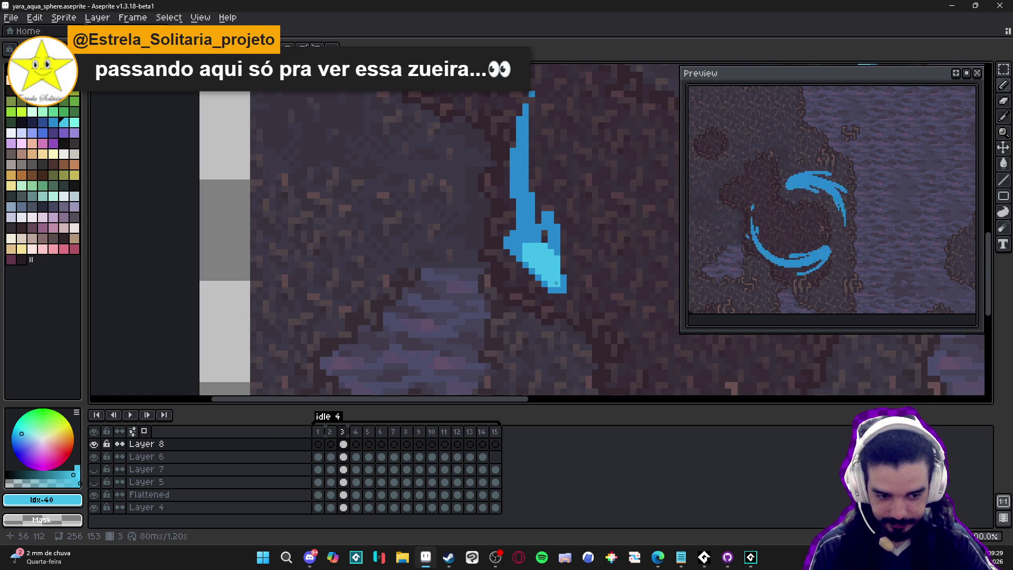
scroll(561, 290, down, 1)
scroll(538, 303, up, 2)
drag(538, 304, 540, 287)
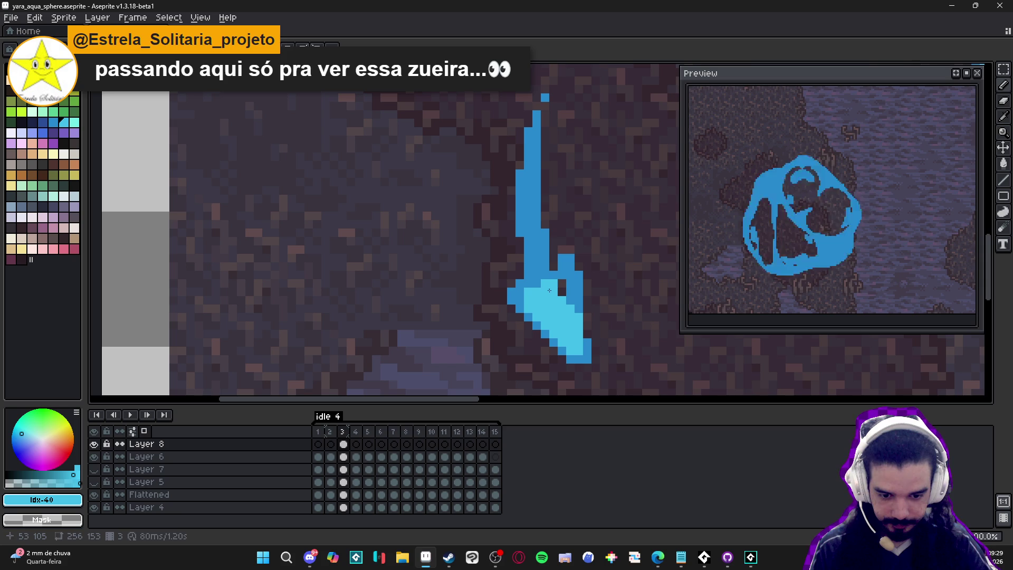
click(543, 276)
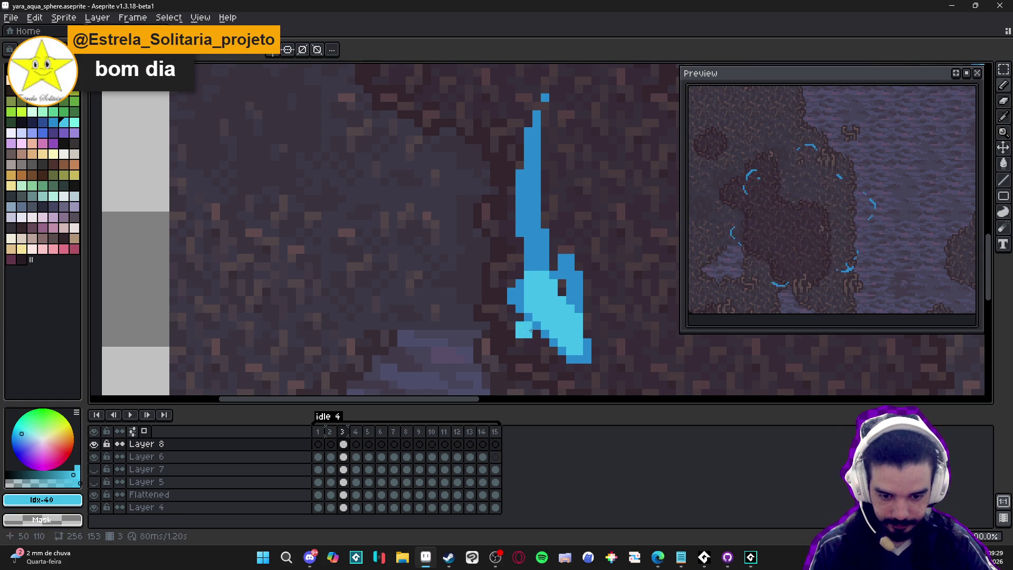
alt+click(528, 308)
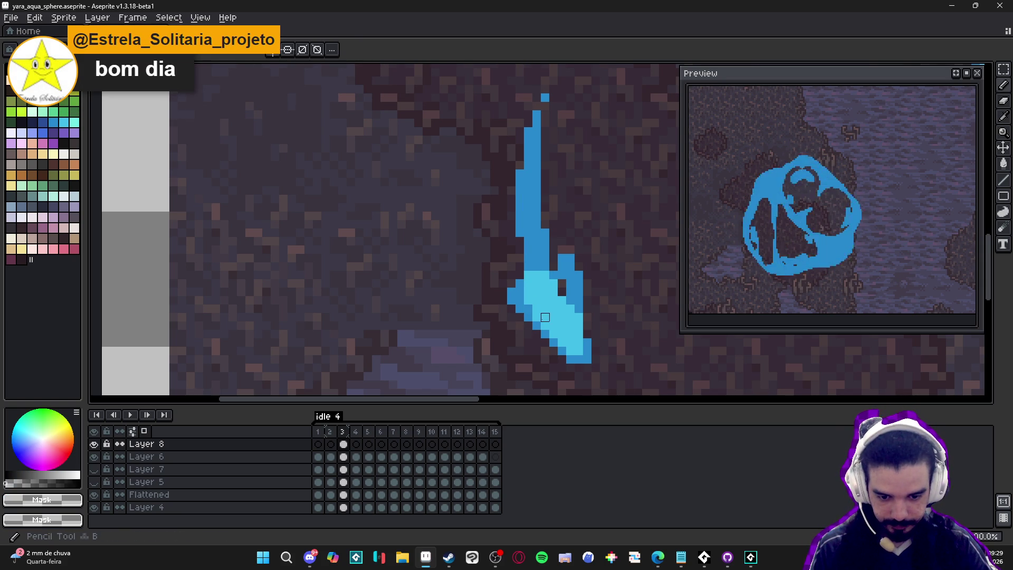
Set the eyedropper to sample All Layers, pick light cyan #42bfe8, and add cyan pixels to the stroke.
click(323, 49)
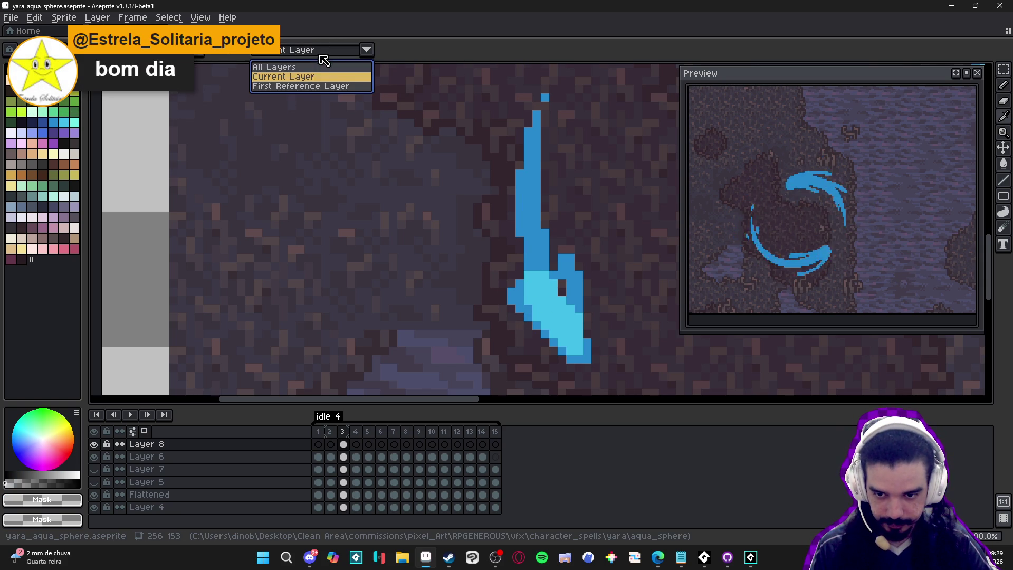
click(324, 63)
alt+click(558, 327)
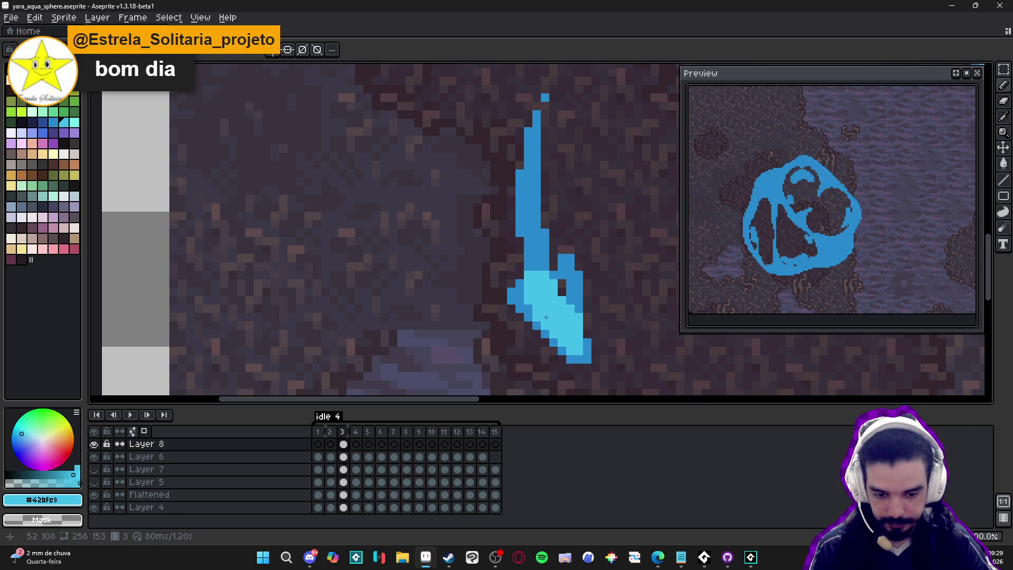
key(e)
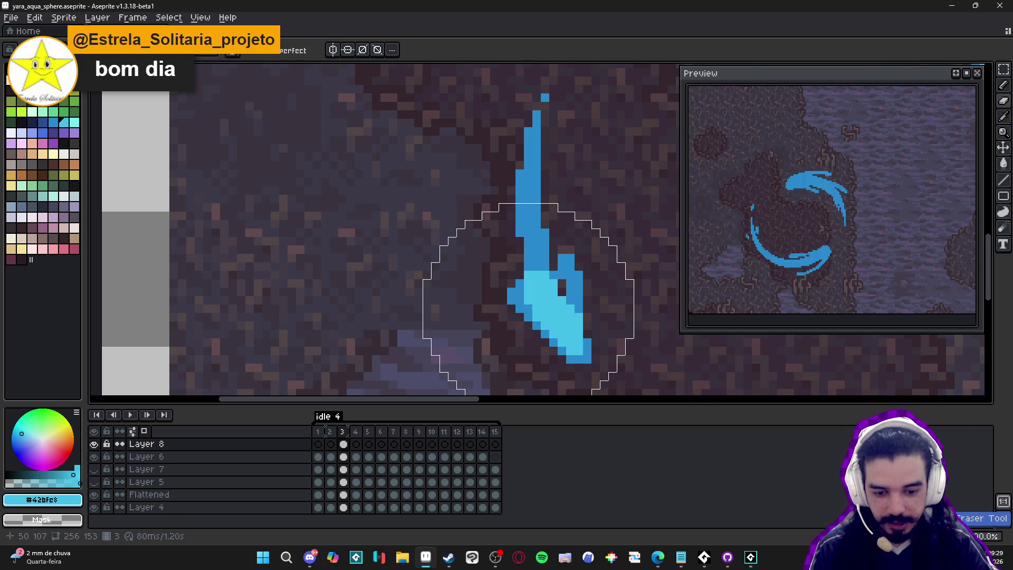
key(minus)
key(minus)
key(minus)
key(b)
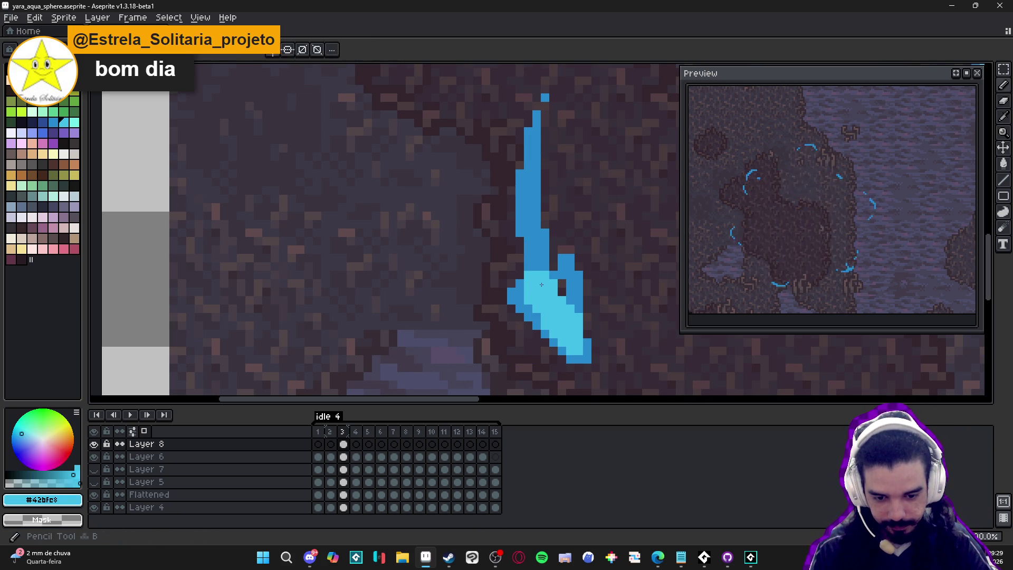
click(539, 266)
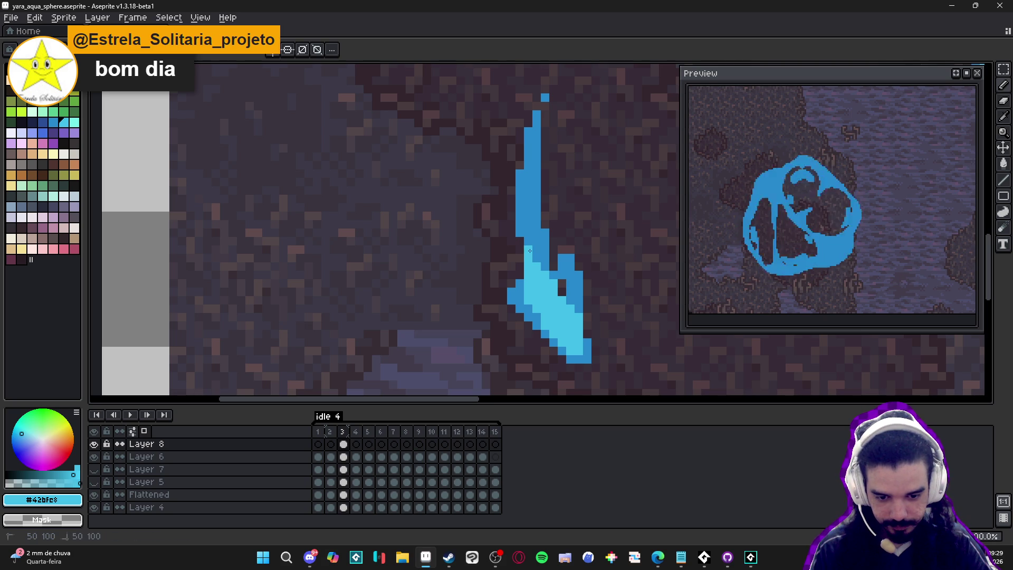
scroll(538, 266, down, 6)
scroll(524, 256, up, 6)
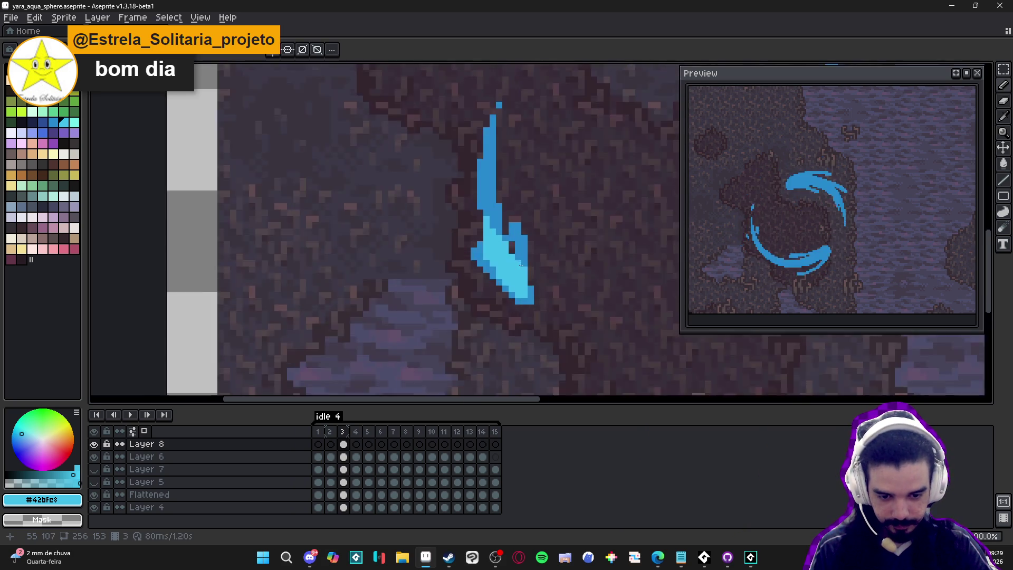
Pick dark blue #2789cd and repaint stray cyan pixels along the upper-left edge.
alt+click(479, 185)
mouse_move(449, 174)
mouse_down()
mouse_move(454, 206)
mouse_move(472, 206)
mouse_move(492, 237)
mouse_up()
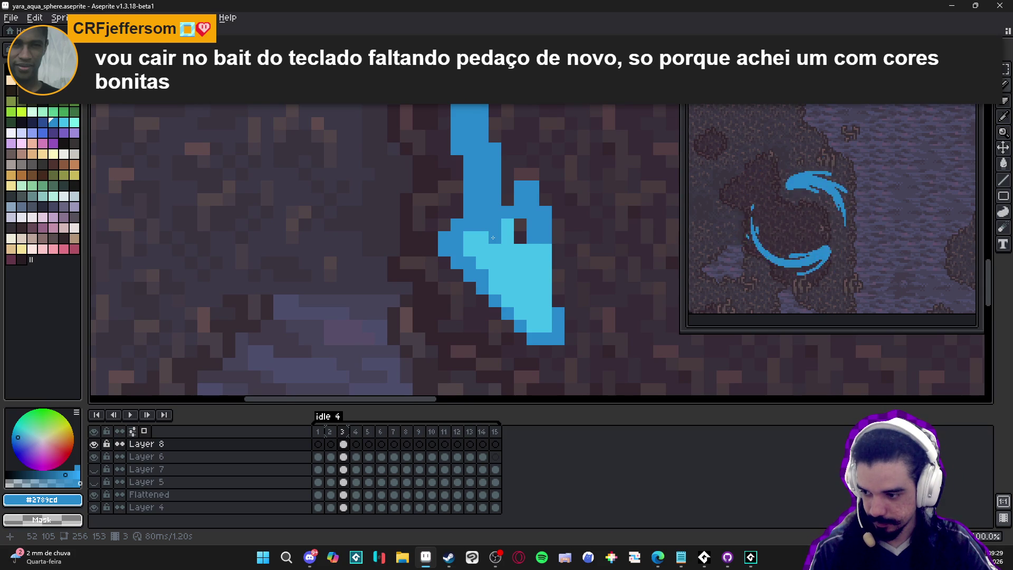
click(501, 225)
mouse_move(469, 237)
mouse_down()
mouse_move(470, 251)
mouse_move(508, 239)
mouse_up()
click(481, 237)
click(481, 263)
Switch back to #42bfe8 and turn several dark-blue edge pixels light cyan.
alt+click(506, 274)
click(482, 263)
click(482, 250)
click(492, 240)
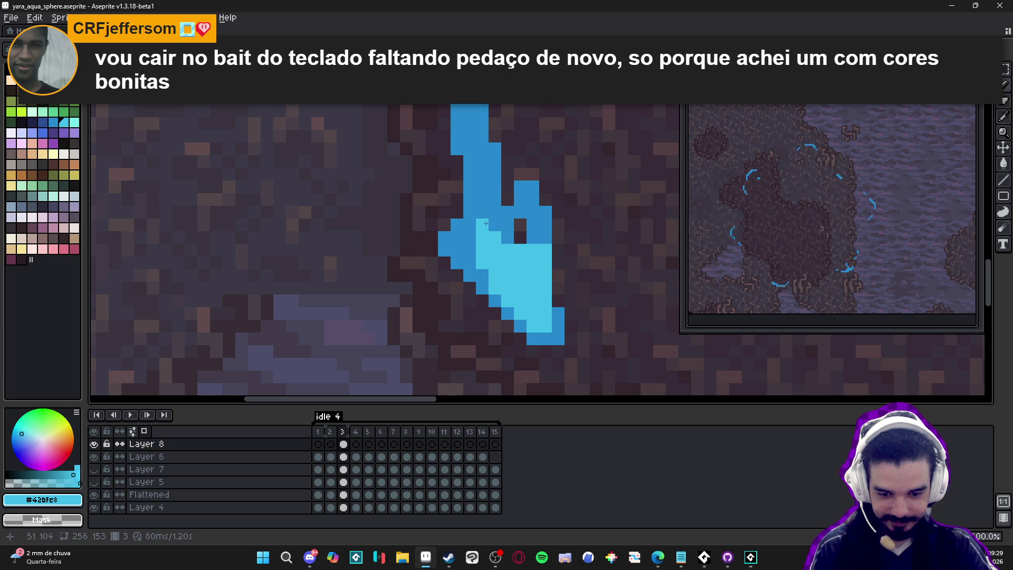
scroll(491, 227, down, 3)
scroll(517, 251, up, 2)
Pick #2789cd again and repaint excess light-cyan pixels dark blue.
alt+click(520, 253)
click(519, 276)
click(510, 264)
click(519, 290)
click(517, 283)
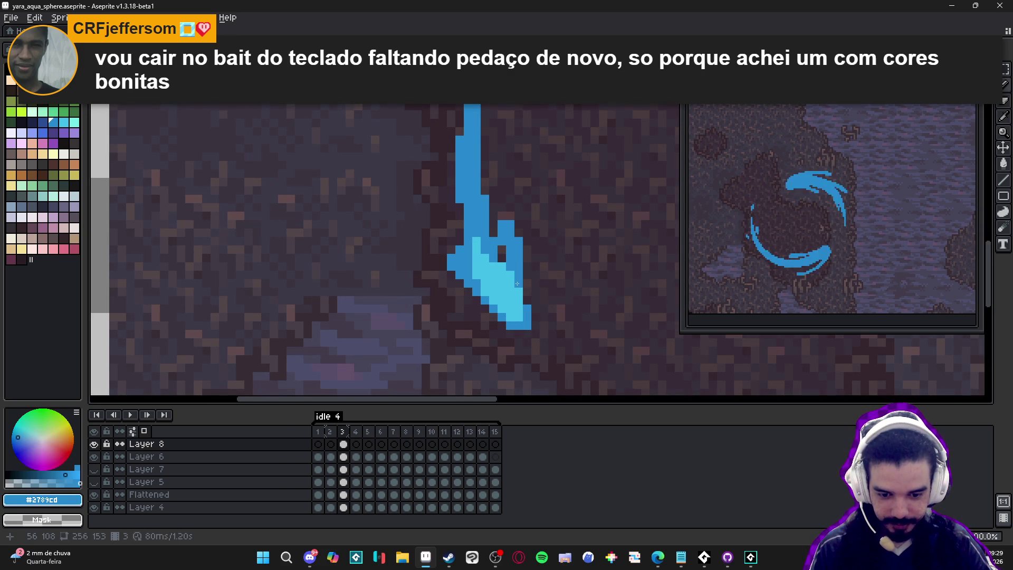
Paint more #42bfe8 light-cyan pixels along the left stroke's highlight.
alt+click(502, 270)
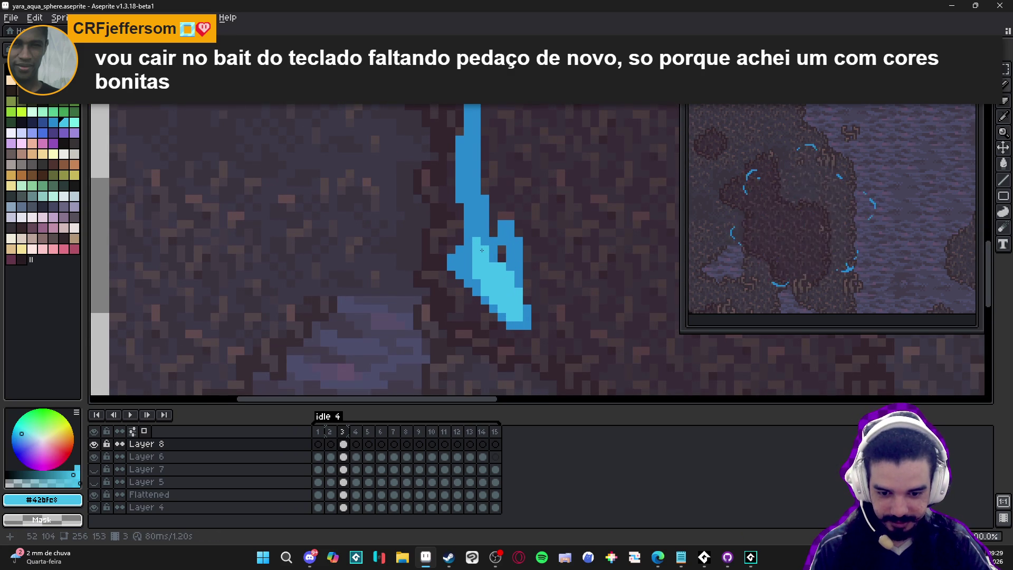
scroll(482, 250, down, 4)
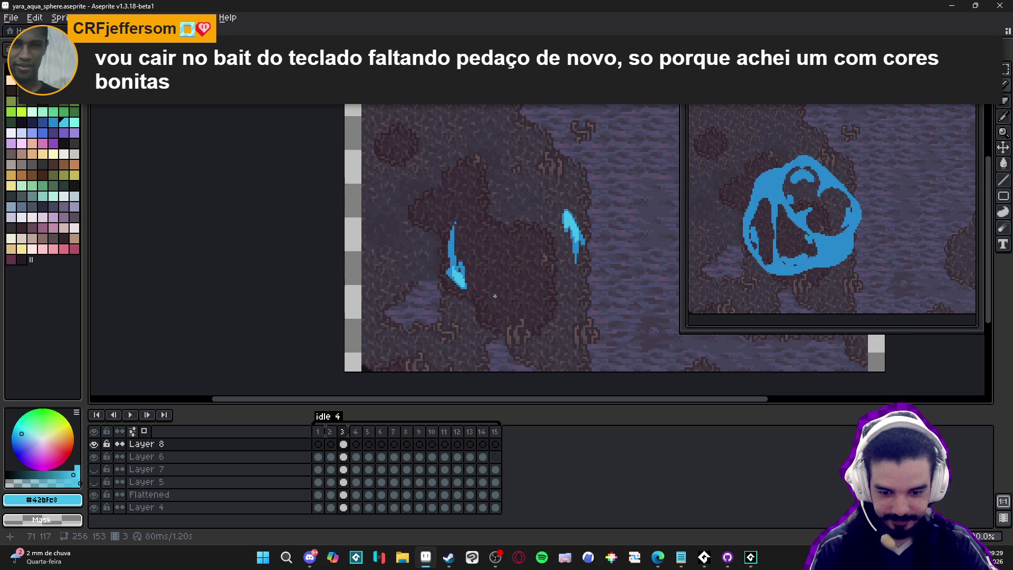
scroll(495, 296, up, 4)
mouse_move(464, 276)
mouse_down()
mouse_move(475, 287)
mouse_move(421, 245)
mouse_up()
click(467, 257)
click(421, 255)
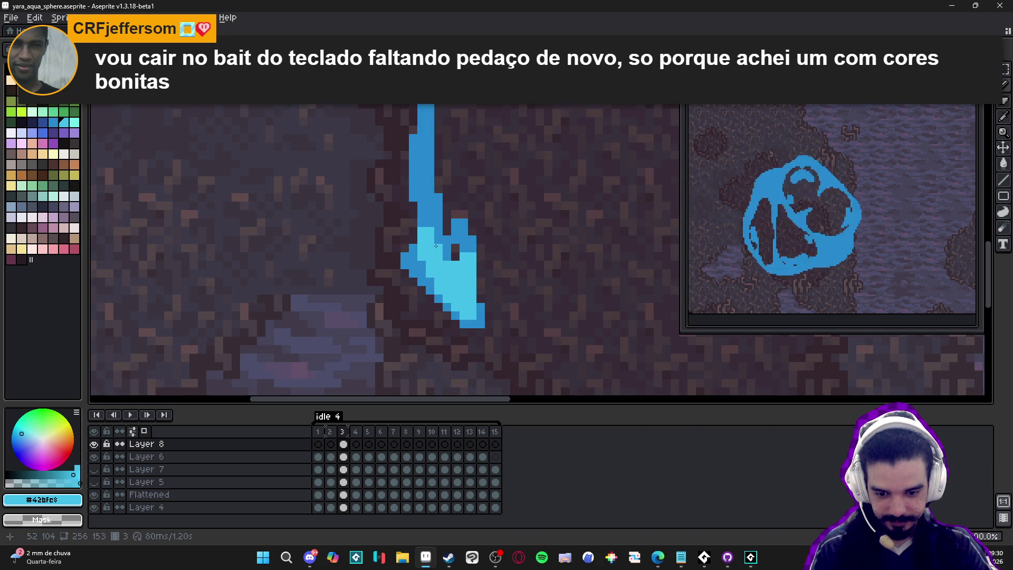
scroll(436, 246, down, 4)
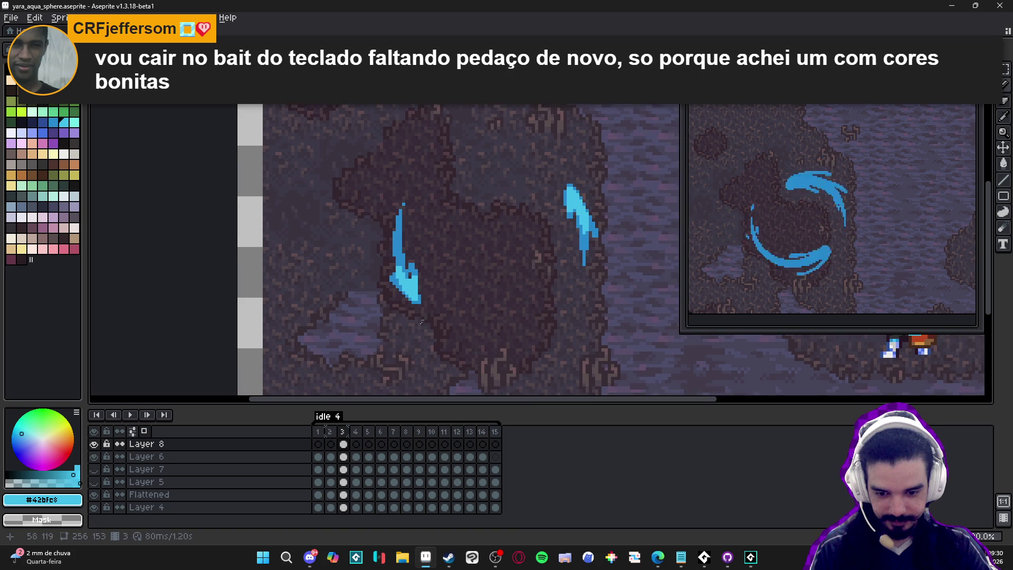
Step through the frames to land on frame 4.
key(period)
key(period)
key(comma)
key(comma)
key(period)
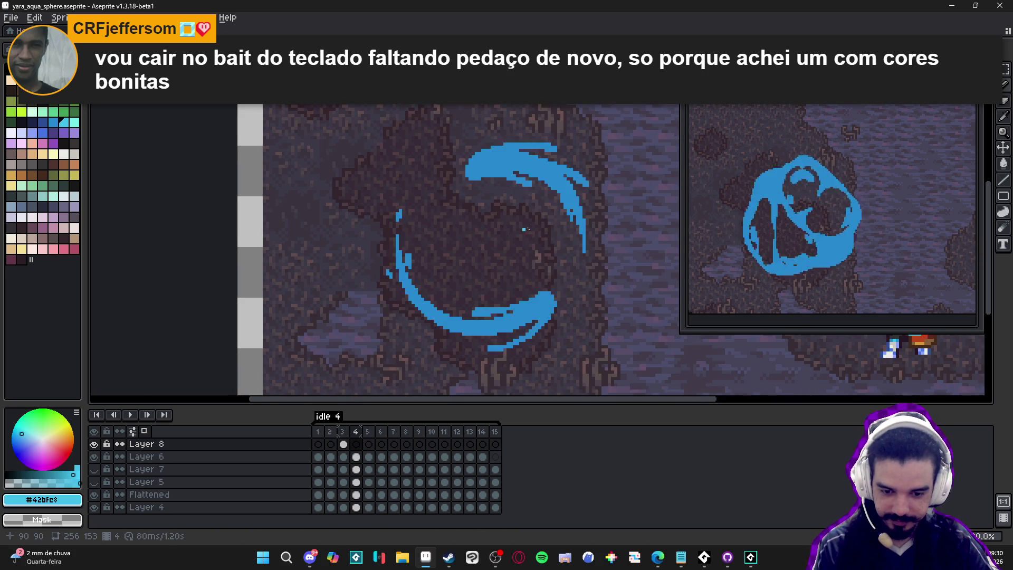
Paint a light highlight along the tip and tail of frame 4's lower arc.
scroll(558, 300, up, 3)
key(w)
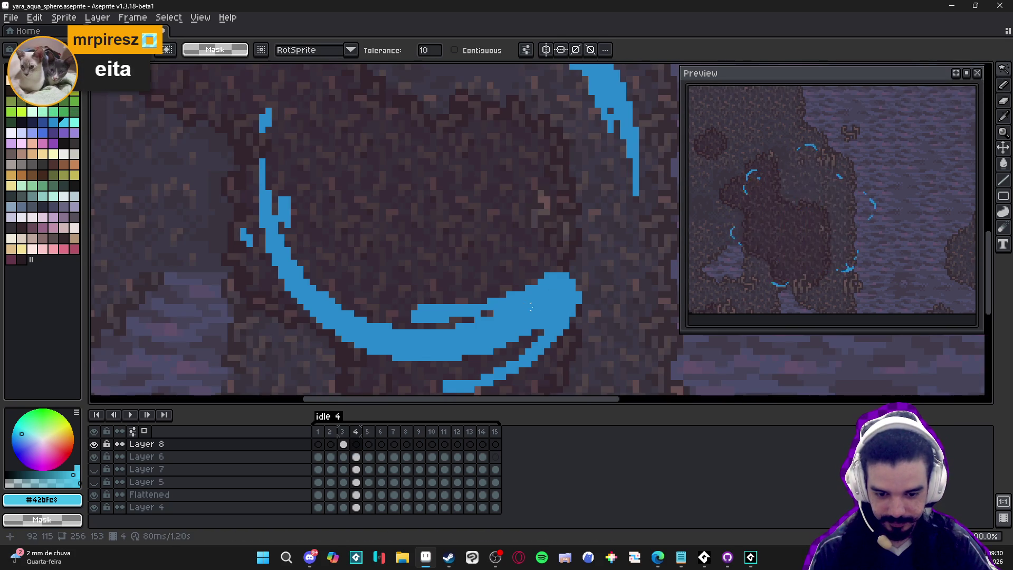
scroll(546, 295, down, 3)
key(b)
scroll(546, 295, up, 3)
mouse_move(555, 291)
mouse_down()
mouse_move(468, 344)
mouse_move(404, 347)
mouse_move(446, 336)
mouse_move(378, 347)
mouse_up()
click(430, 340)
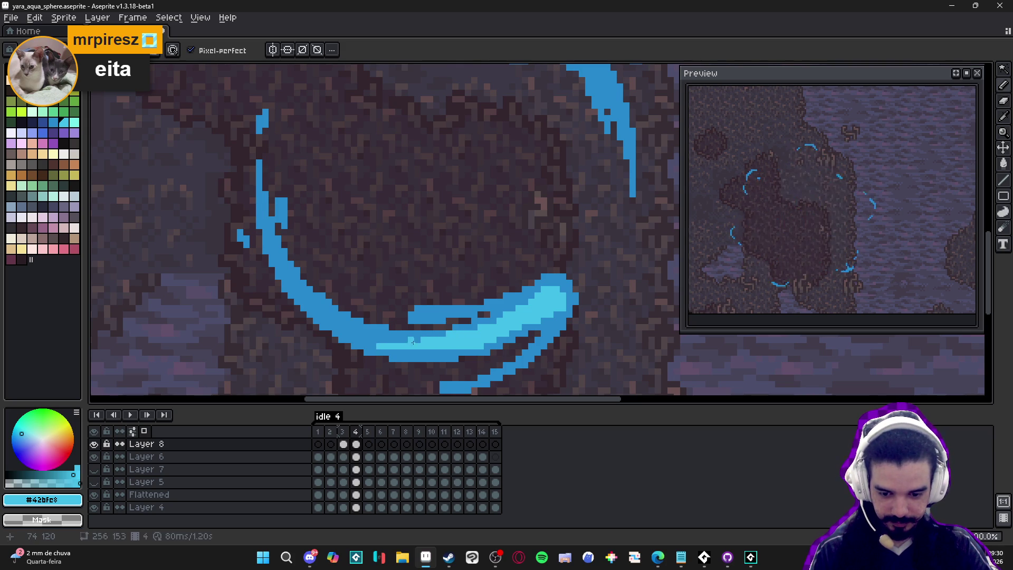
Inspect the canvas and make Layer 6 the active layer.
scroll(464, 342, right, 2)
scroll(465, 342, up, 1)
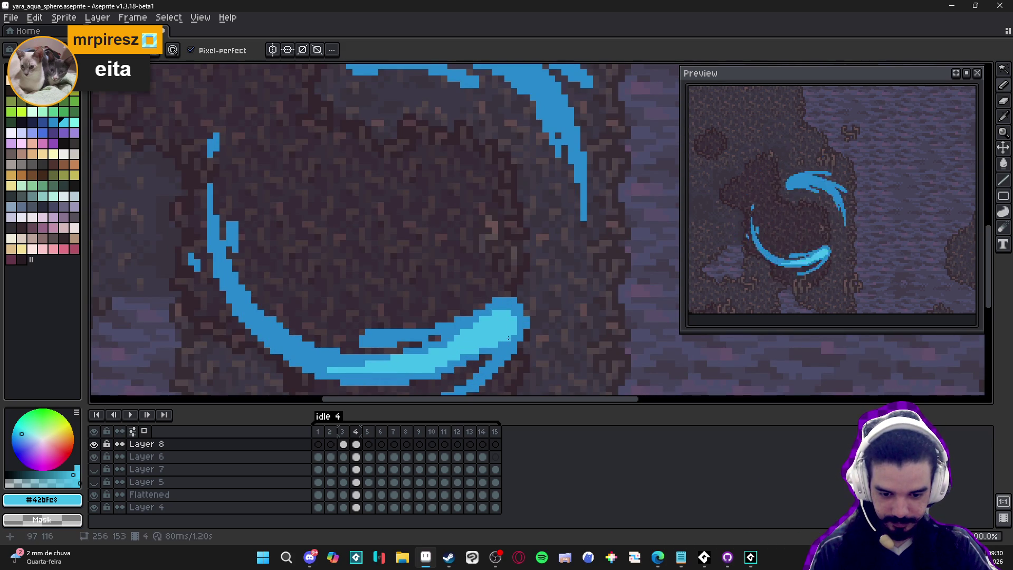
scroll(493, 345, down, 2)
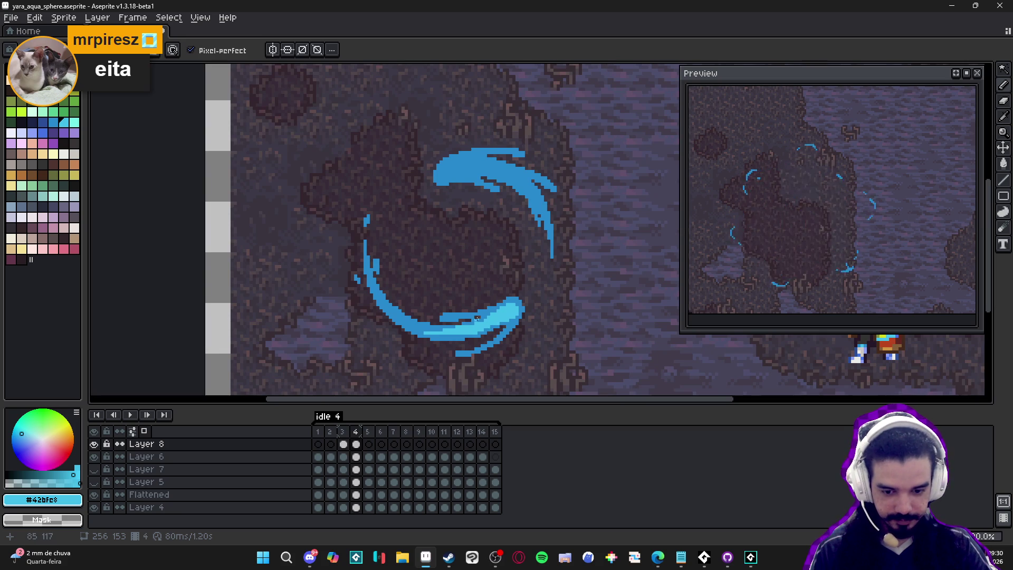
scroll(477, 317, up, 3)
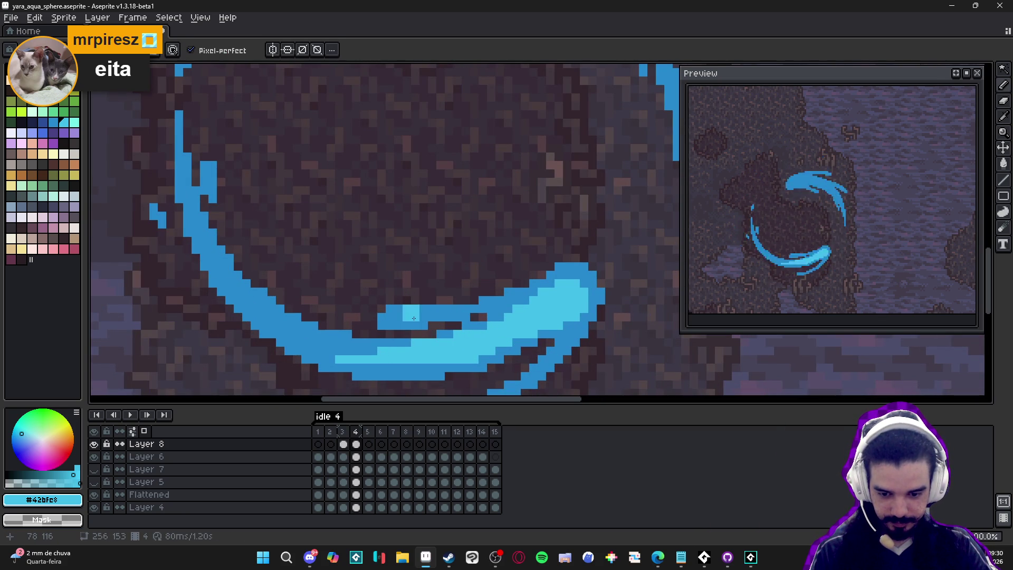
scroll(438, 316, down, 1)
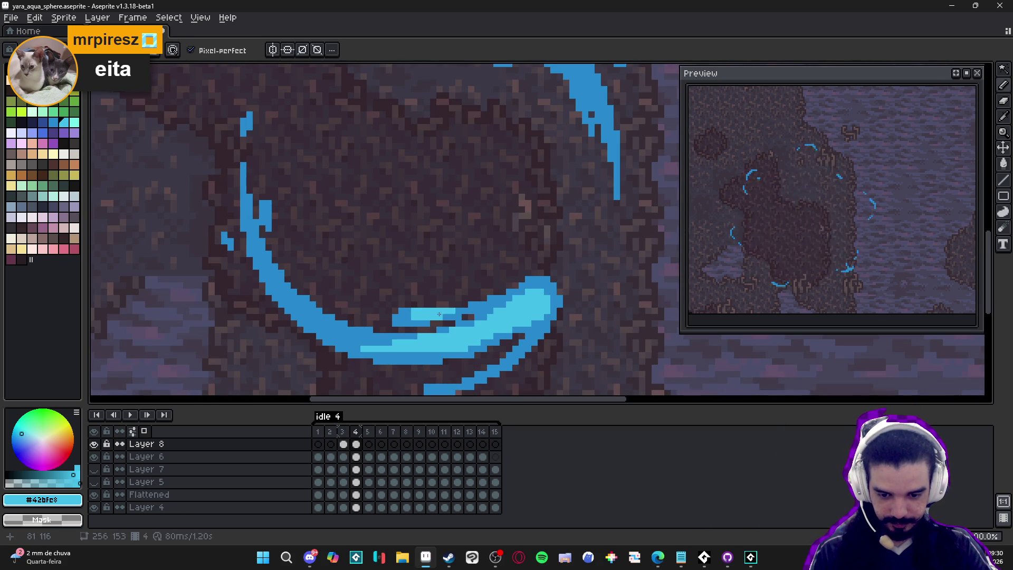
scroll(439, 315, down, 3)
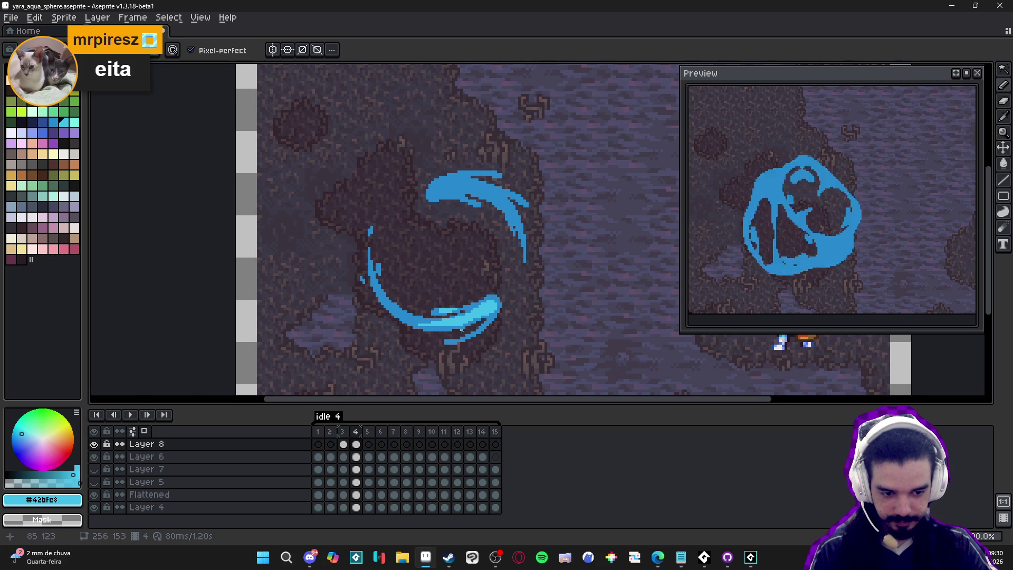
scroll(462, 331, up, 4)
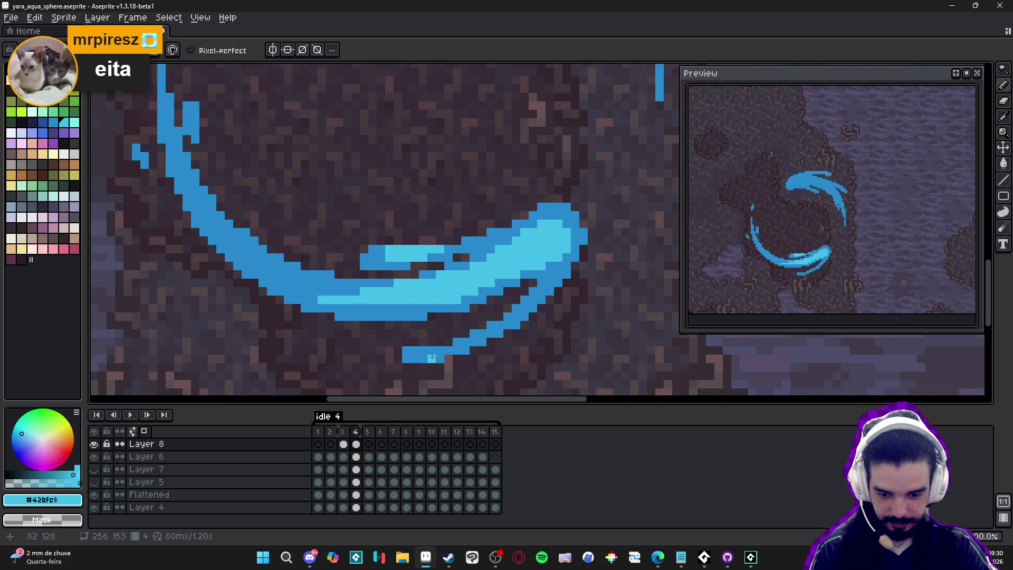
scroll(440, 355, down, 1)
ctrl+click(448, 352)
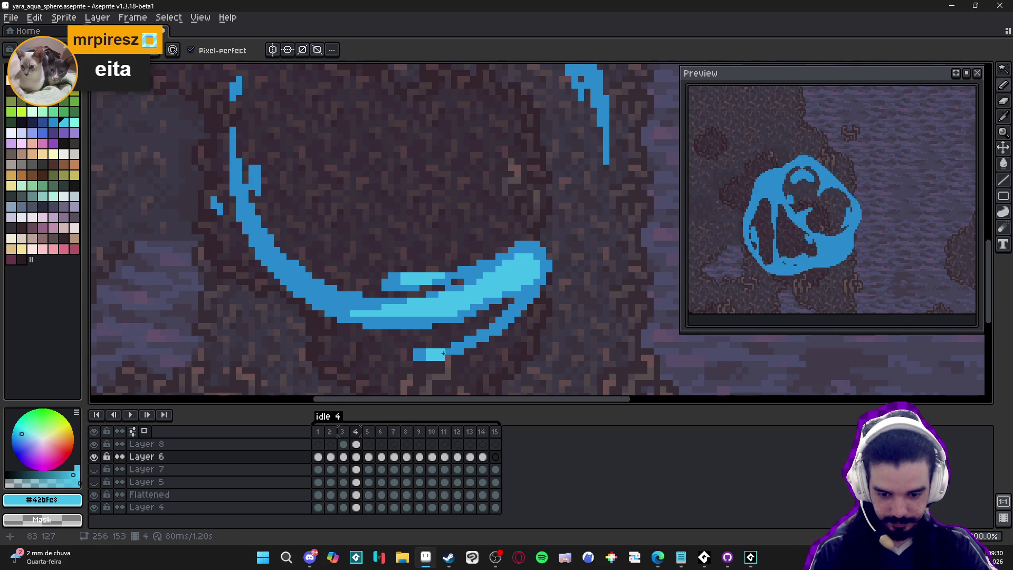
Paint a cyan highlight along frame 4's upper crescent and touch up its top-left.
scroll(442, 353, left, 1)
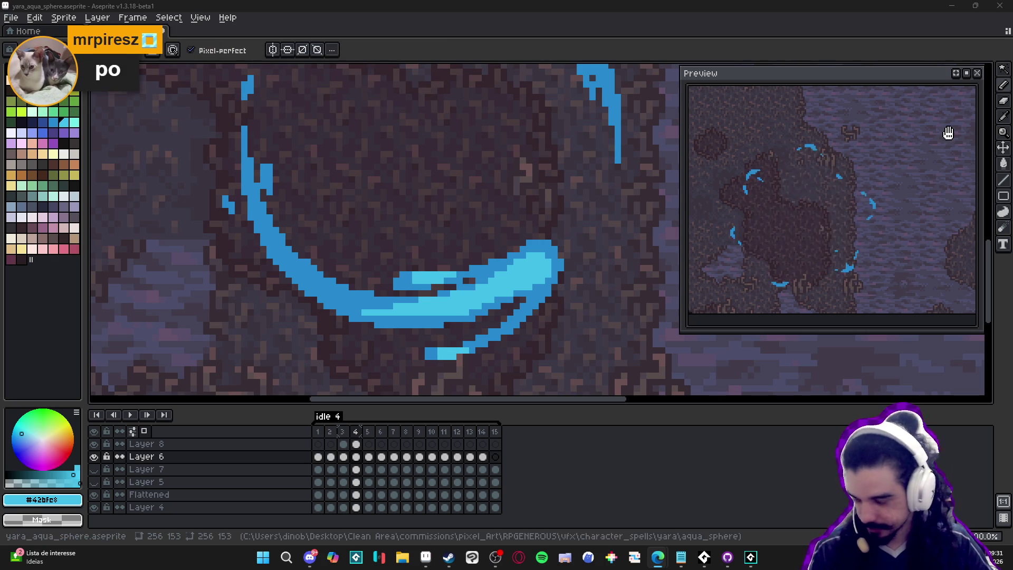
scroll(530, 280, down, 3)
scroll(530, 279, up, 3)
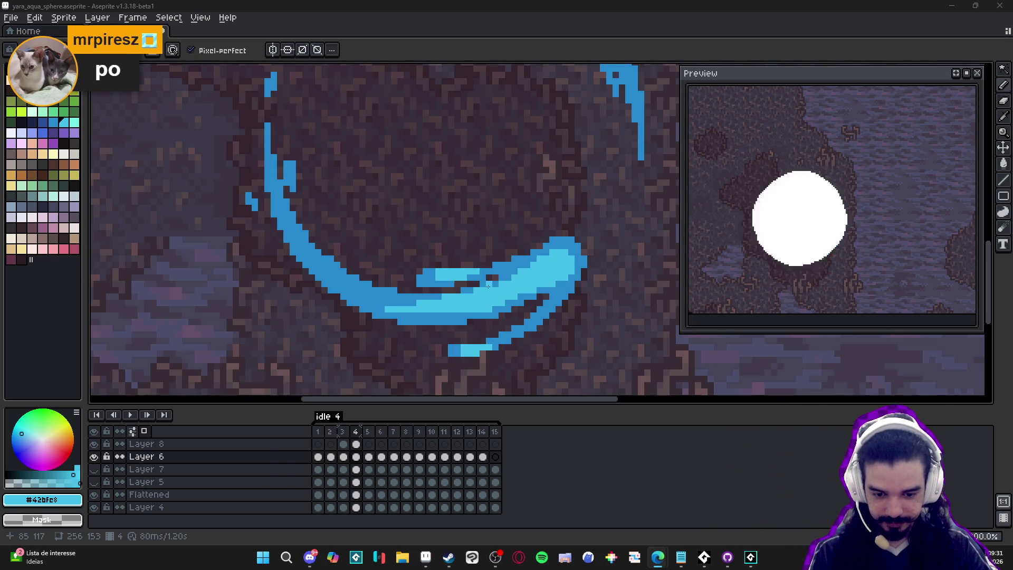
scroll(493, 284, down, 3)
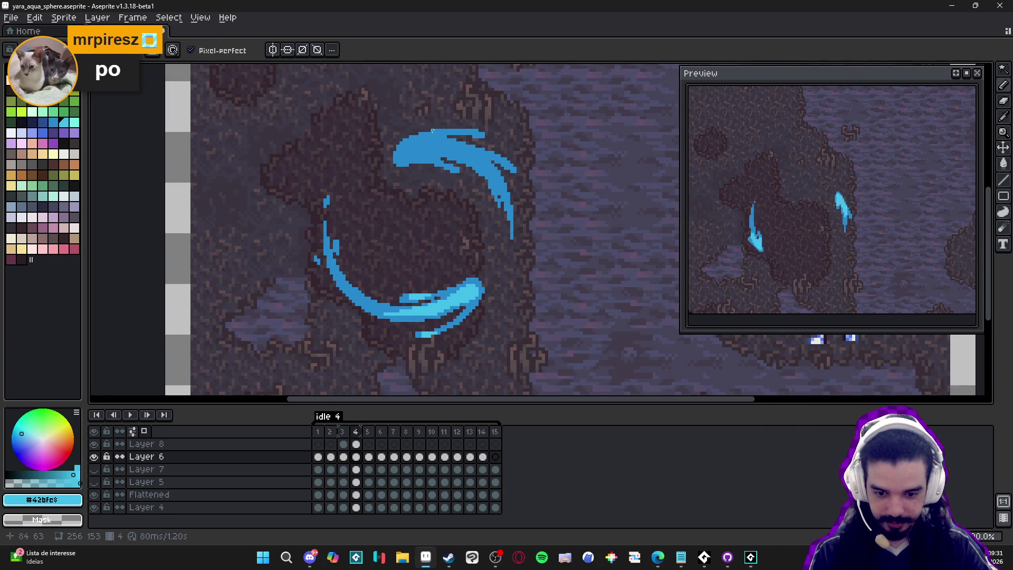
scroll(439, 136, up, 2)
scroll(422, 316, up, 2)
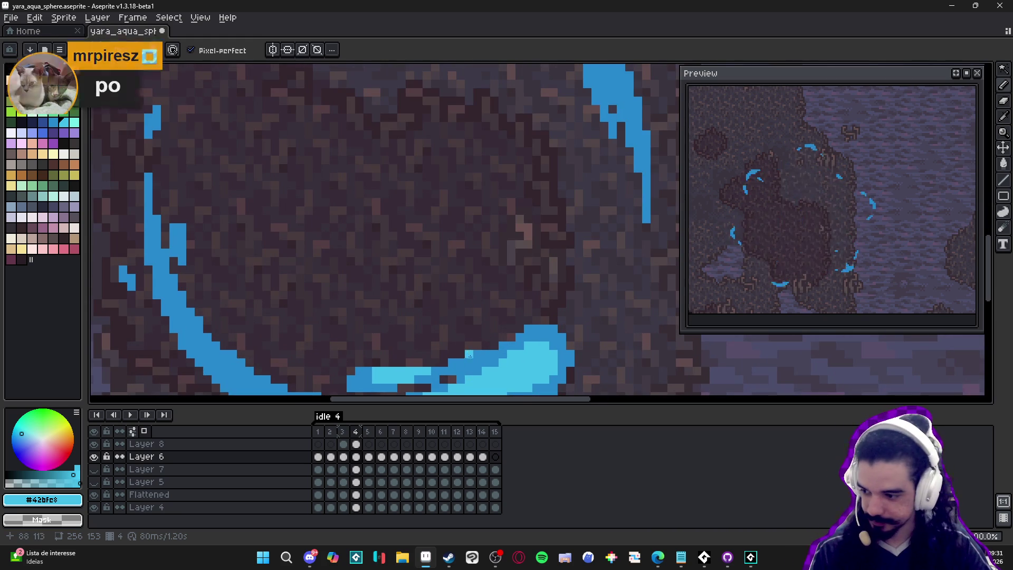
scroll(422, 308, down, 1)
scroll(421, 308, up, 1)
scroll(422, 274, down, 1)
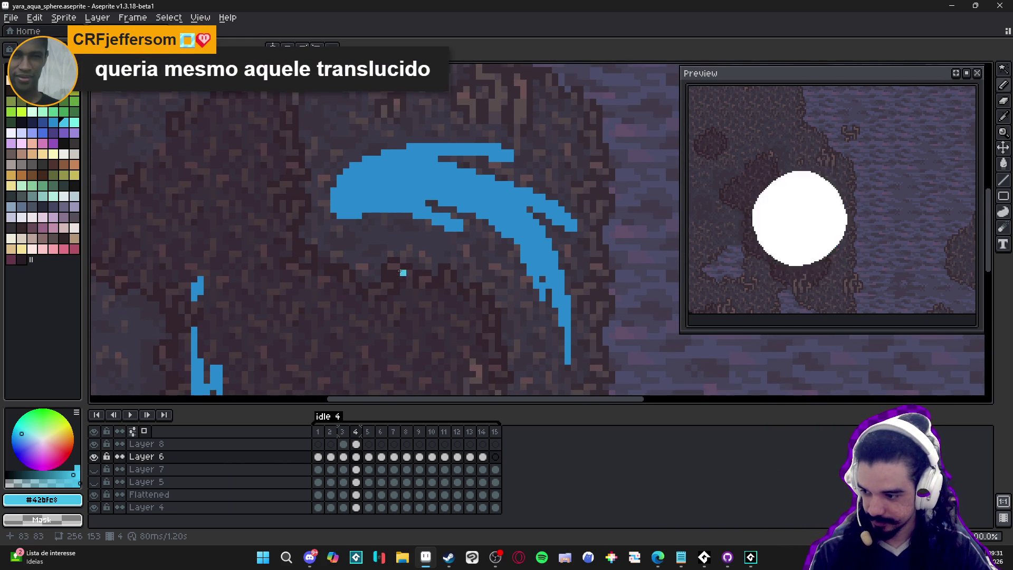
scroll(365, 196, up, 1)
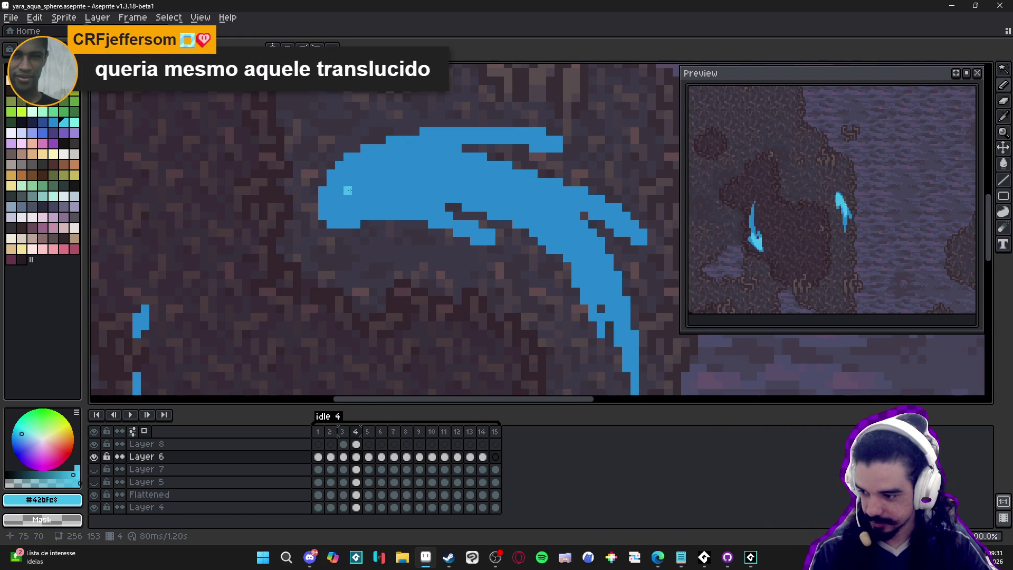
mouse_move(350, 189)
mouse_down()
mouse_move(437, 179)
mouse_move(367, 177)
mouse_move(407, 164)
mouse_move(370, 157)
mouse_move(369, 199)
mouse_move(430, 203)
mouse_move(454, 212)
mouse_move(445, 219)
mouse_move(532, 244)
mouse_up()
click(367, 201)
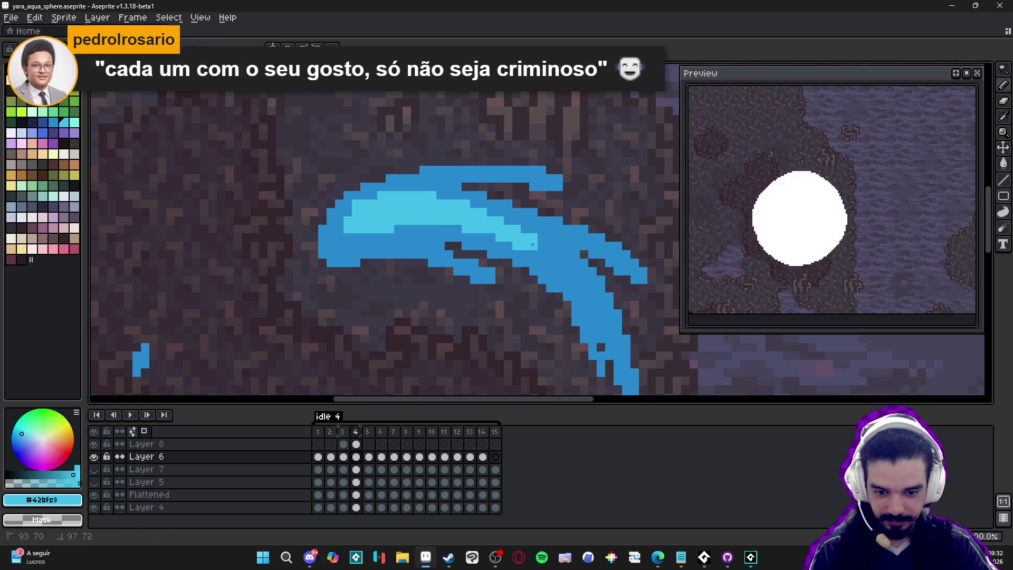
Extend the cyan toward the crescent's left end, fill top-edge gaps, and revert a stray pixel.
mouse_move(351, 238)
mouse_down()
mouse_move(383, 238)
mouse_move(340, 243)
mouse_move(339, 229)
mouse_move(511, 243)
mouse_move(510, 231)
mouse_up()
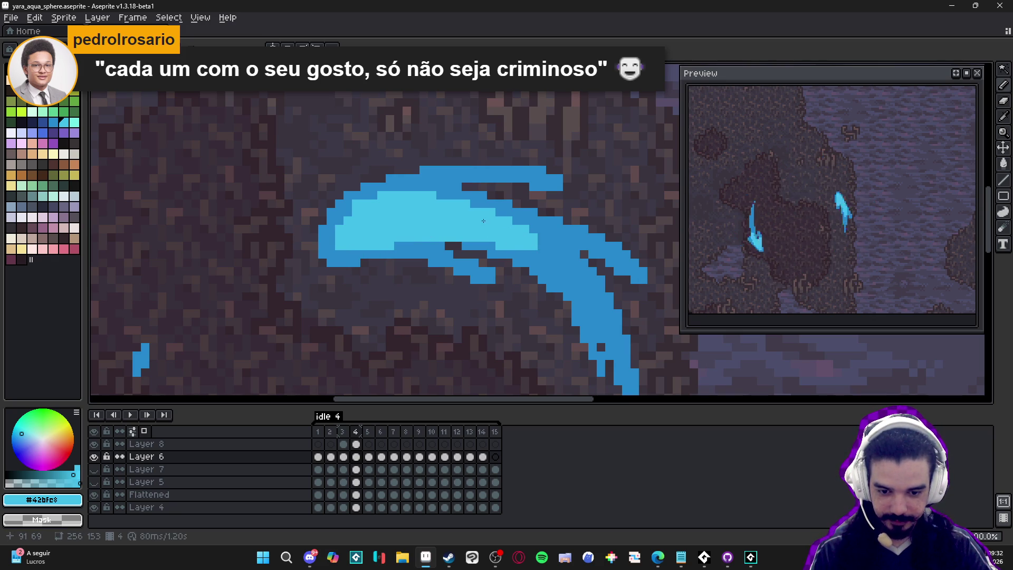
drag(440, 195, 450, 195)
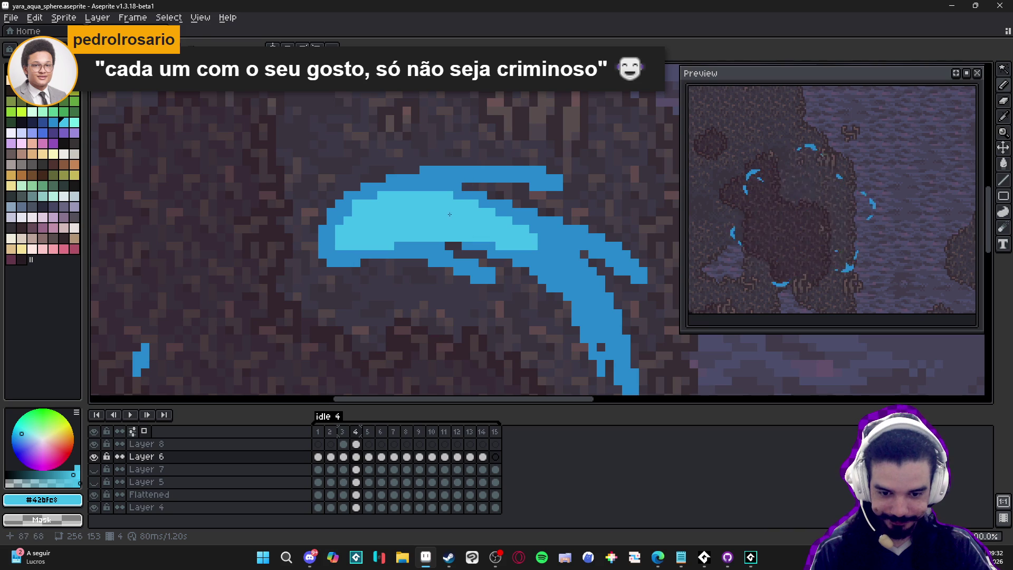
click(356, 205)
Preview the animation playback, then view frame 3 and return to frame 4 on Layer 8.
key(Return)
scroll(443, 254, down, 1)
key(Return)
key(Return)
key(Return)
scroll(465, 292, down, 2)
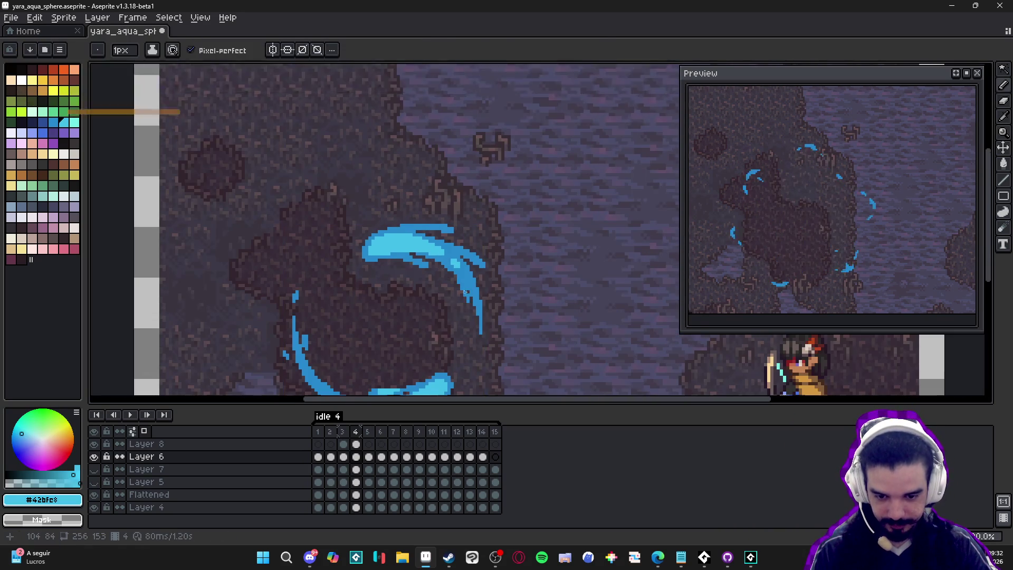
key(Return)
key(Return)
scroll(393, 305, up, 4)
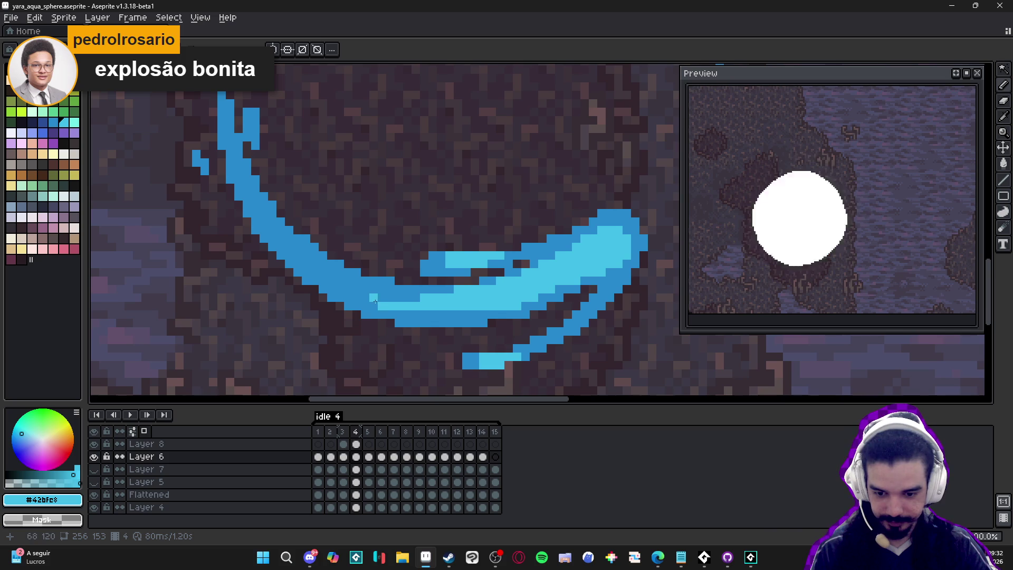
scroll(390, 288, down, 4)
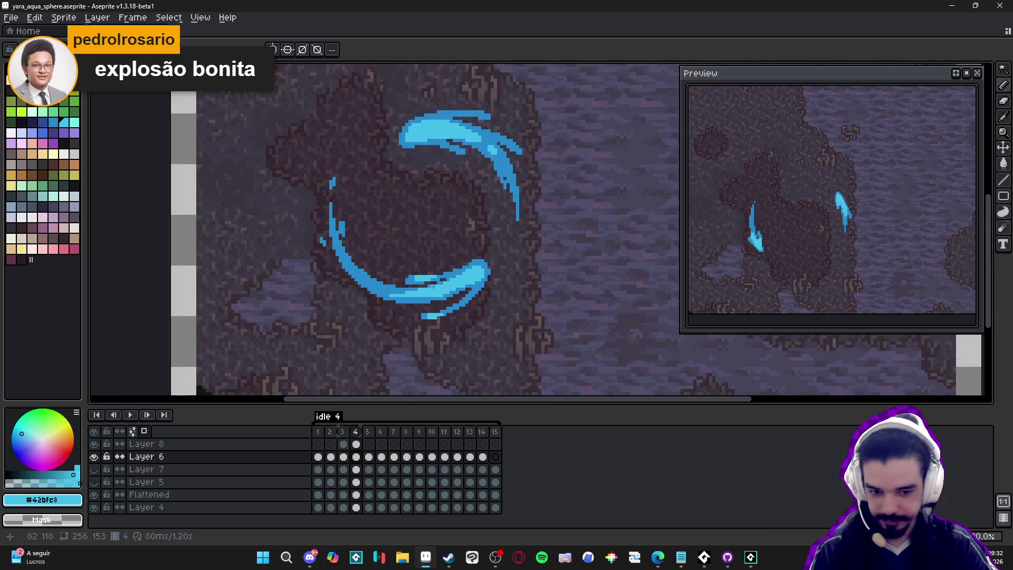
drag(397, 278, 422, 295)
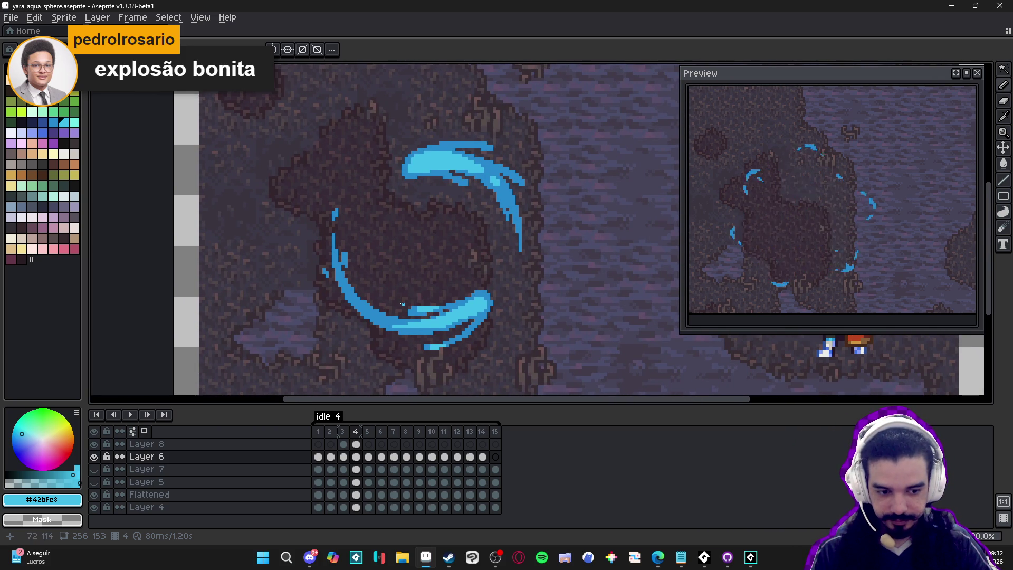
key(Return)
key(Return)
click(343, 431)
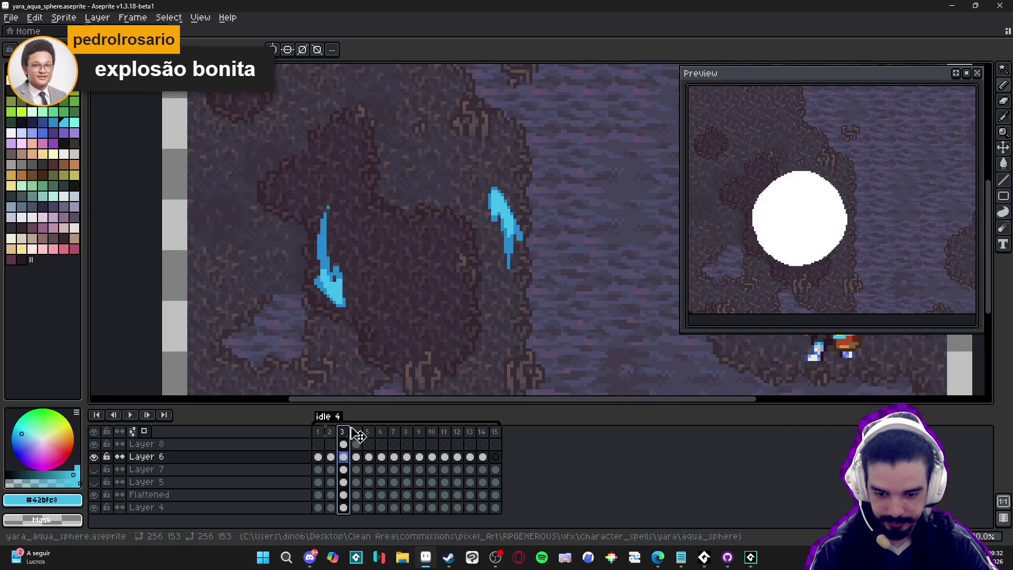
click(356, 444)
Add pale aqua highlights to the lower crescent's cyan band.
scroll(461, 333, up, 4)
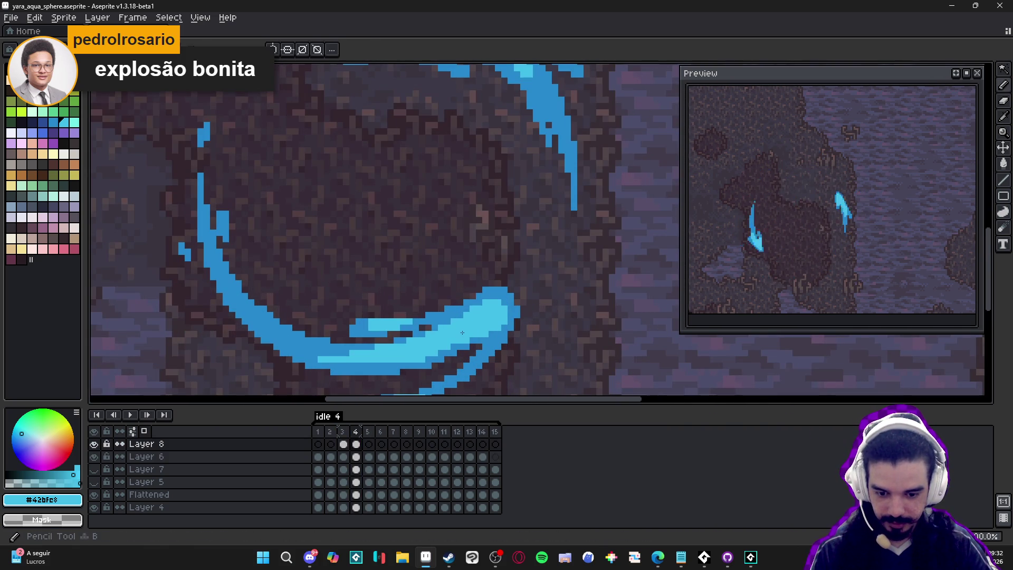
click(73, 122)
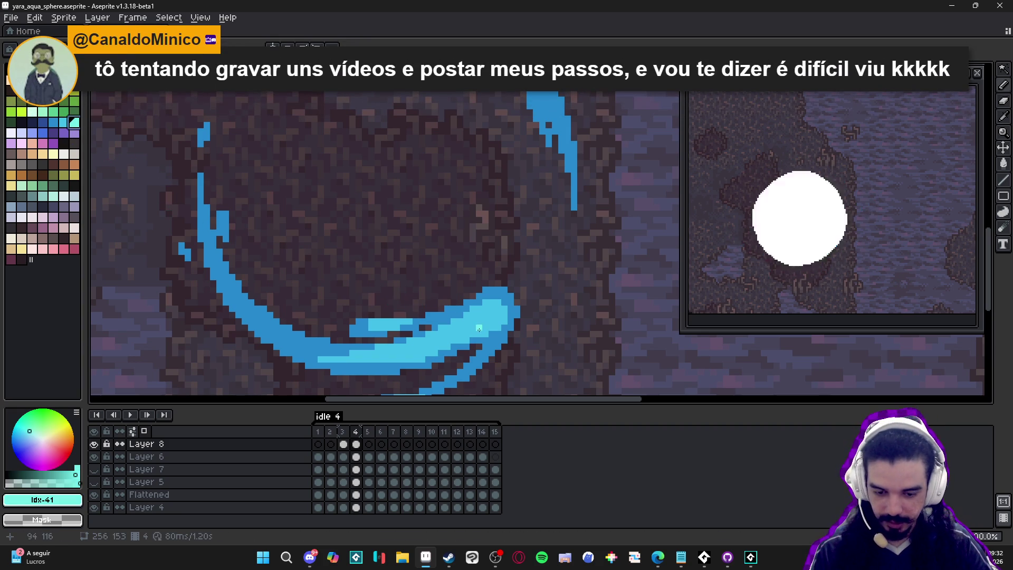
drag(483, 327, 489, 318)
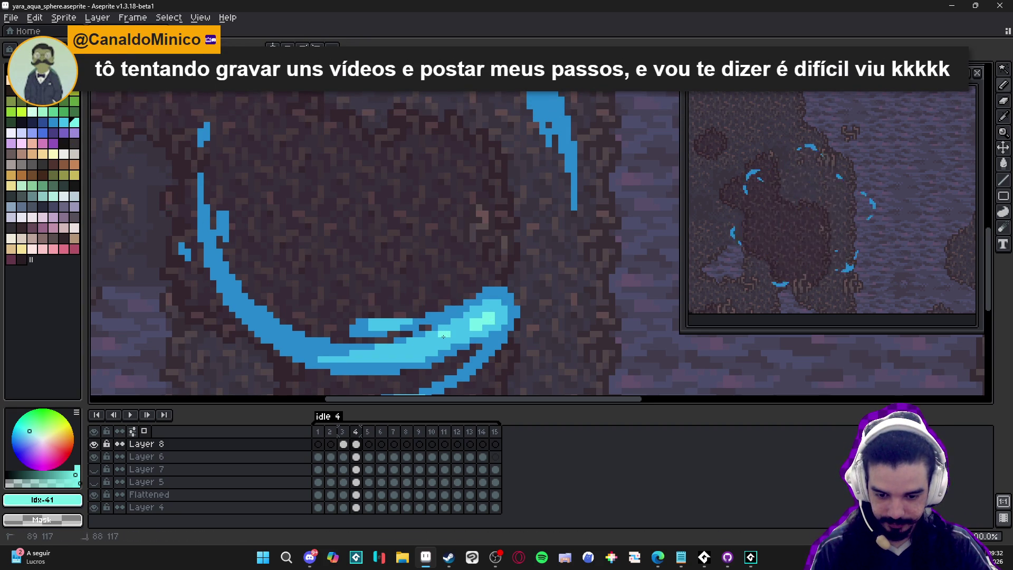
scroll(448, 338, down, 2)
scroll(449, 340, up, 2)
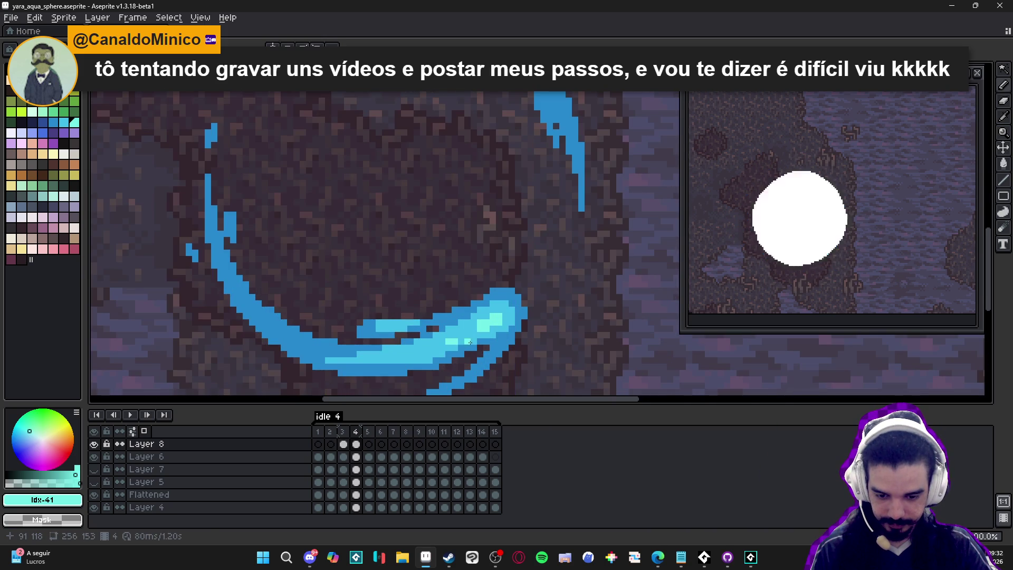
scroll(451, 341, down, 3)
scroll(396, 219, up, 3)
Start the upper crescent's highlight with pale aqua #73efe8 spots and a short top row.
drag(397, 219, 390, 231)
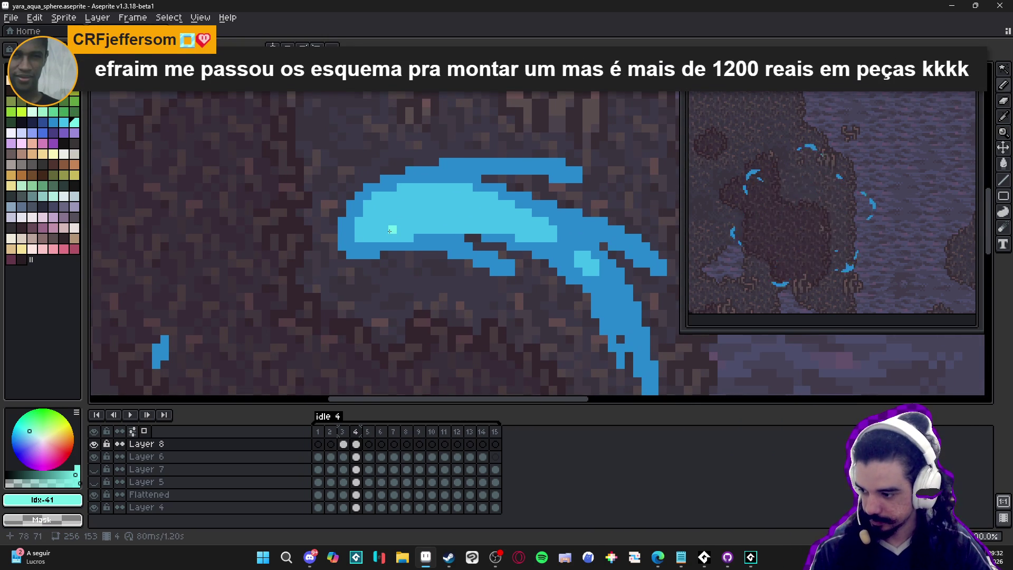
alt+click(348, 255)
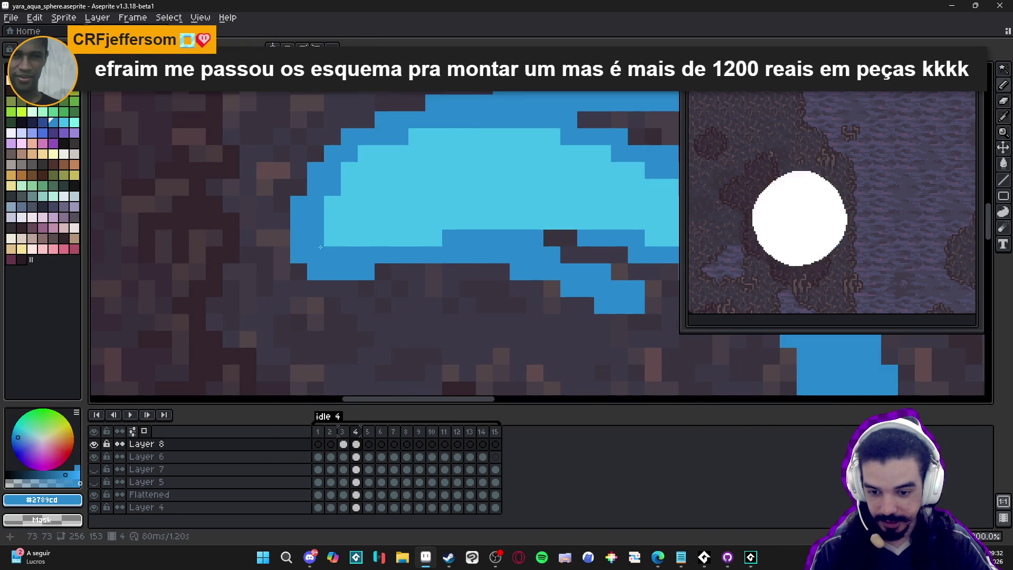
scroll(386, 299, down, 3)
scroll(385, 298, up, 2)
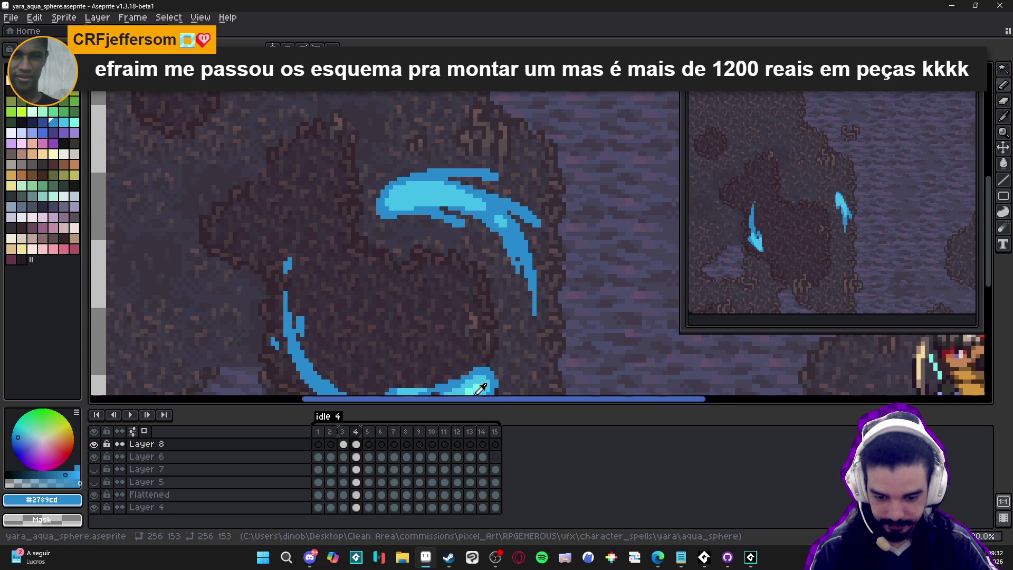
alt+click(400, 181)
scroll(400, 181, up, 3)
scroll(380, 217, up, 1)
click(380, 217)
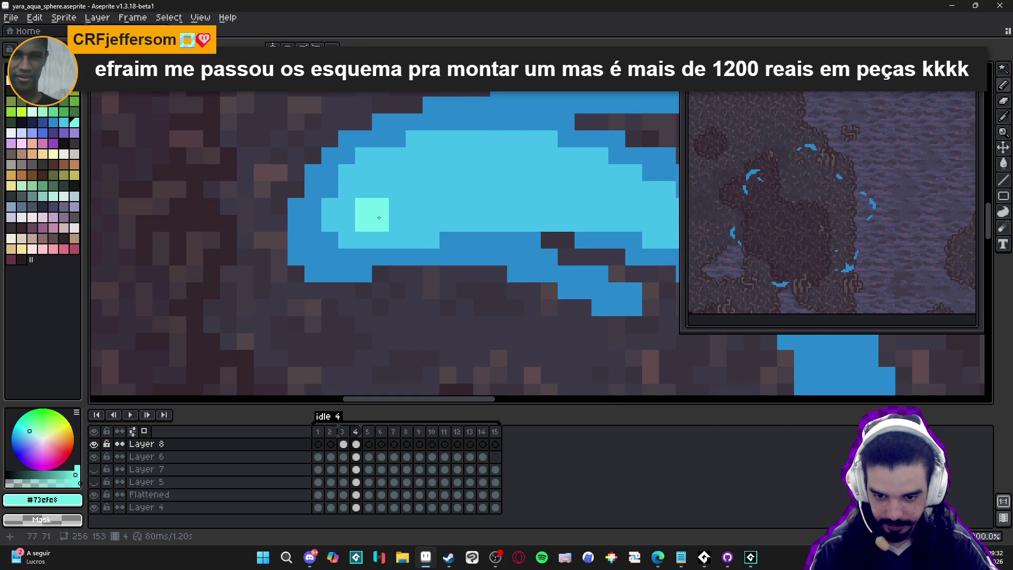
scroll(417, 205, down, 3)
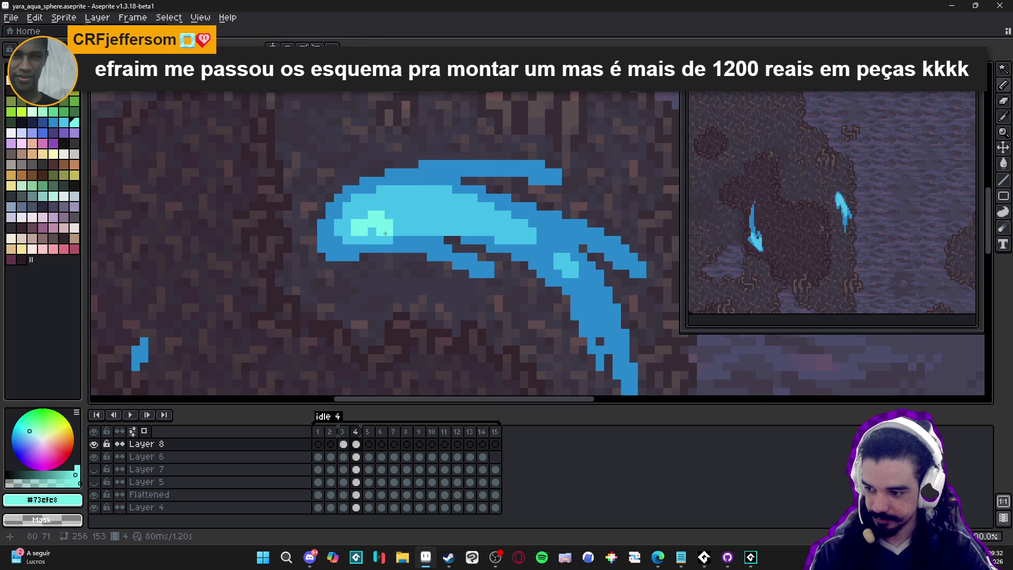
scroll(386, 234, up, 2)
click(370, 228)
click(411, 212)
drag(428, 194, 449, 194)
Paint pale aqua along the top row of the upper crescent's highlight.
scroll(494, 202, down, 2)
scroll(494, 202, up, 2)
click(464, 206)
click(346, 190)
drag(363, 189, 381, 194)
click(396, 190)
Fill more pale aqua pixels into the upper crescent's highlight.
scroll(396, 190, down, 4)
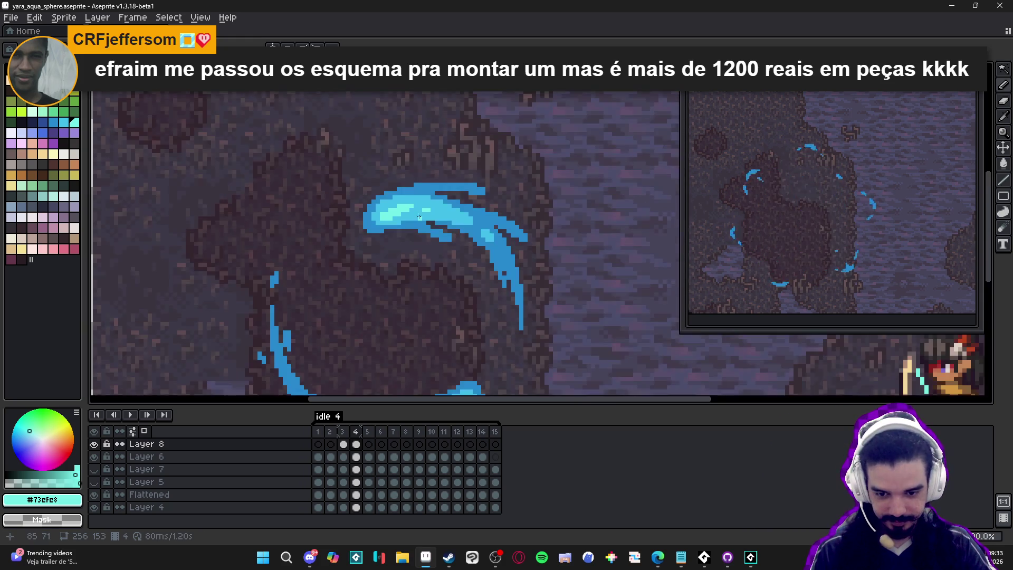
scroll(422, 199, up, 3)
click(423, 199)
scroll(423, 199, down, 3)
scroll(427, 202, up, 4)
click(392, 216)
click(445, 206)
scroll(444, 205, down, 3)
scroll(393, 203, up, 3)
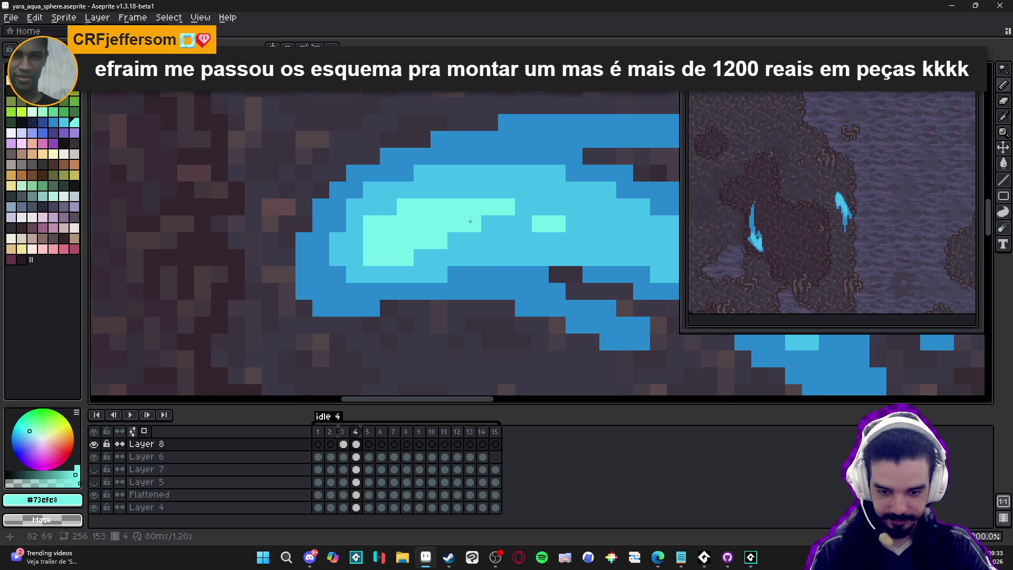
Turn a few stray pale aqua pixels back to medium cyan #42bfe8.
alt+click(397, 211)
drag(371, 224, 389, 224)
scroll(449, 254, down, 3)
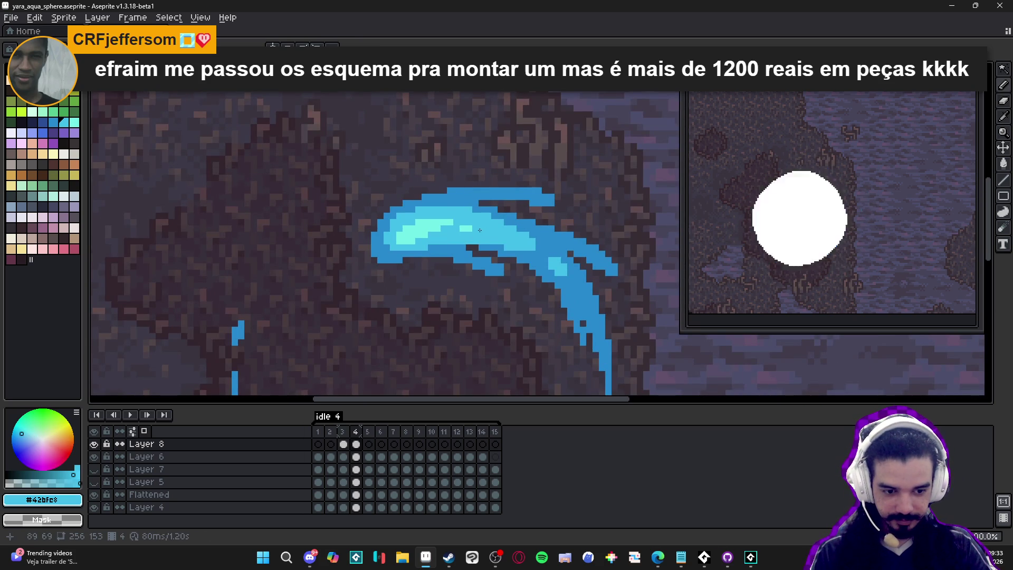
scroll(464, 213, up, 3)
click(372, 231)
alt+click(424, 232)
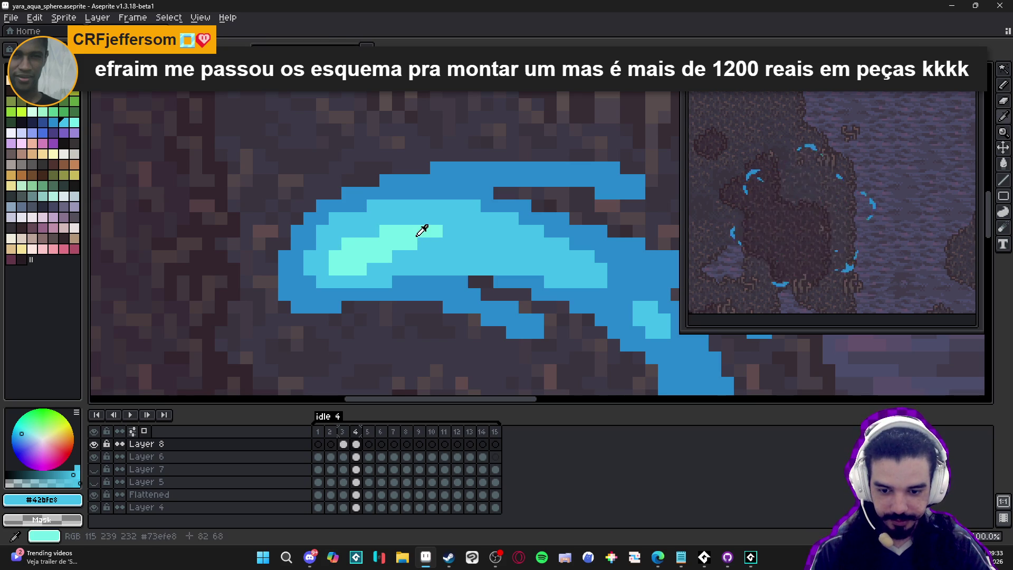
Paint four more pale aqua pixels into the upper crescent's highlight.
alt+click(424, 232)
click(423, 244)
click(449, 231)
click(461, 231)
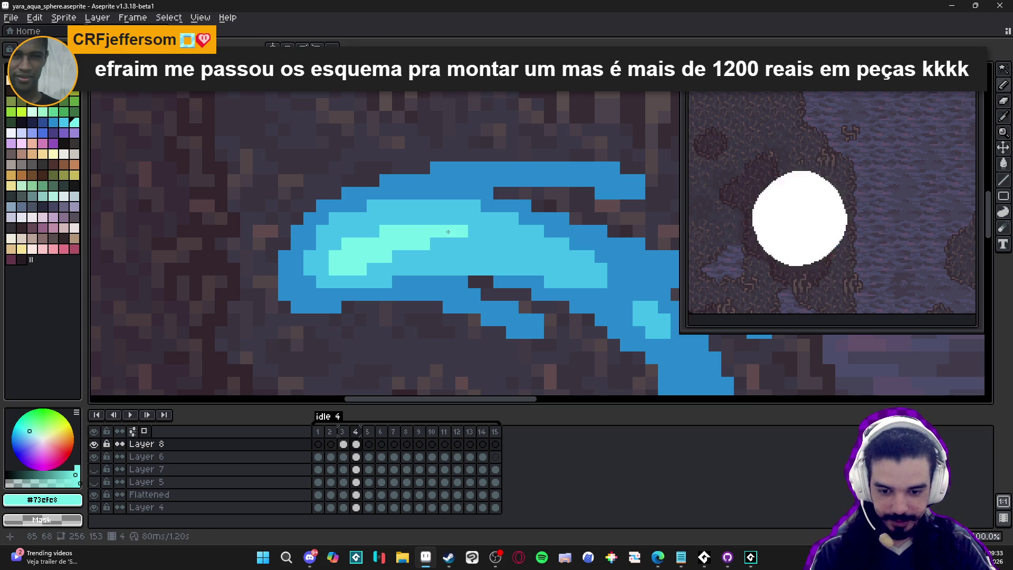
scroll(450, 231, down, 3)
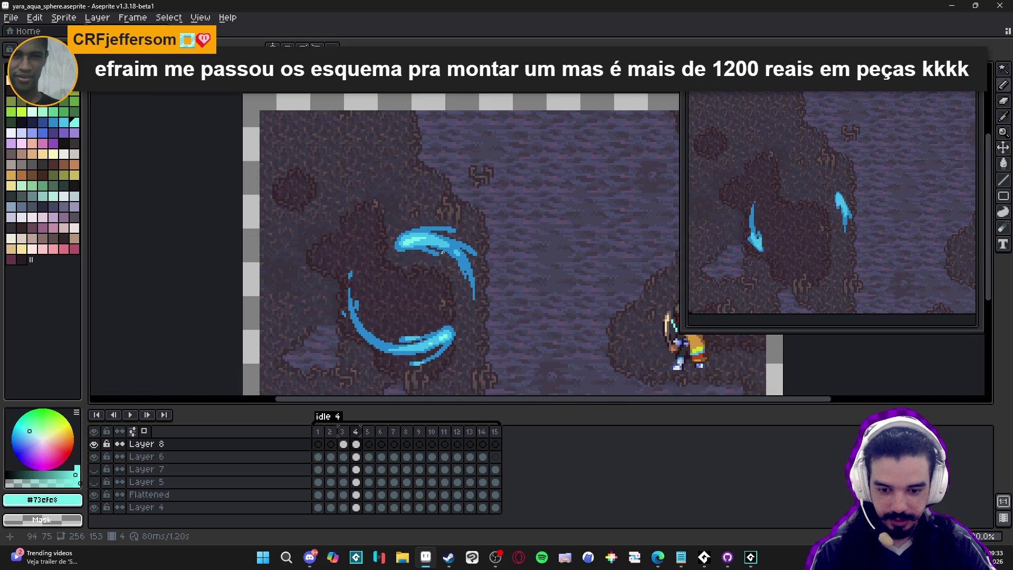
scroll(429, 238, up, 4)
Recolour one highlight pixel medium cyan and add another pale aqua pixel.
alt+click(393, 255)
click(391, 248)
alt+click(400, 248)
click(413, 247)
scroll(412, 248, down, 4)
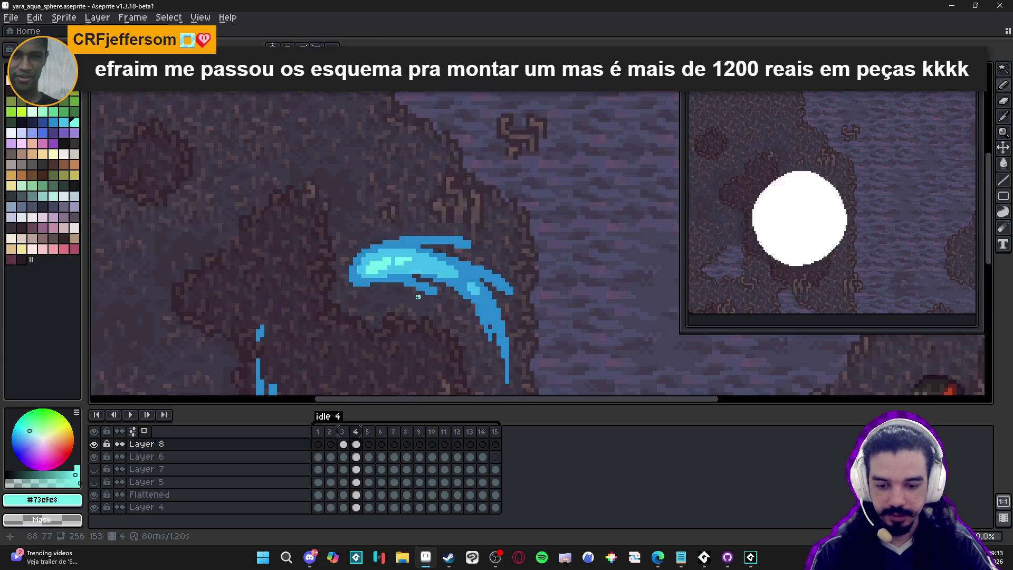
scroll(412, 248, down, 2)
scroll(418, 282, up, 5)
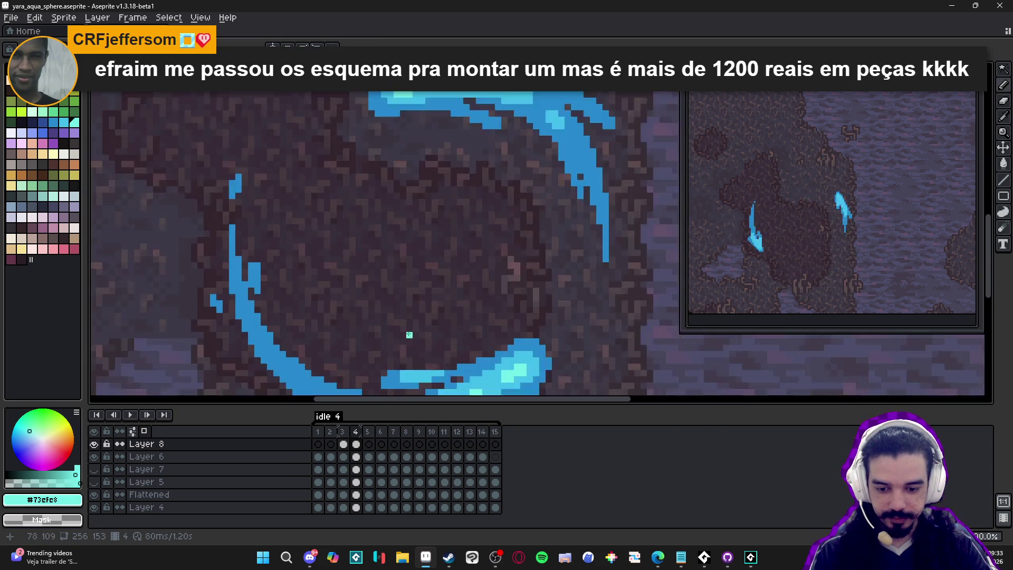
Darken four light-blue pixels on the upper swoosh to blue #2789cd.
alt+click(464, 298)
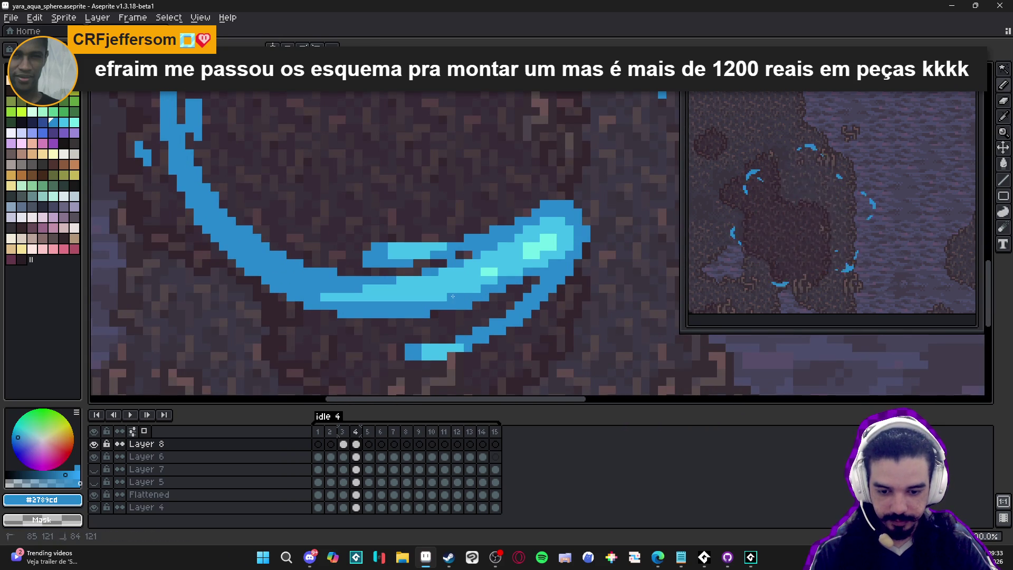
scroll(464, 298, down, 5)
scroll(454, 192, up, 3)
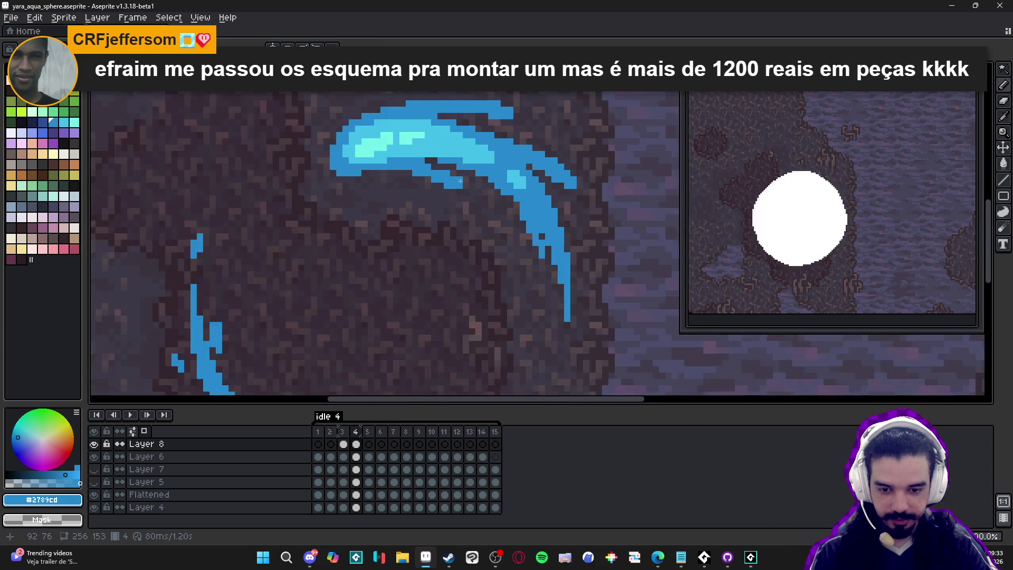
alt+click(481, 151)
scroll(472, 196, down, 3)
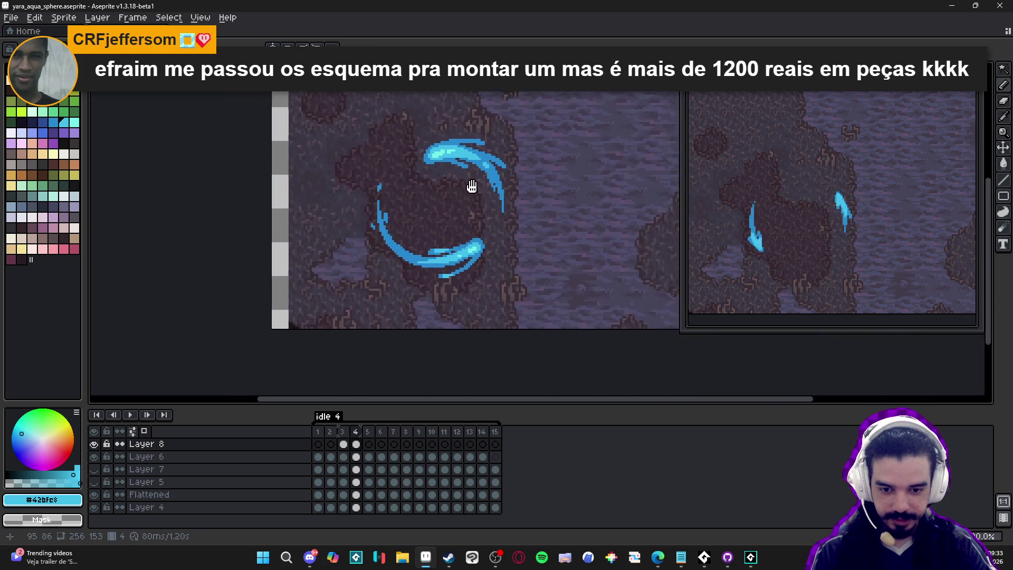
scroll(474, 196, up, 4)
scroll(473, 195, up, 2)
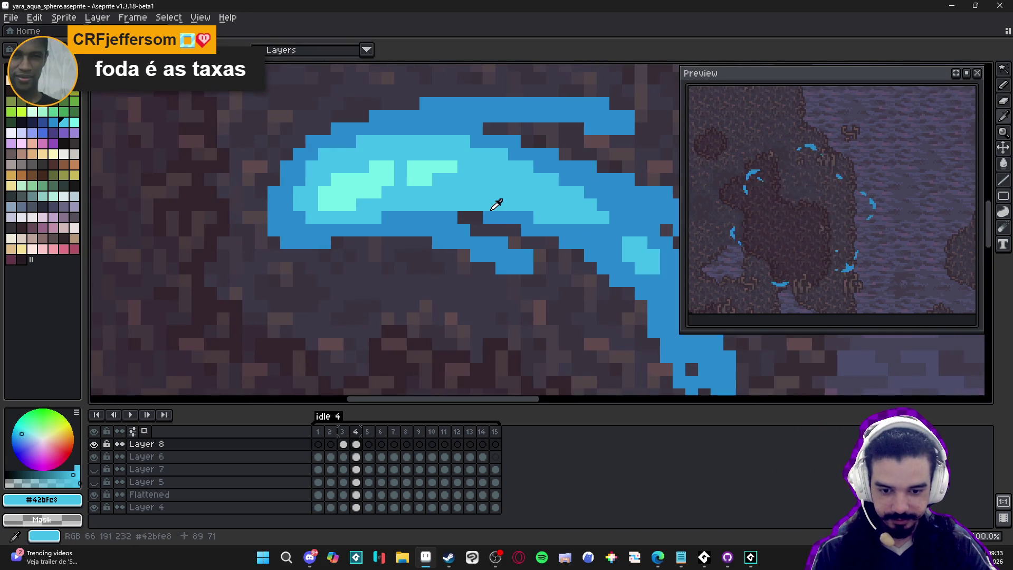
alt+click(489, 216)
click(496, 210)
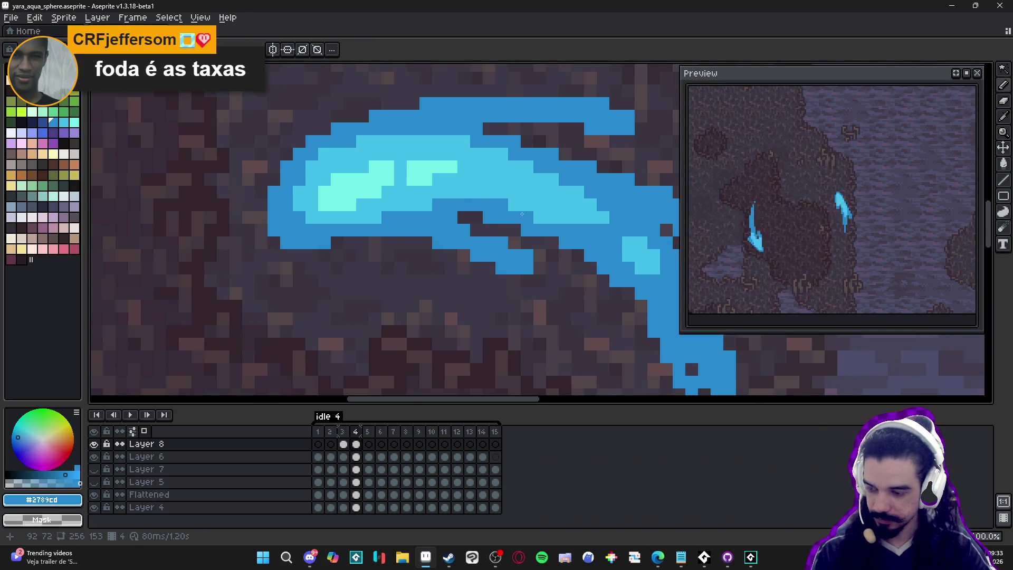
click(515, 206)
click(547, 217)
click(564, 217)
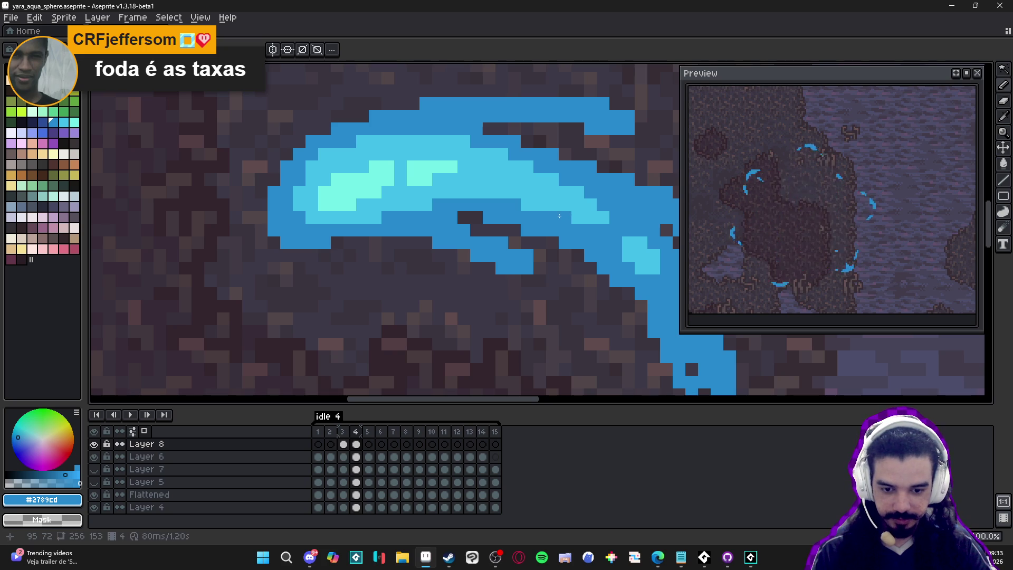
Compare against frame 3, then try a #42bfe8 pixel on the lower swoosh and undo it.
scroll(557, 222, down, 3)
scroll(557, 223, down, 3)
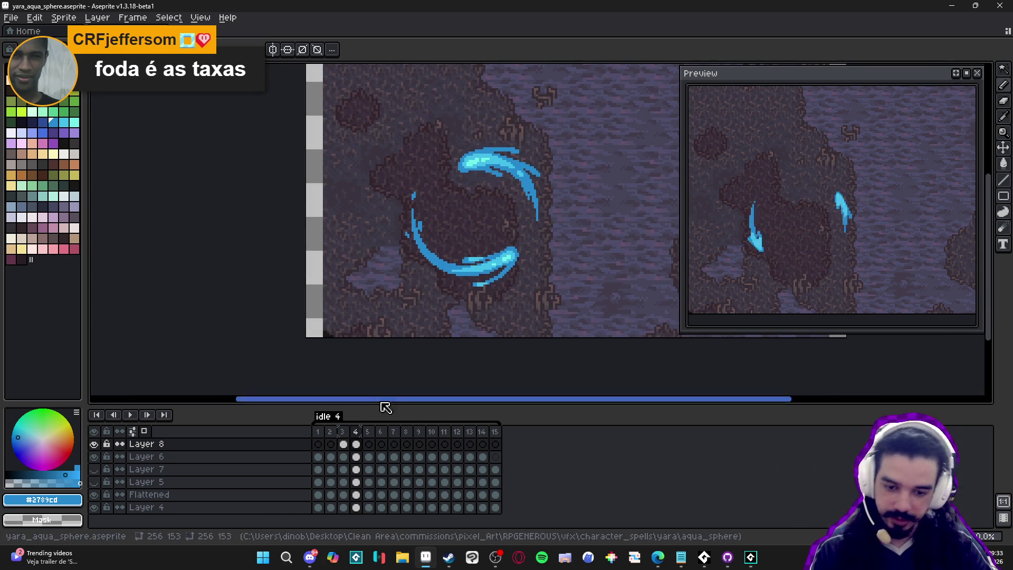
click(344, 445)
click(356, 444)
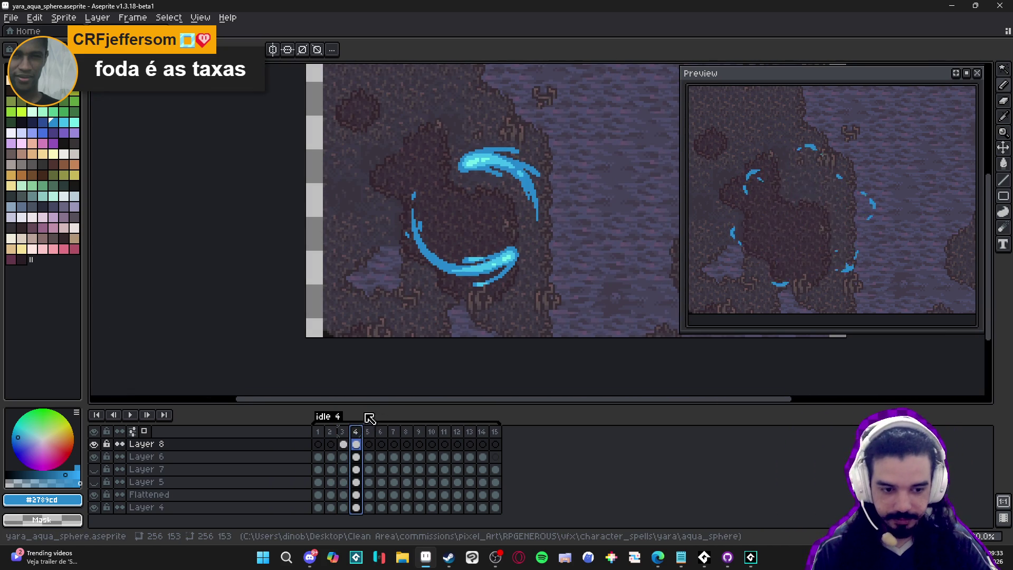
scroll(492, 229, up, 4)
alt+click(459, 264)
click(378, 253)
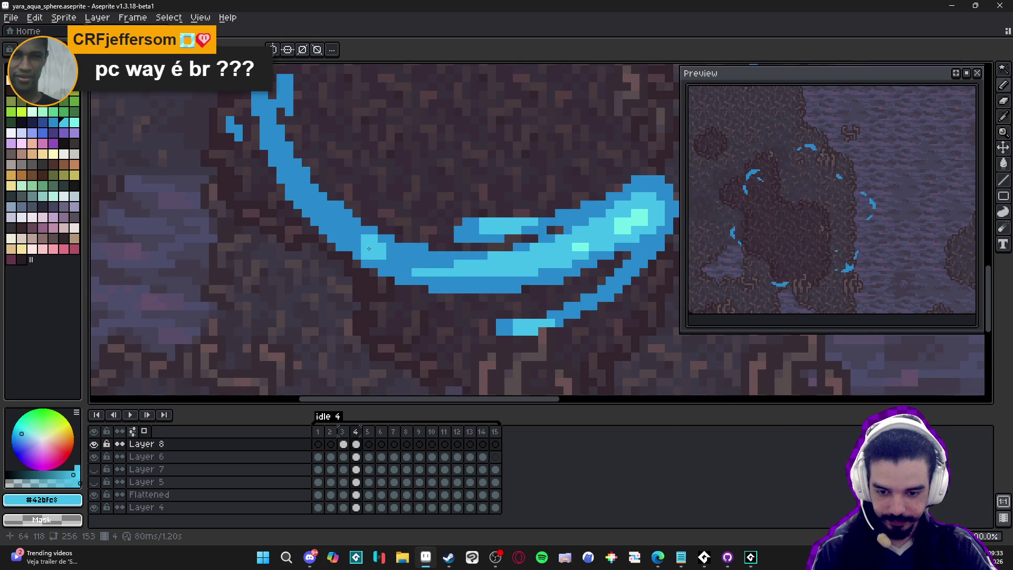
key(ctrl+z)
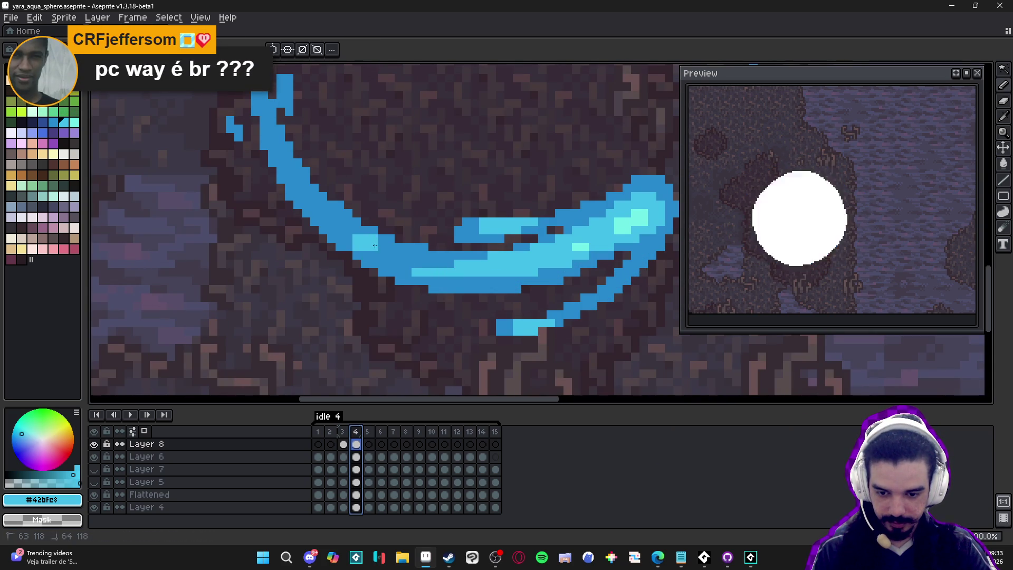
scroll(393, 258, down, 5)
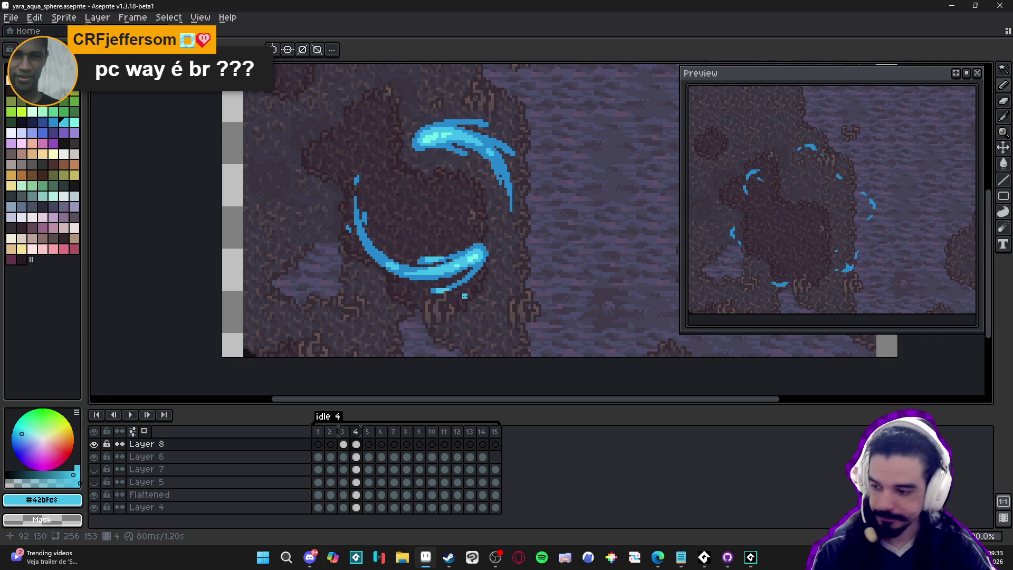
Switch away from Aseprite and bring up the JLCPCB page in Edge.
key(alt+Tab)
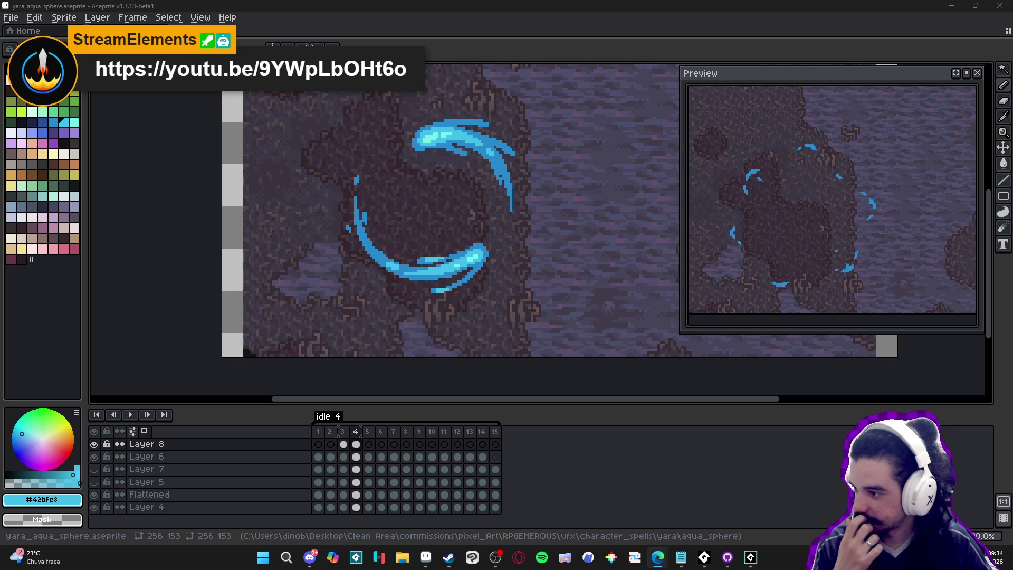
click(657, 557)
Scroll through the JLCPCB homepage's PCB products, then Alt+Tab back to Aseprite.
scroll(537, 297, up, 7)
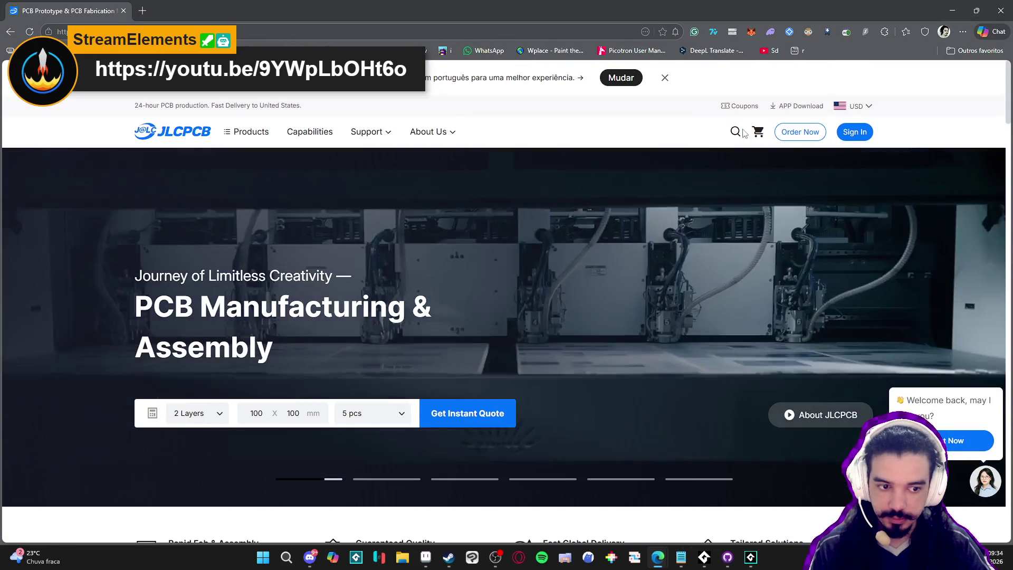
scroll(332, 256, down, 10)
scroll(343, 245, up, 5)
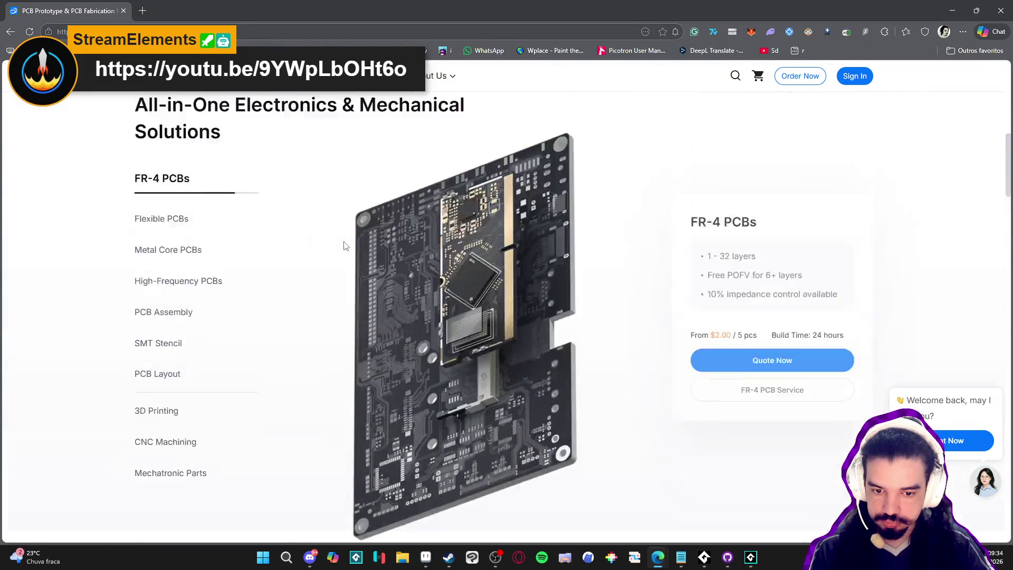
scroll(348, 232, up, 5)
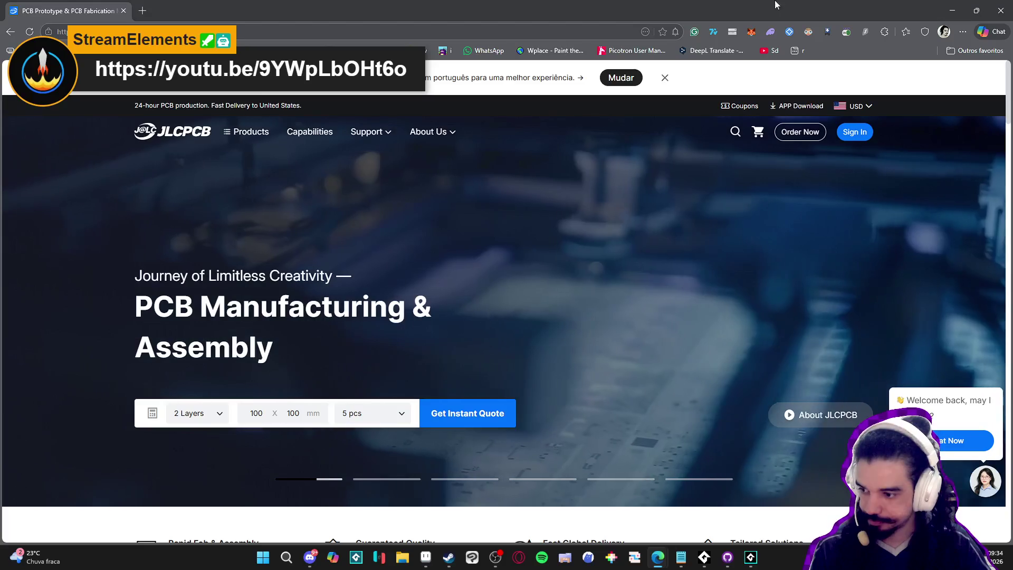
key(alt+Tab)
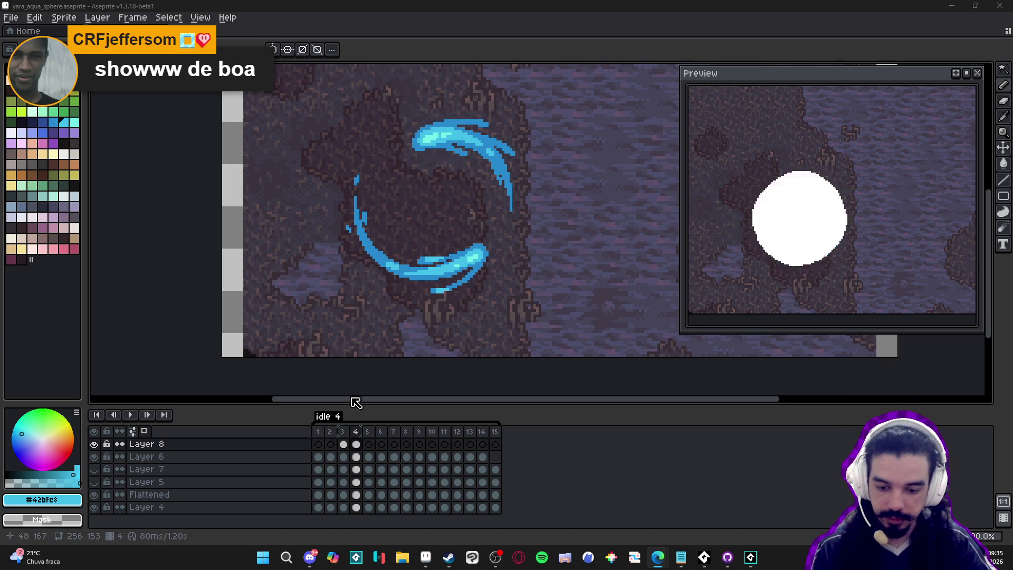
Flip between frames 3, 4 and 5 to compare the swirl, ending on frame 5.
click(343, 443)
click(356, 444)
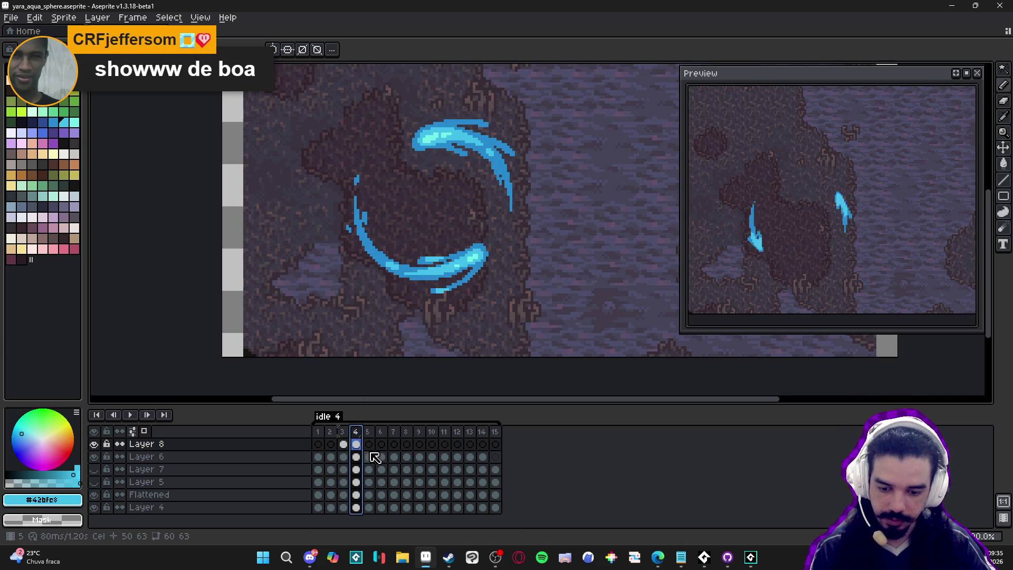
click(368, 444)
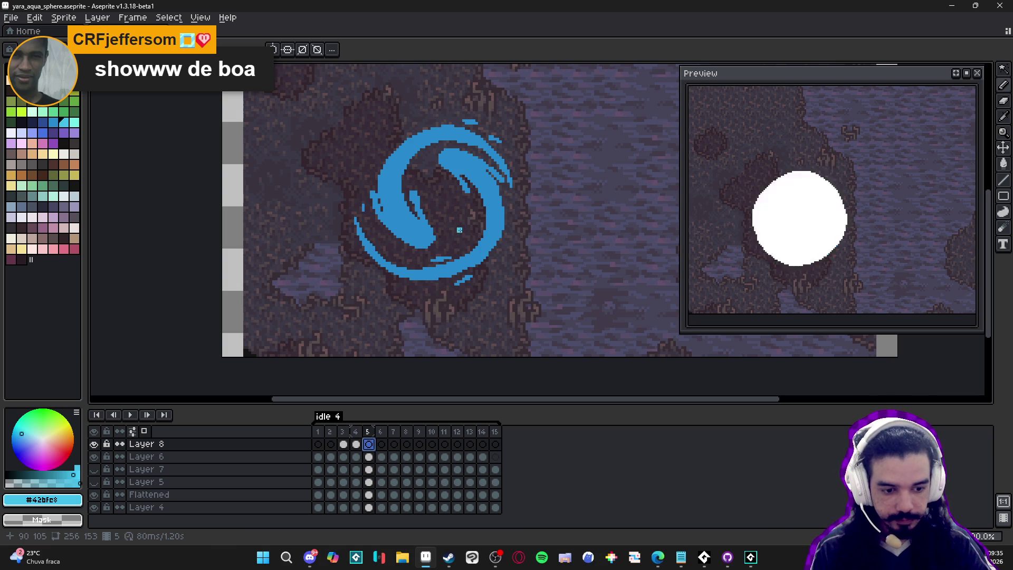
click(356, 443)
click(369, 444)
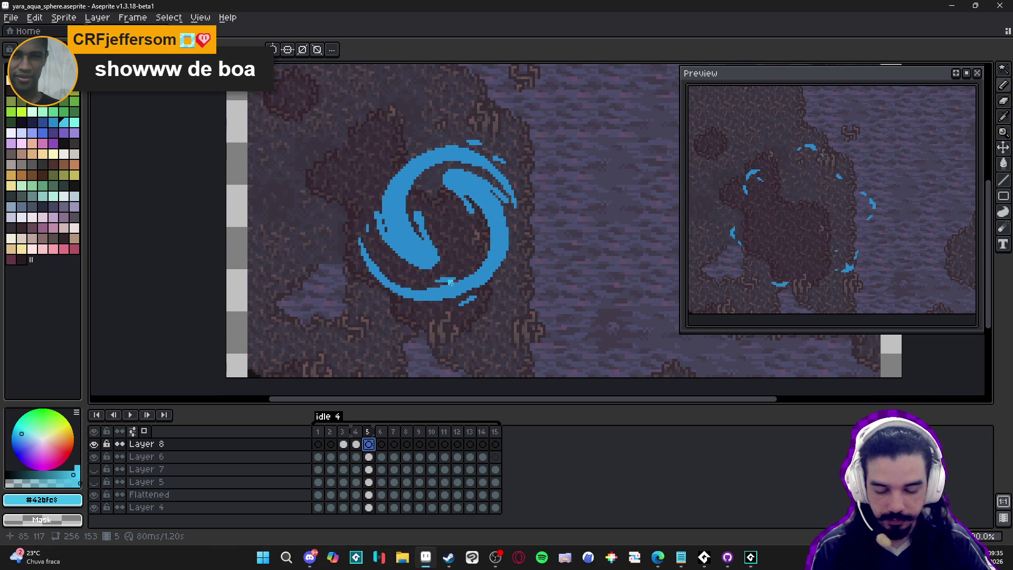
click(356, 444)
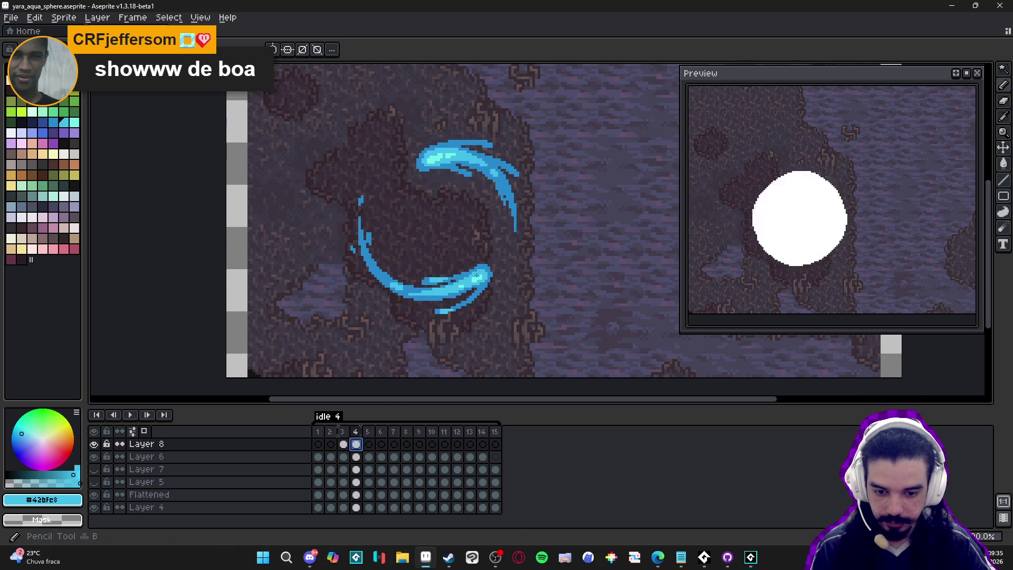
scroll(452, 283, up, 2)
click(369, 444)
scroll(438, 239, up, 3)
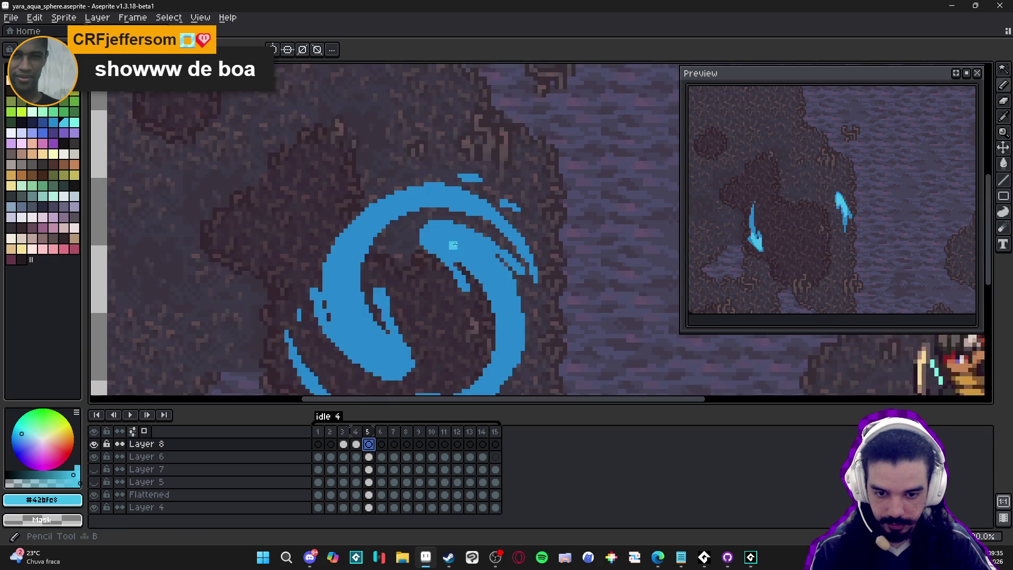
Paint a light cyan highlight along the inner edge of the upper crescent's swirl.
mouse_move(436, 240)
mouse_down()
mouse_move(417, 224)
mouse_move(467, 252)
mouse_move(459, 246)
mouse_up()
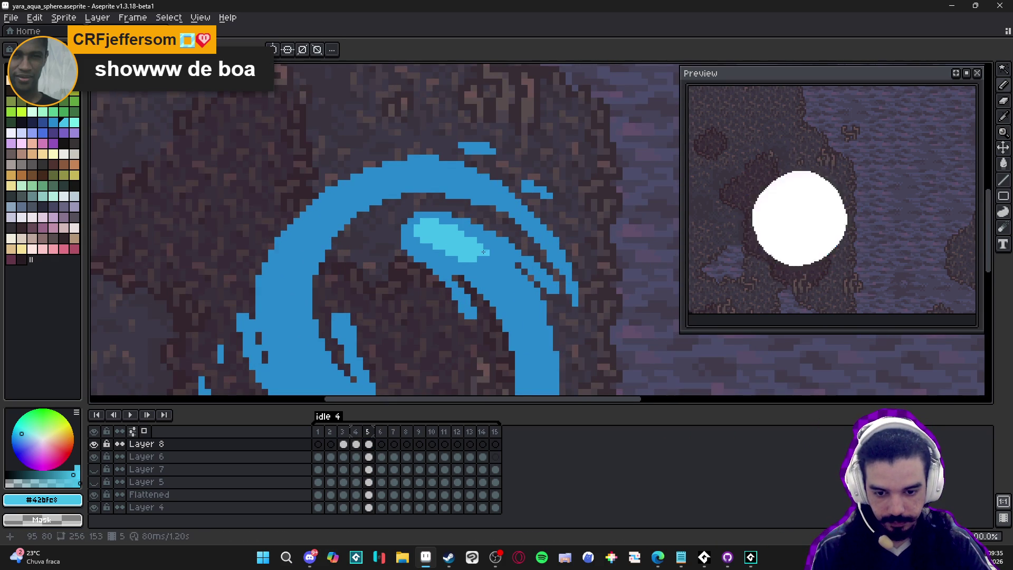
mouse_move(468, 254)
mouse_down()
mouse_move(481, 254)
mouse_move(476, 234)
mouse_up()
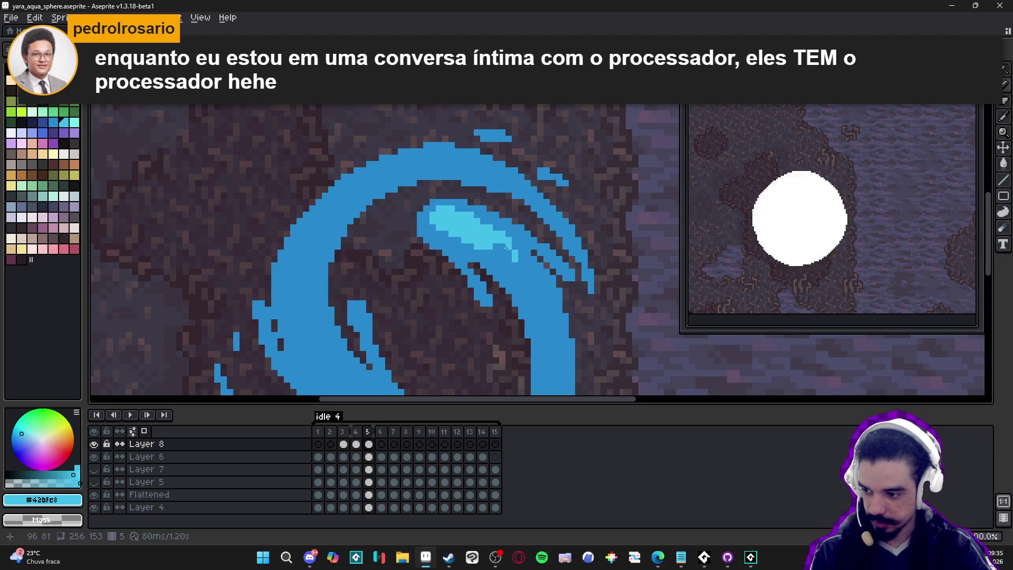
scroll(509, 238, down, 1)
scroll(515, 284, up, 1)
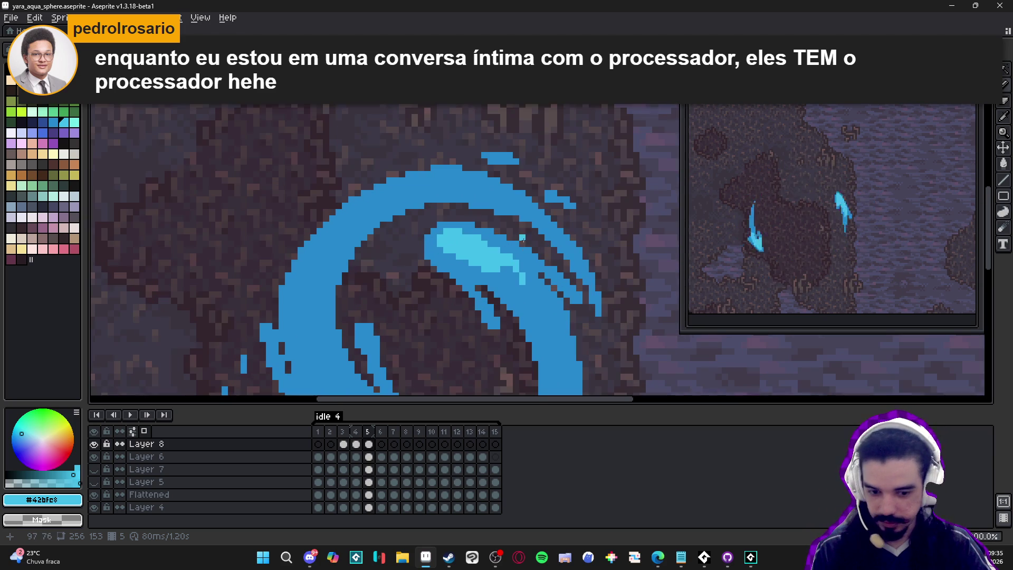
mouse_move(516, 284)
mouse_down()
mouse_move(525, 293)
mouse_move(510, 279)
mouse_up()
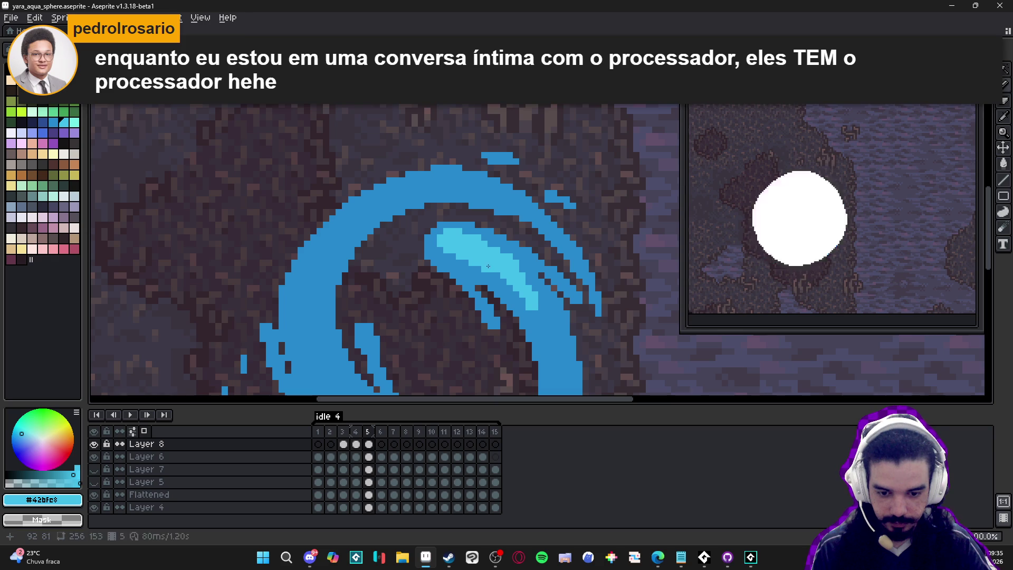
scroll(486, 266, down, 1)
scroll(485, 266, up, 1)
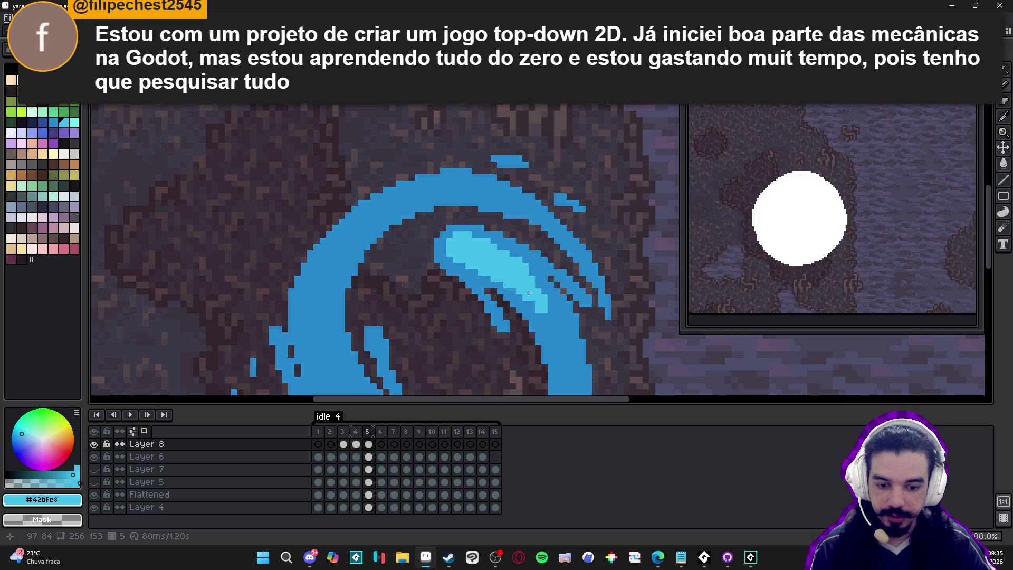
mouse_move(533, 278)
mouse_down()
mouse_move(566, 359)
mouse_move(560, 254)
mouse_up()
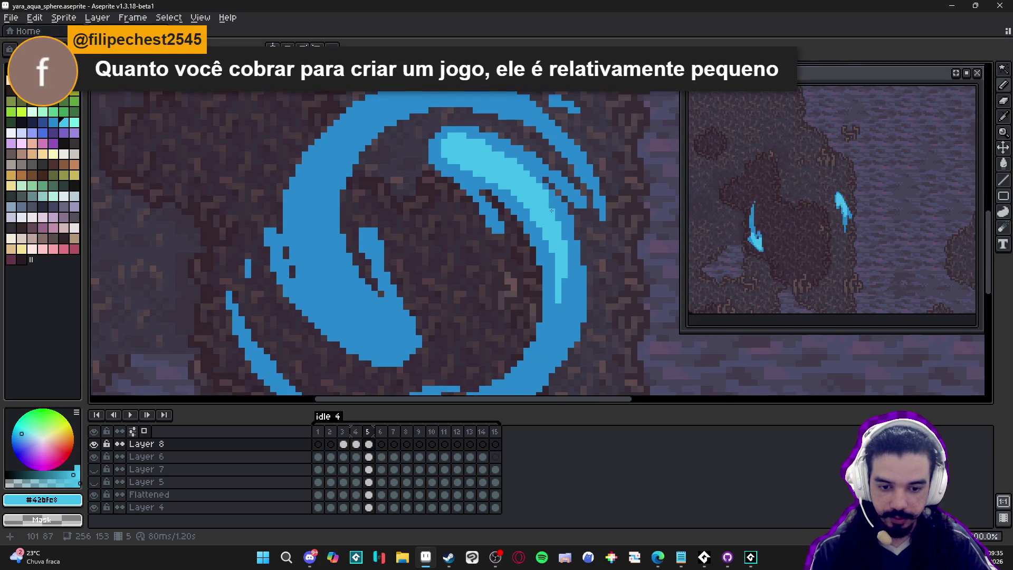
Eyedrop darker blue #2789cd and light cyan #42bfe8 in turn, ending on light cyan.
alt+click(544, 188)
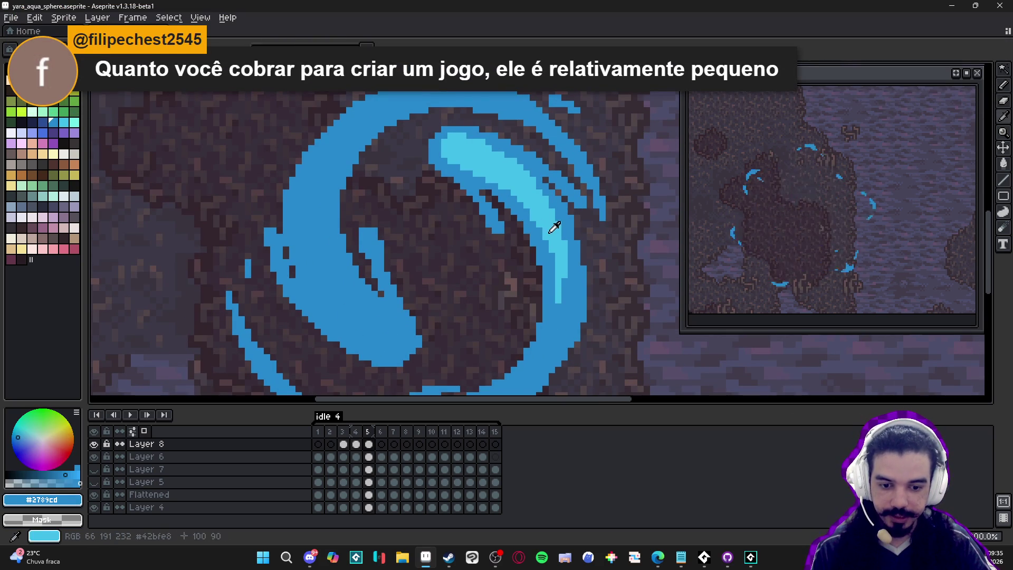
alt+click(565, 287)
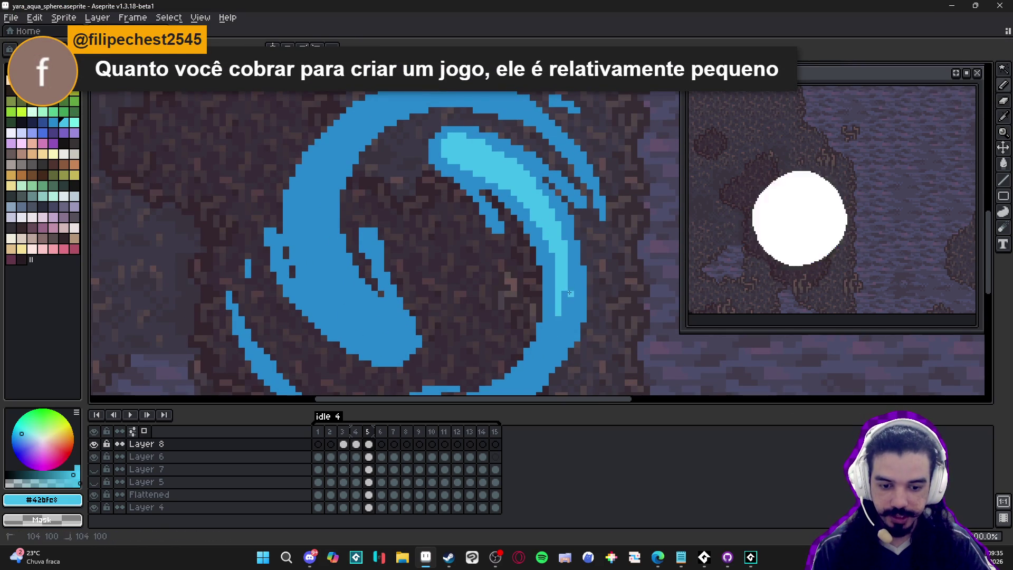
scroll(573, 290, up, 1)
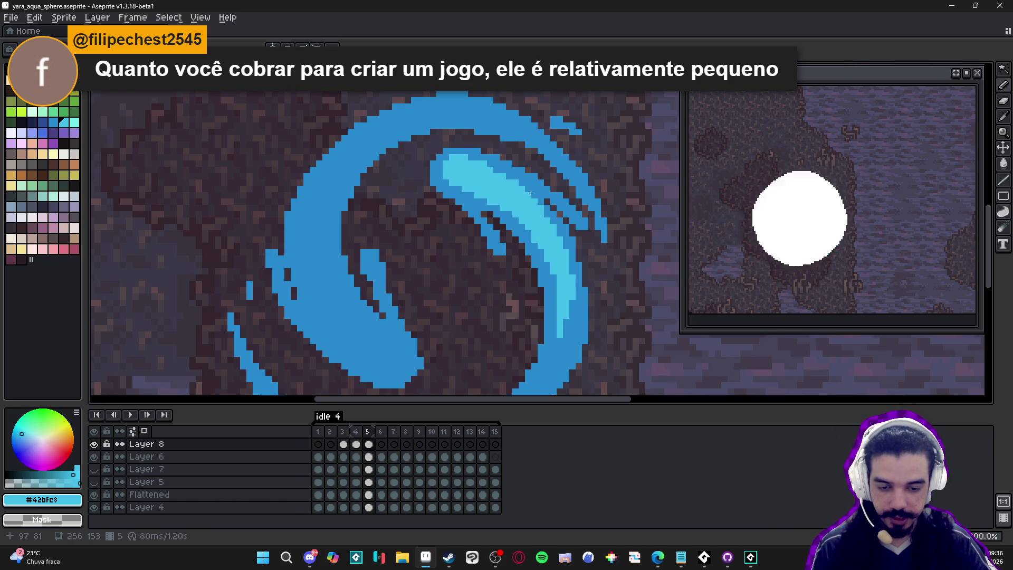
alt+click(517, 182)
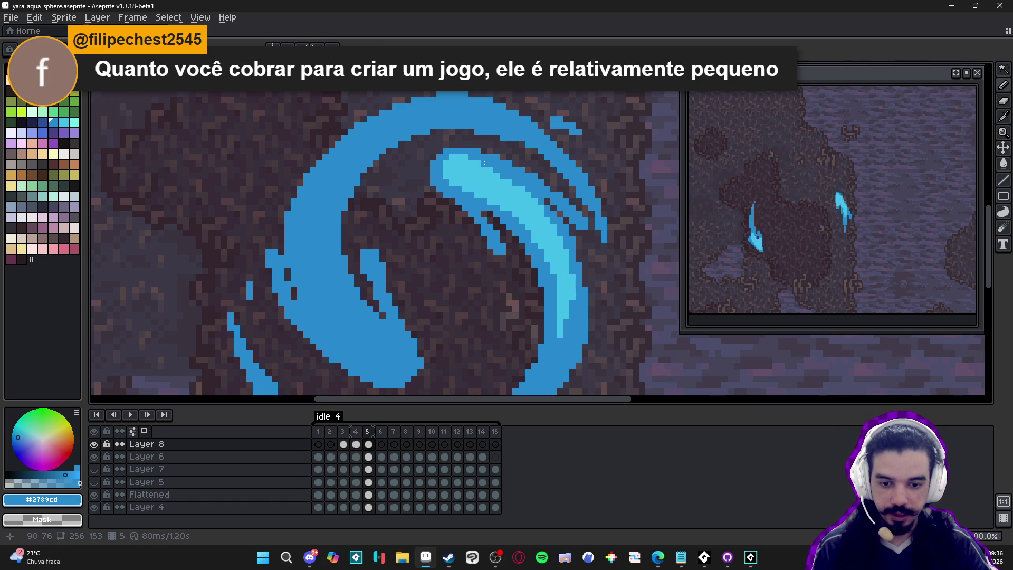
alt+click(498, 190)
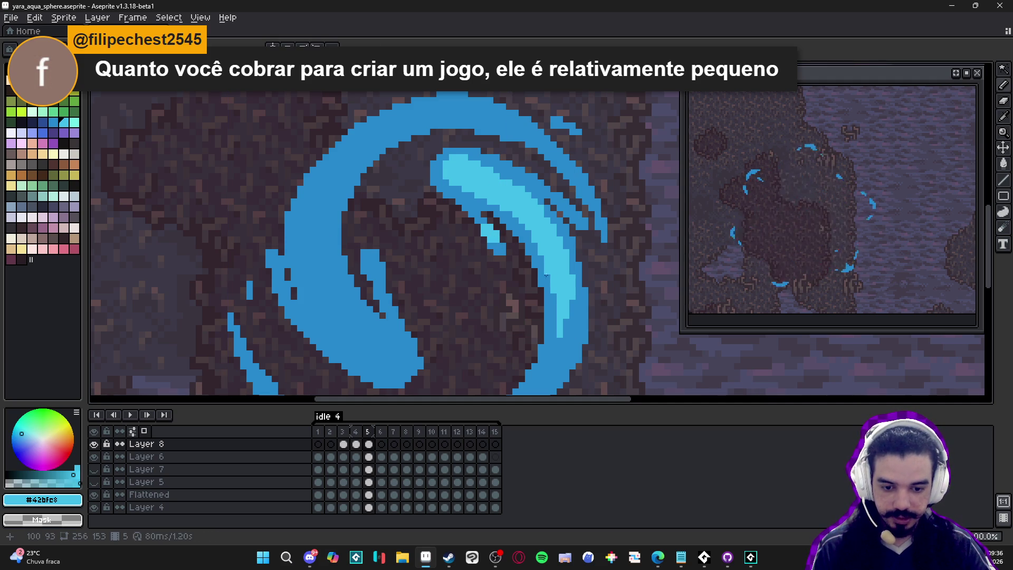
scroll(548, 297, down, 3)
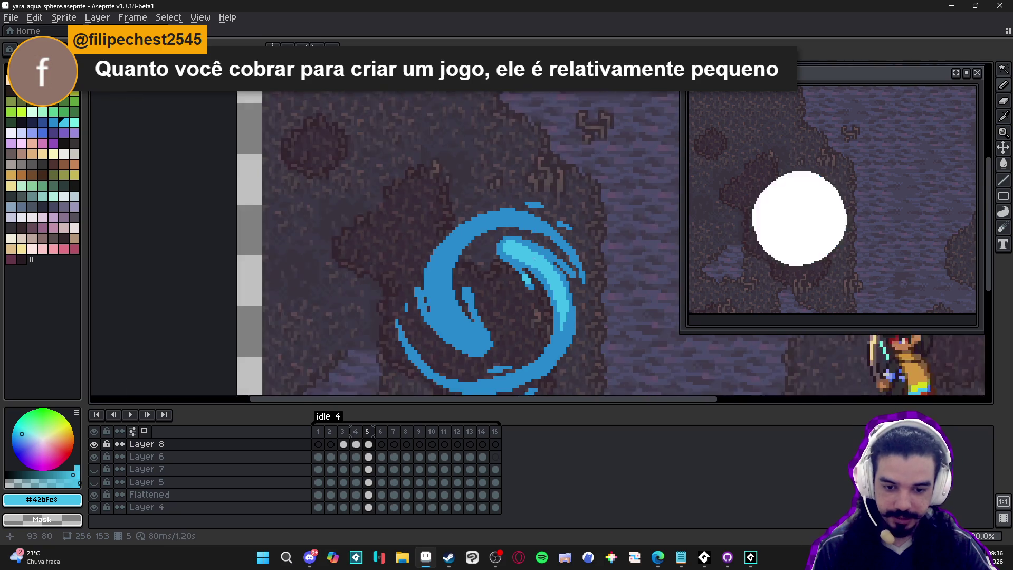
Paint diagonal light cyan #42bfe8 highlight strokes along the lower-left crescent.
scroll(514, 248, up, 3)
scroll(550, 265, down, 3)
scroll(499, 212, up, 5)
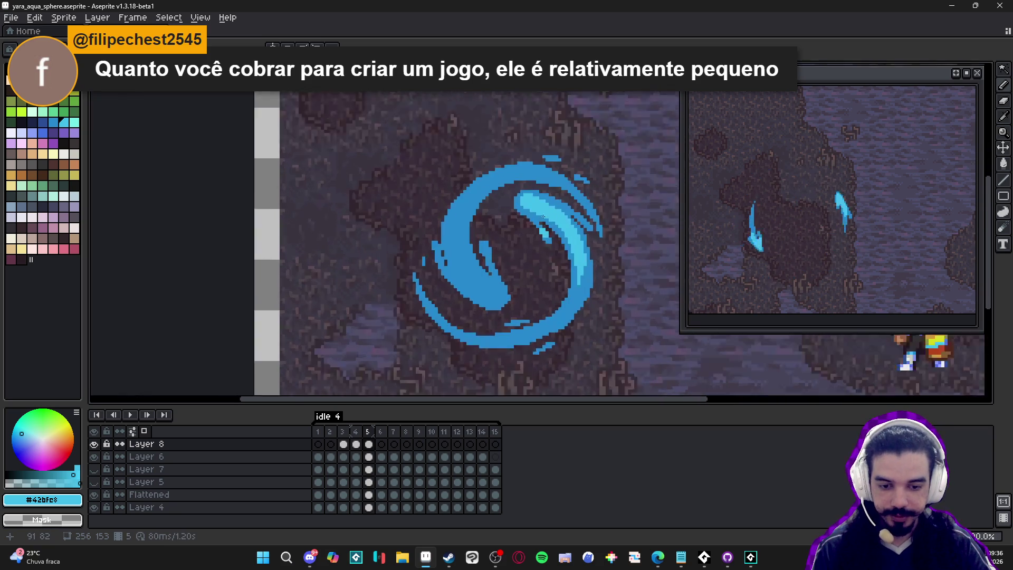
mouse_move(499, 212)
mouse_down()
mouse_move(534, 252)
mouse_move(477, 199)
mouse_up()
scroll(529, 247, down, 3)
scroll(489, 229, up, 4)
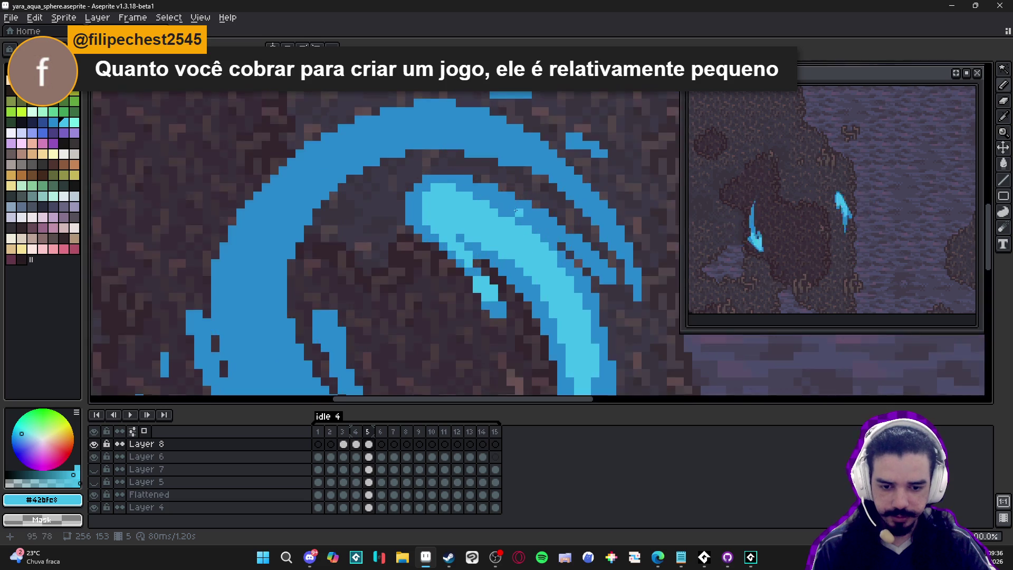
scroll(502, 214, down, 4)
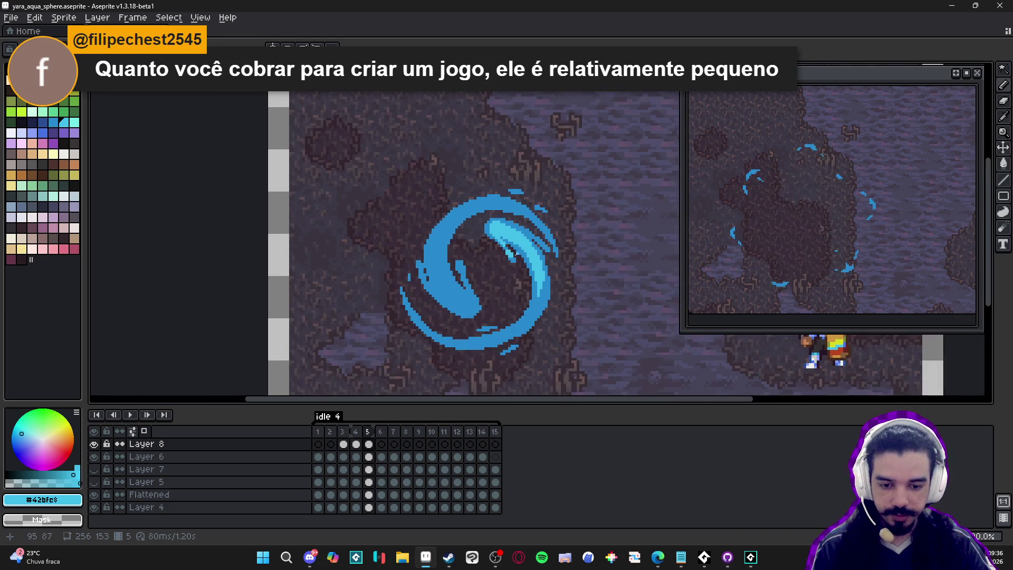
scroll(535, 237, up, 4)
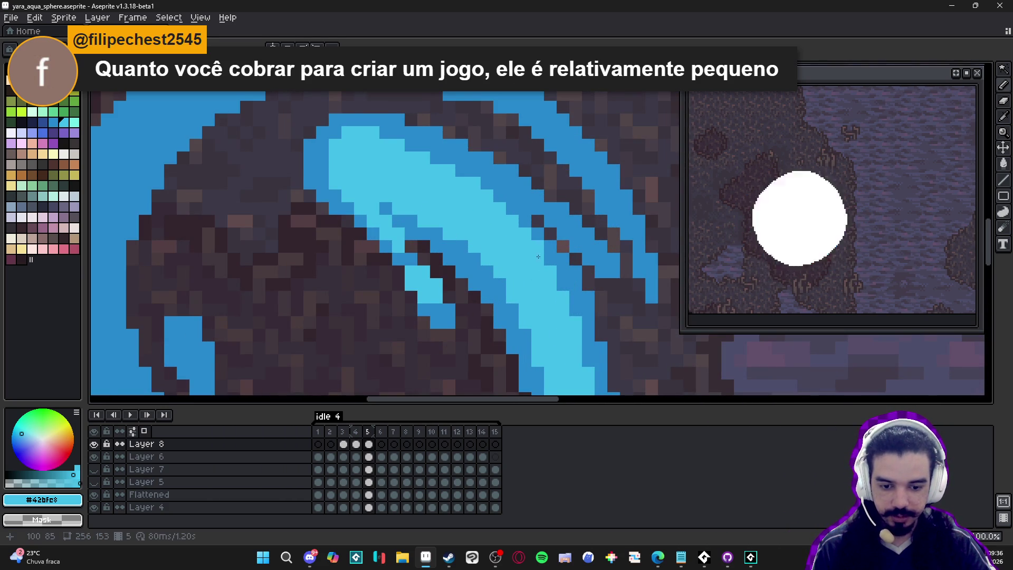
scroll(536, 237, down, 4)
scroll(459, 271, up, 3)
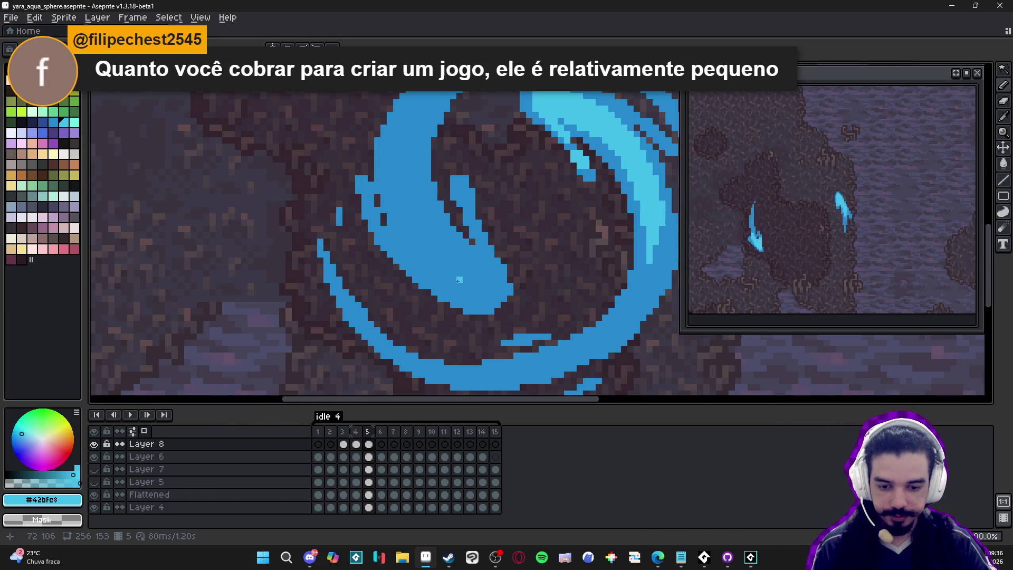
mouse_move(480, 295)
mouse_down()
mouse_move(404, 205)
mouse_move(463, 283)
mouse_move(491, 295)
mouse_move(393, 153)
mouse_move(409, 169)
mouse_up()
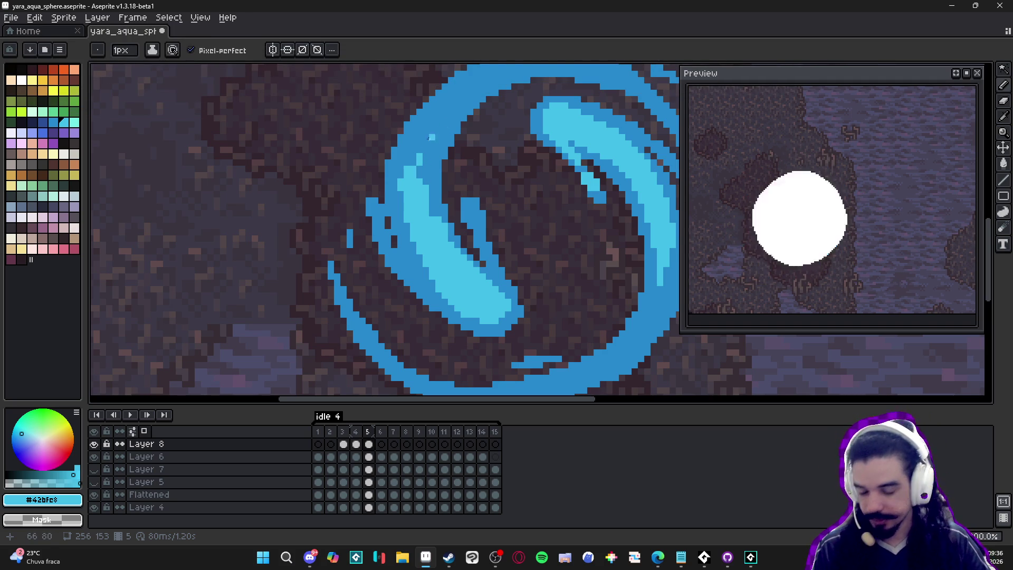
Dab extra light cyan pixels to thicken and extend the lower highlight.
scroll(438, 130, up, 2)
alt+click(396, 185)
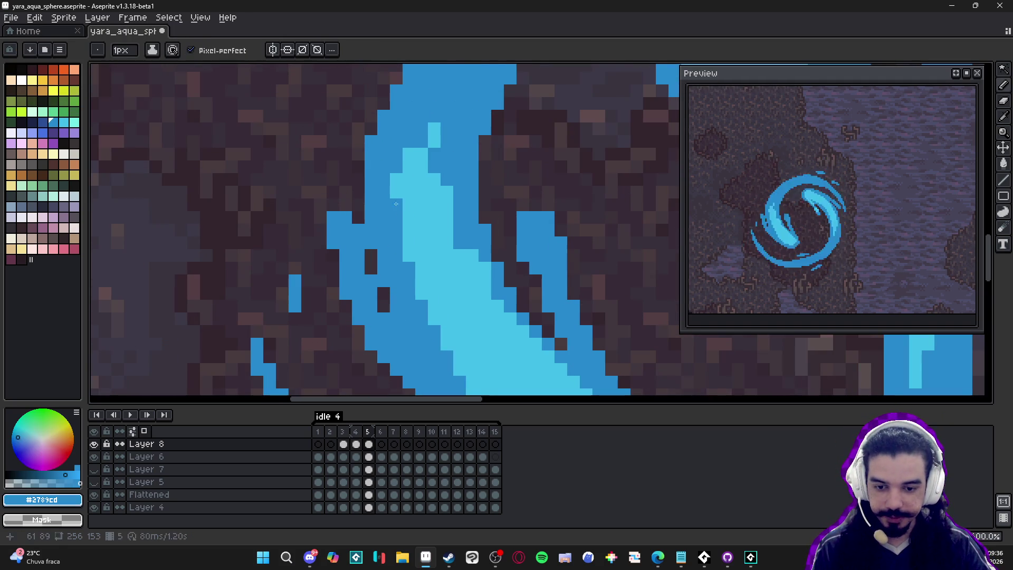
alt+click(422, 181)
click(434, 166)
click(447, 154)
click(436, 154)
click(447, 167)
click(460, 242)
click(459, 230)
click(460, 217)
Sample the dark blue #2789cd and repaint stray highlight pixels with it.
scroll(432, 247, up, 1)
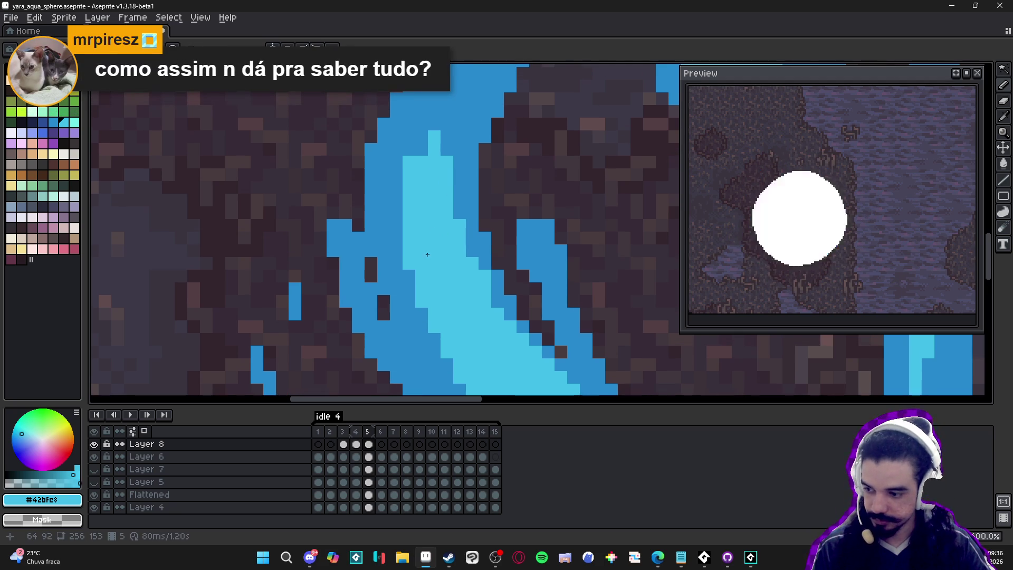
alt+click(410, 299)
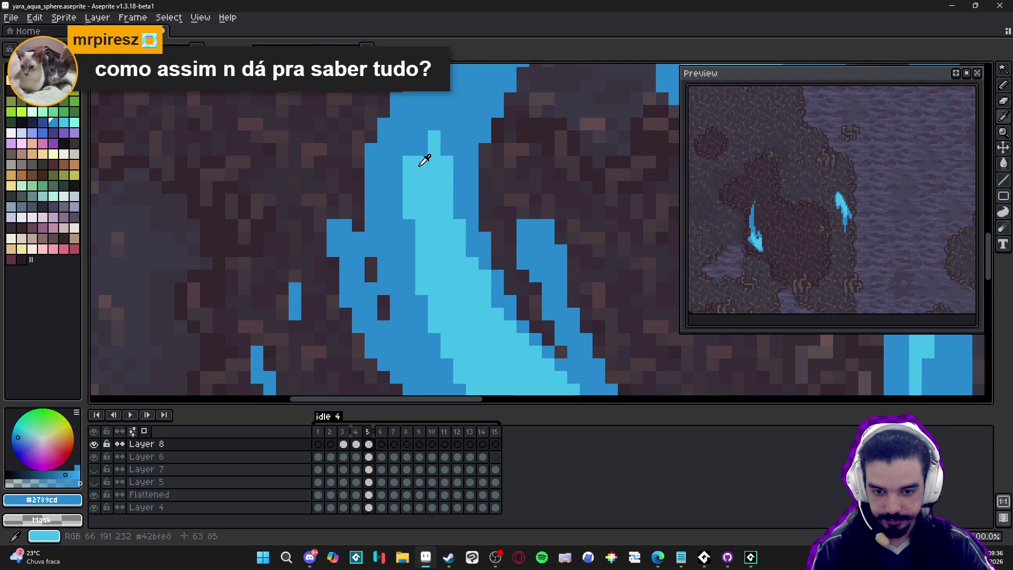
click(435, 137)
click(434, 150)
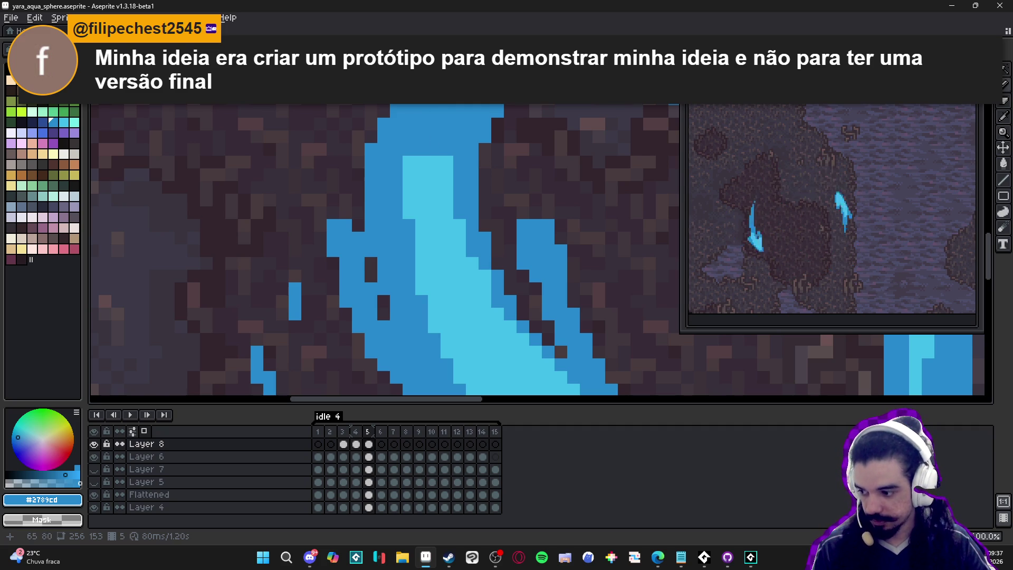
Extend the light cyan highlight downward with several more pixels.
scroll(433, 211, up, 2)
alt+click(443, 203)
click(432, 183)
click(433, 170)
click(432, 157)
click(419, 182)
click(420, 170)
click(420, 157)
click(407, 182)
scroll(411, 180, down, 3)
scroll(469, 243, up, 3)
Fill in the remaining light cyan pixels along the highlight toward the crescent tip.
click(457, 170)
click(470, 182)
click(470, 195)
click(473, 201)
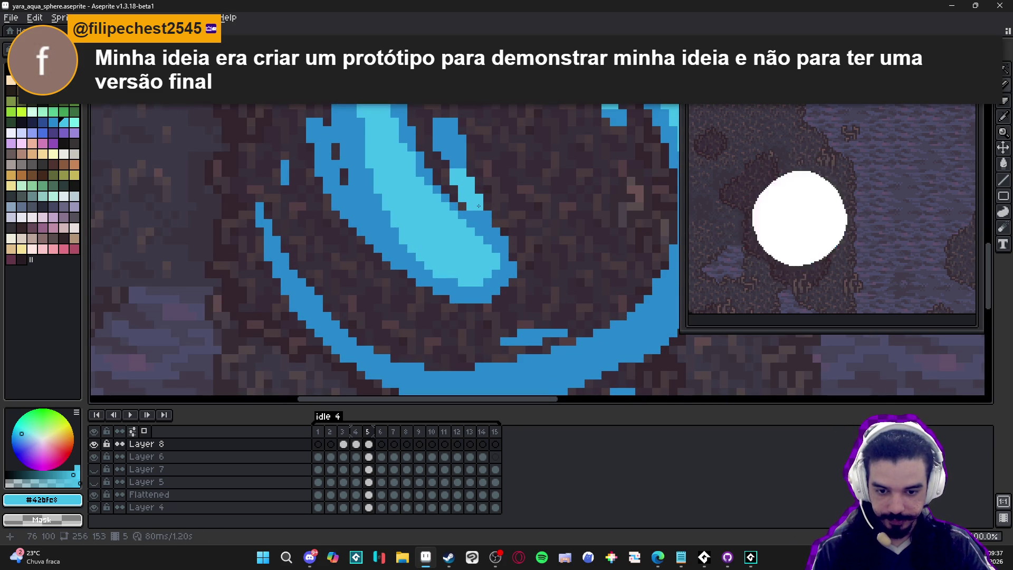
scroll(473, 200, down, 3)
scroll(463, 238, up, 3)
click(475, 253)
scroll(474, 257, down, 3)
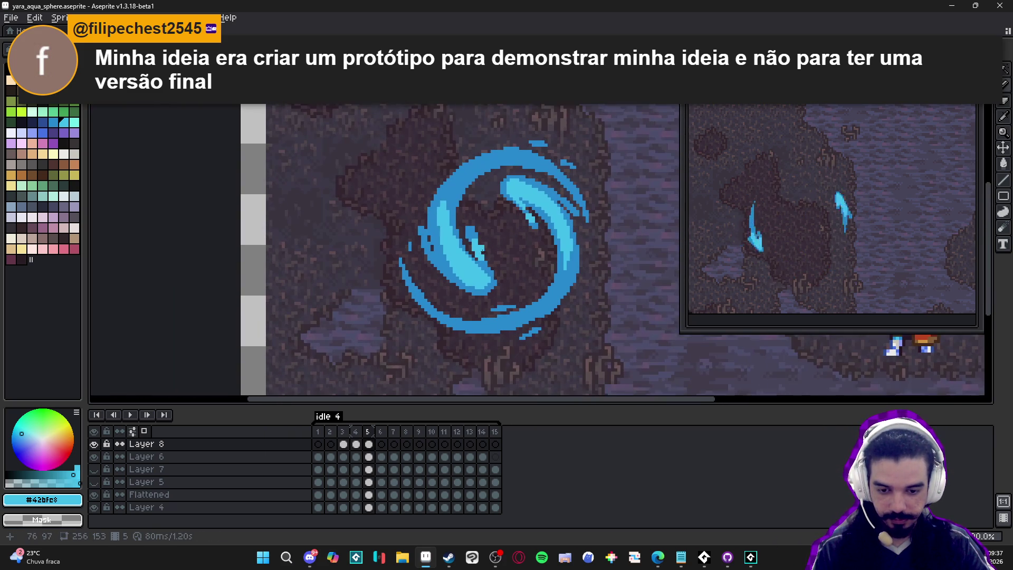
Add light cyan pixels along the stroke's edge, undoing one misplaced stroke.
scroll(481, 273, up, 3)
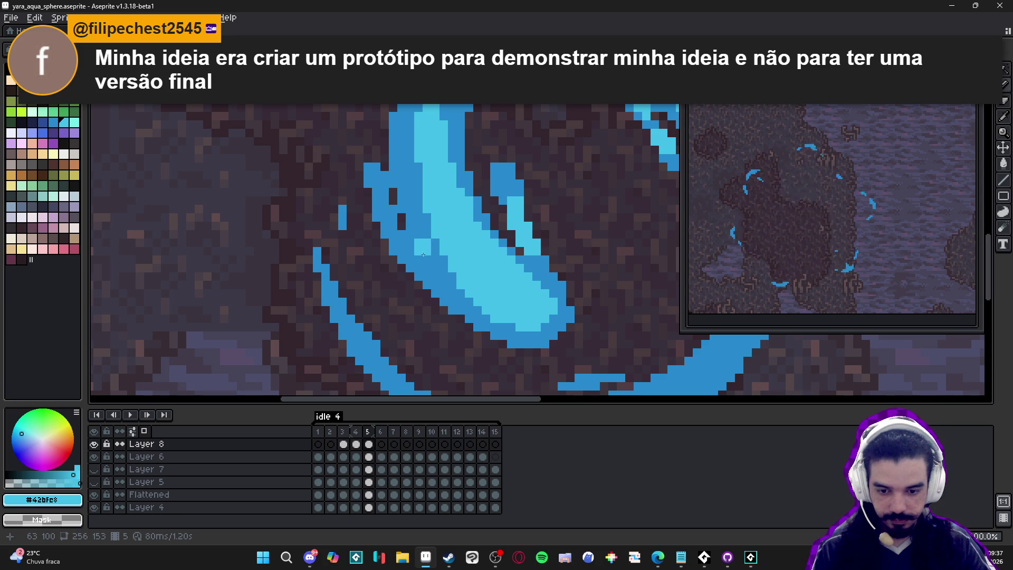
click(443, 260)
click(453, 276)
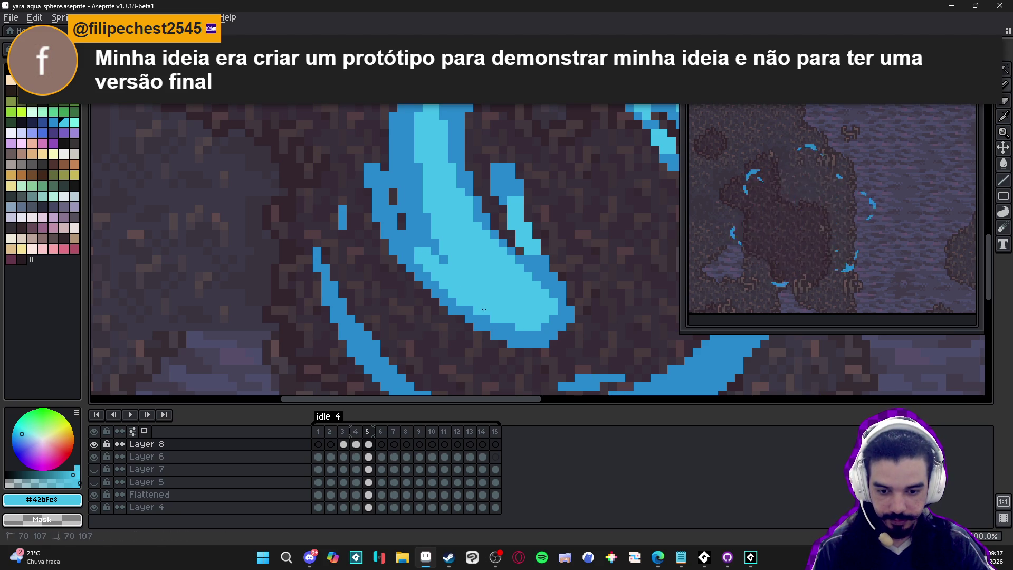
key(ctrl+z)
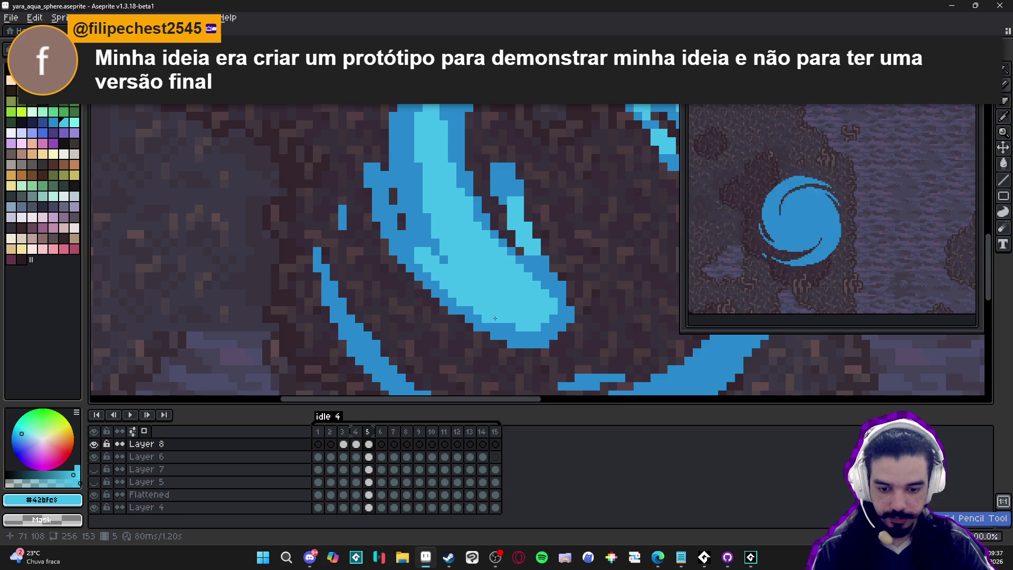
click(520, 326)
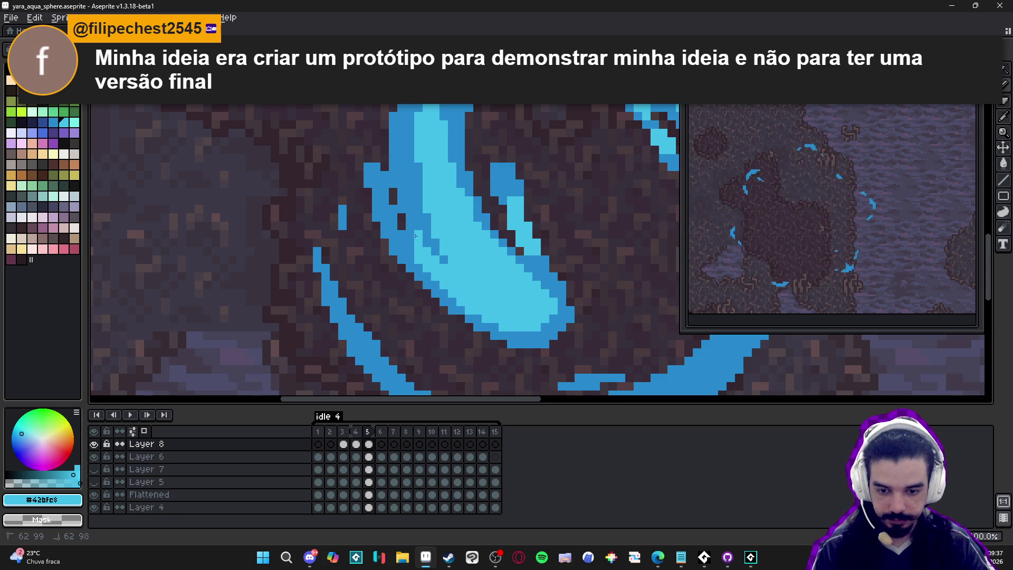
Check the dark blue, then add light cyan pixels that widen the top of the highlight band.
alt+click(418, 264)
scroll(418, 262, down, 3)
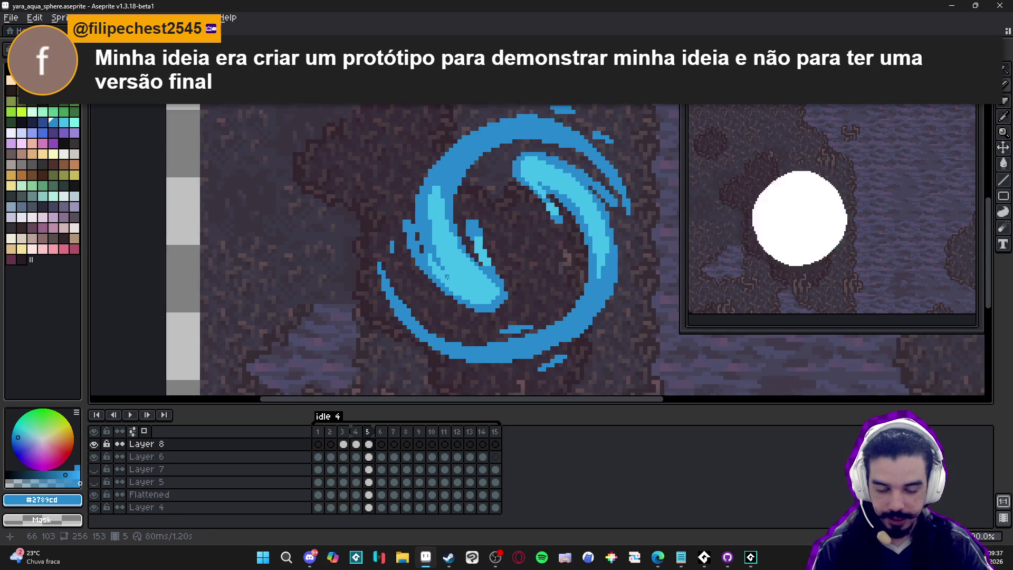
scroll(520, 314, up, 3)
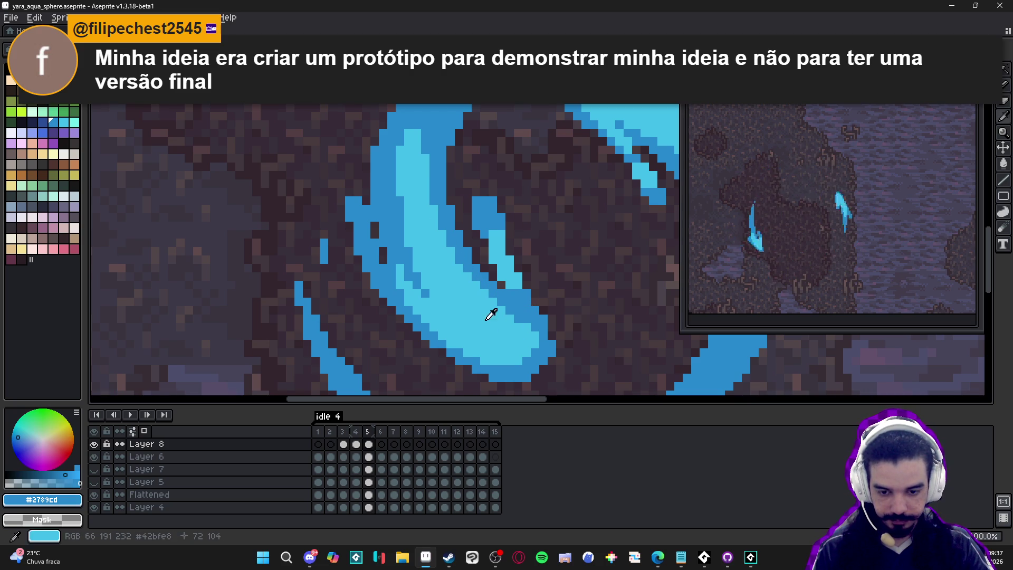
alt+click(490, 316)
scroll(393, 222, up, 4)
click(425, 224)
click(426, 216)
click(435, 207)
click(446, 207)
click(443, 198)
click(441, 223)
click(441, 233)
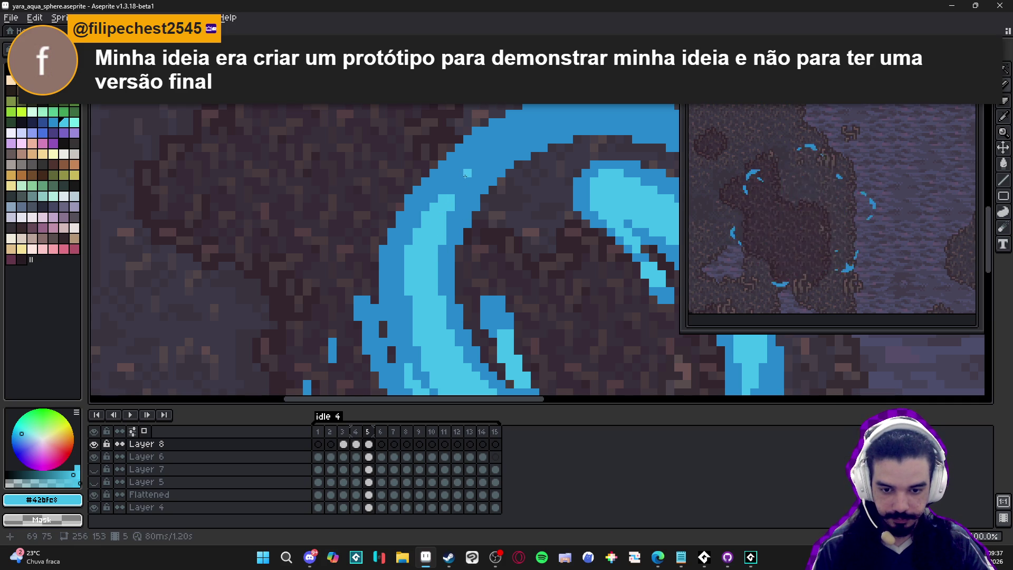
Place a final light cyan pixel, return to the Pencil, and go to frame 4.
scroll(475, 166, down, 3)
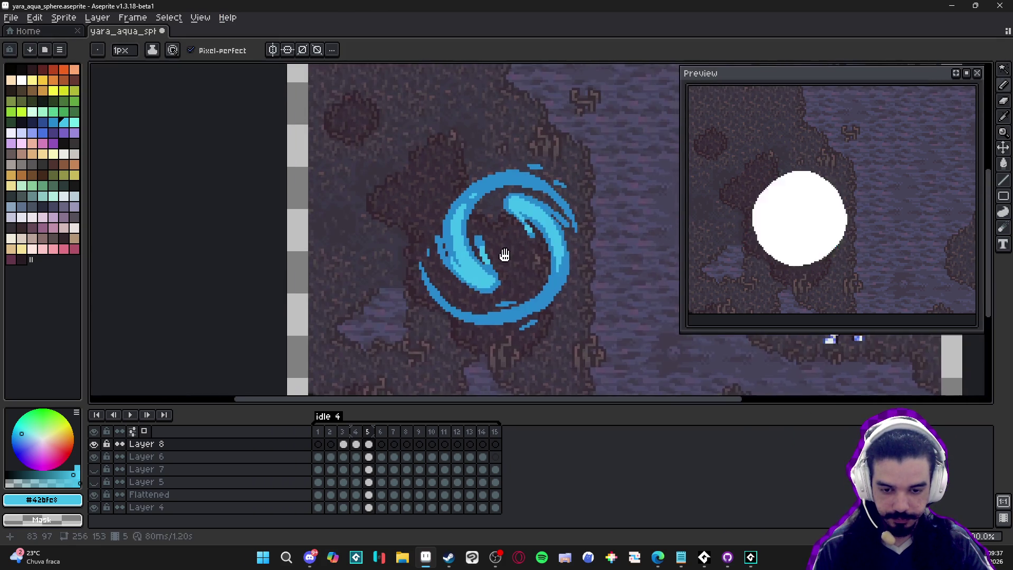
scroll(519, 258, up, 3)
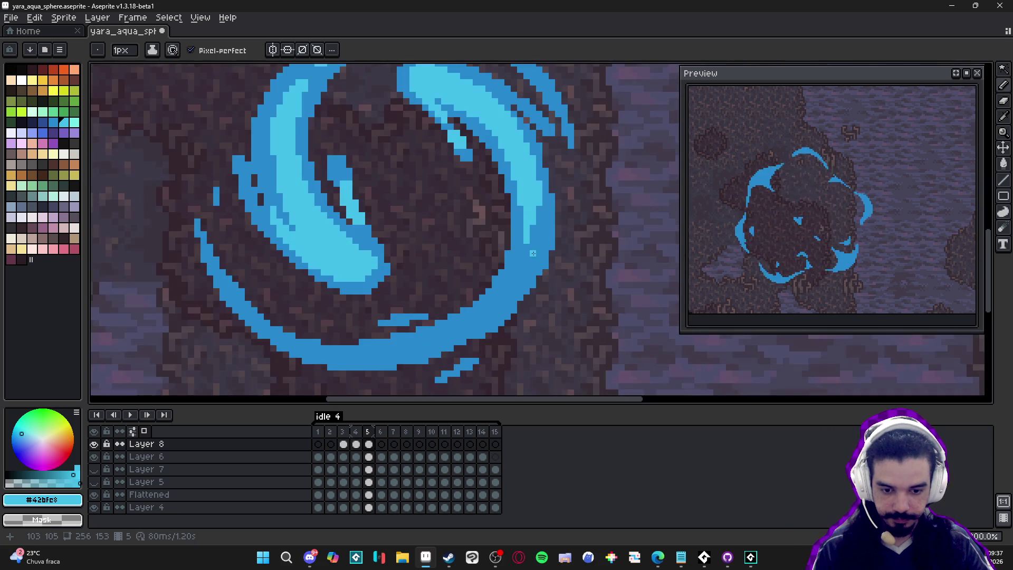
click(535, 227)
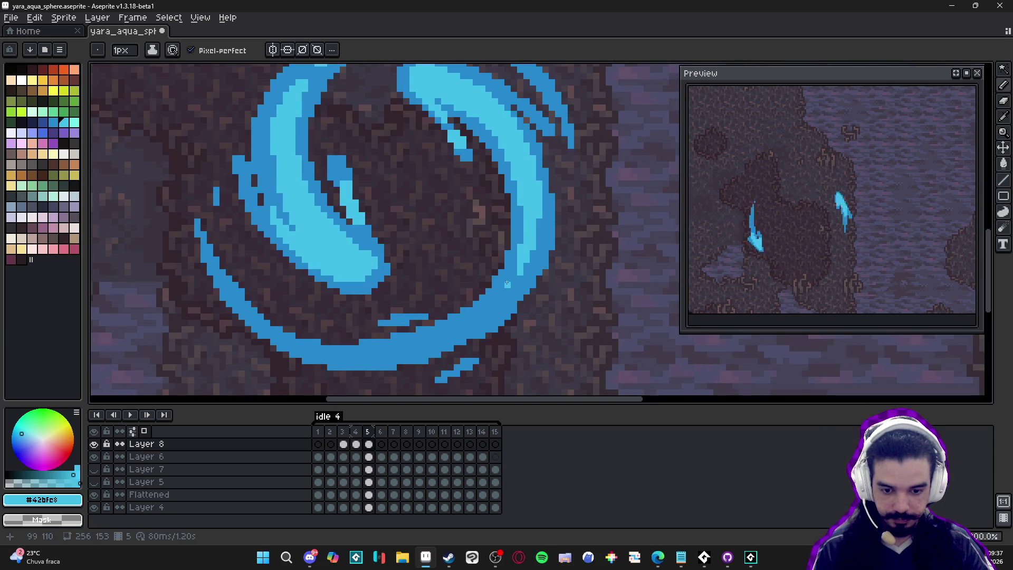
key(b)
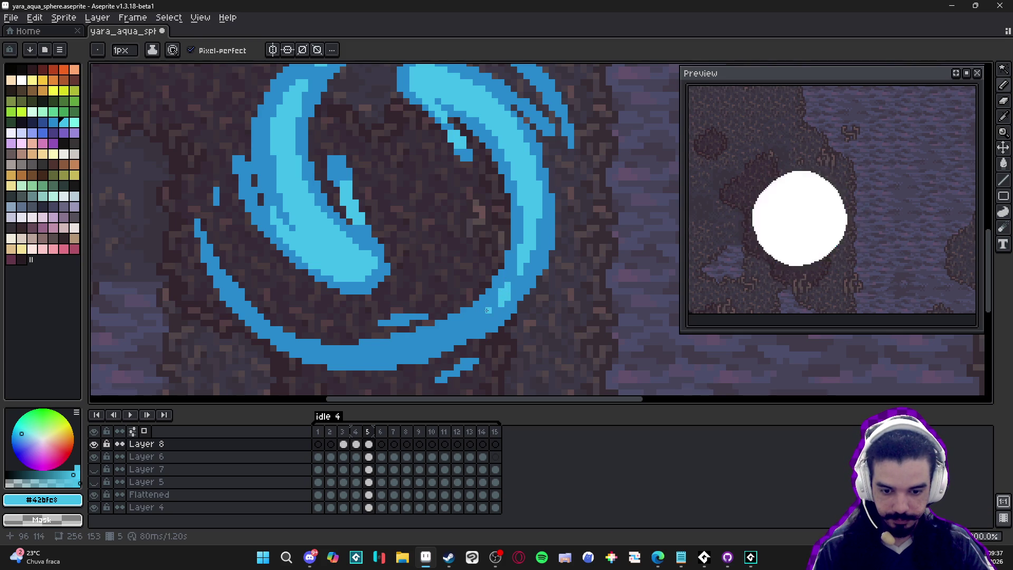
scroll(487, 310, down, 2)
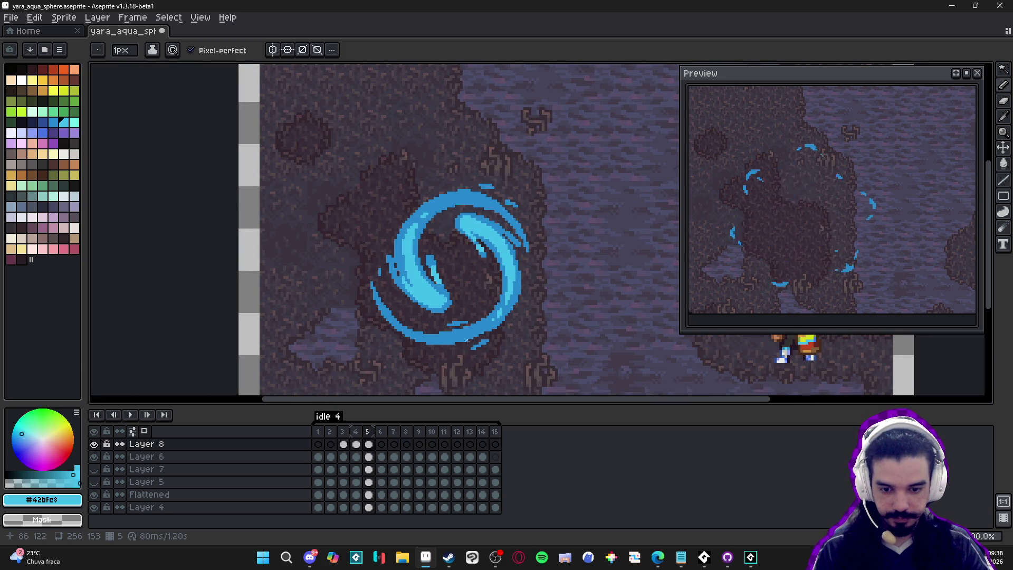
scroll(394, 222, up, 4)
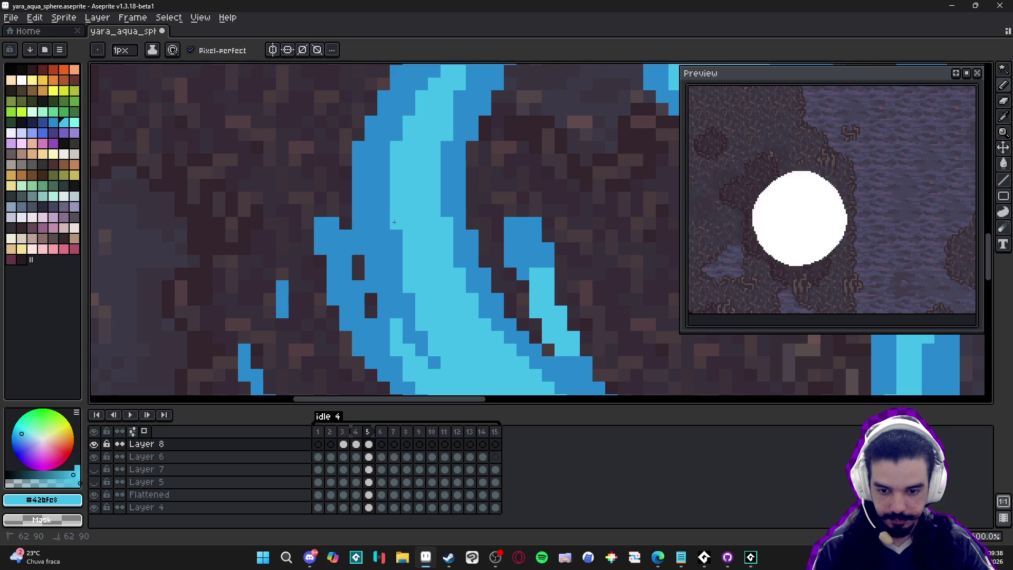
key(alt)
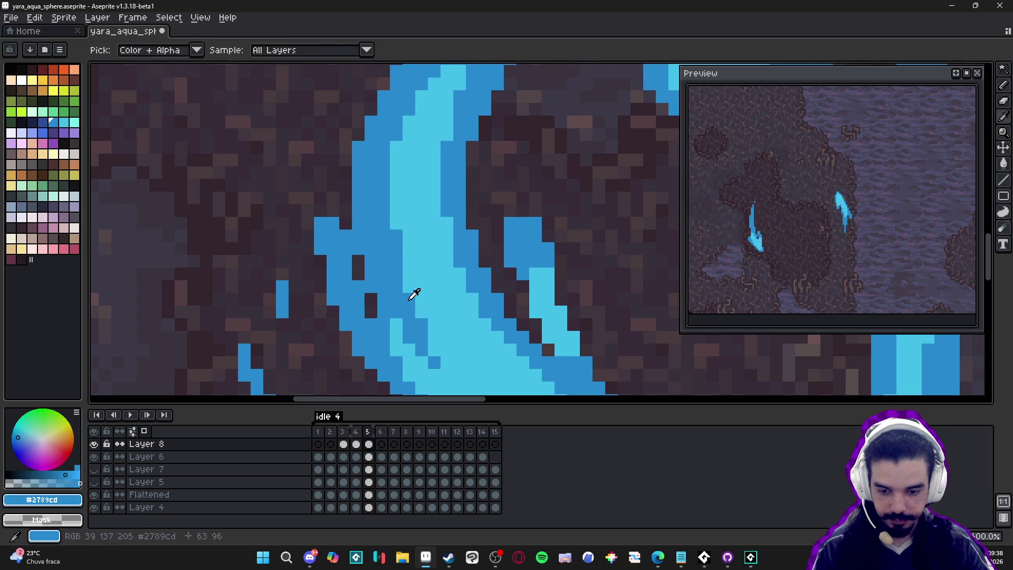
scroll(408, 201, down, 4)
scroll(408, 199, up, 3)
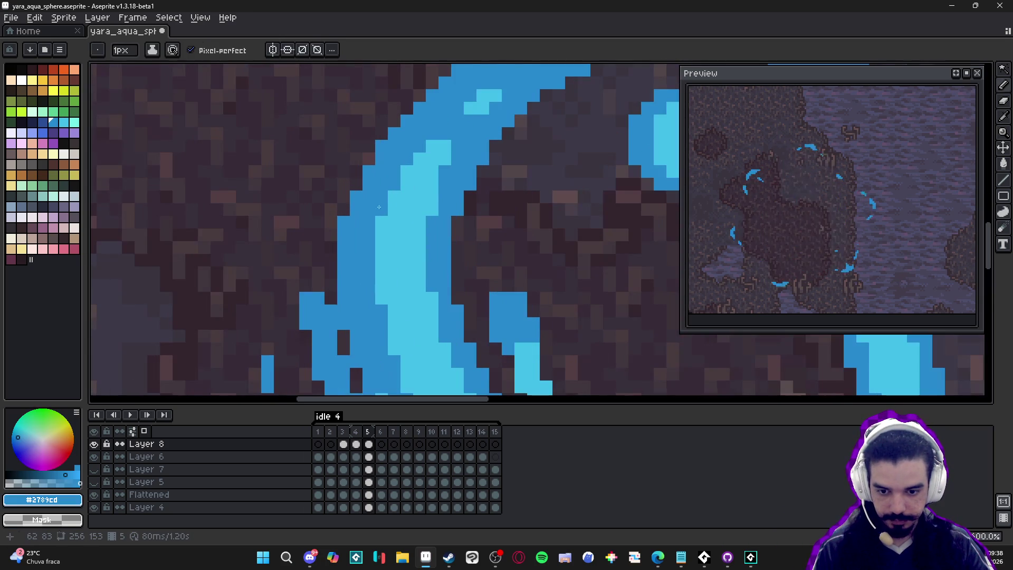
scroll(409, 200, down, 5)
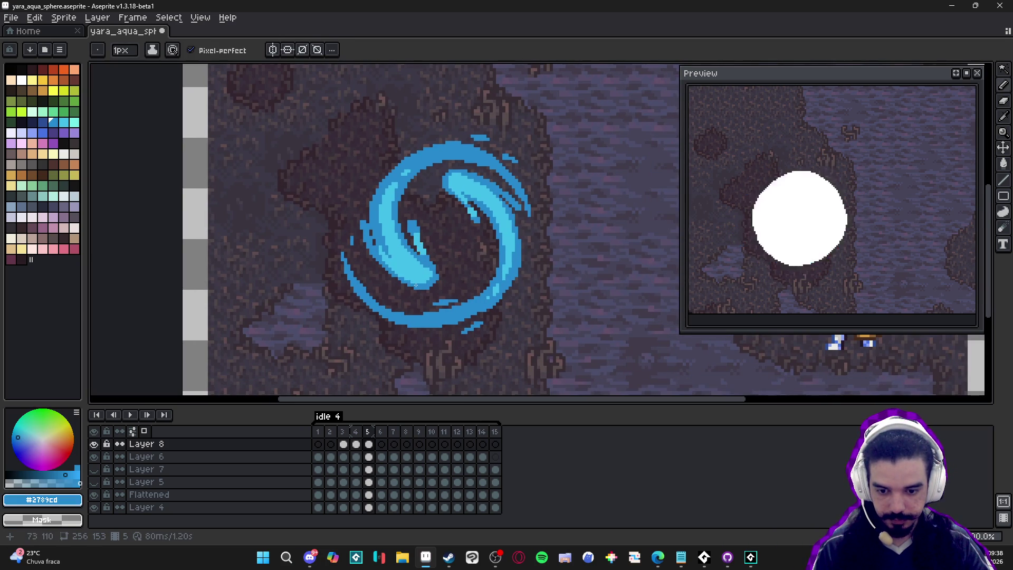
scroll(416, 285, down, 1)
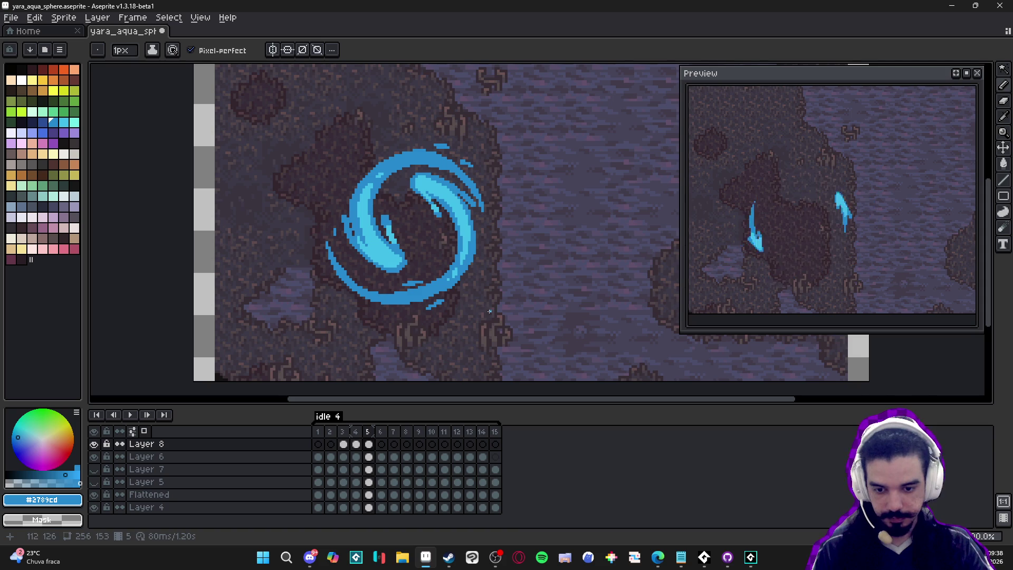
click(356, 444)
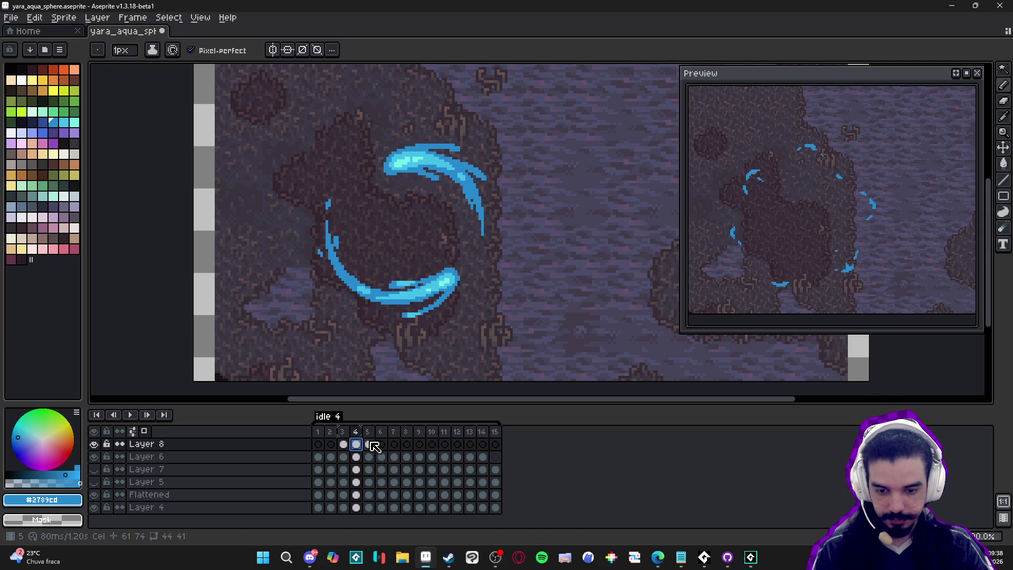
Pick the pale aqua #73efe8 from frame 4's highlight, then return to frame 5 and save.
click(374, 444)
click(356, 444)
scroll(487, 288, up, 1)
key(alt)
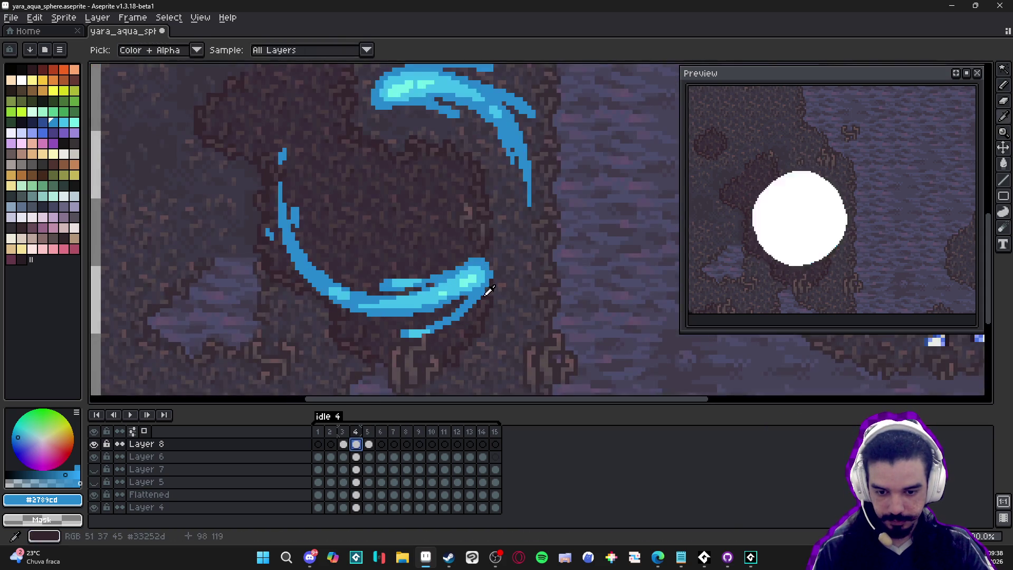
alt+click(470, 279)
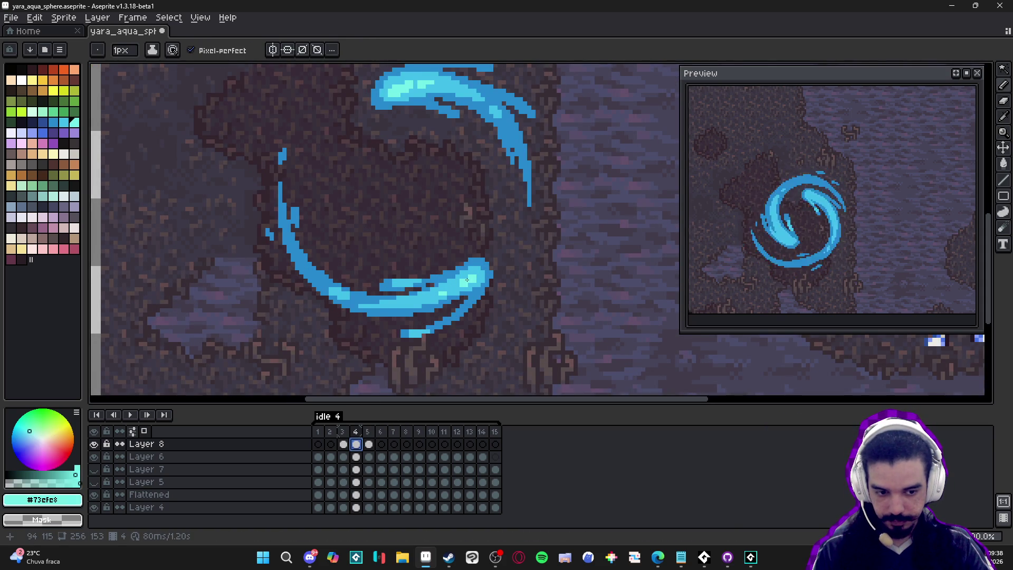
click(369, 444)
key(ctrl+s)
With a 2px pencil, paint a pale aqua band along the inner crescent up to its tip.
mouse_move(382, 234)
mouse_down()
mouse_move(414, 267)
mouse_move(430, 263)
mouse_up()
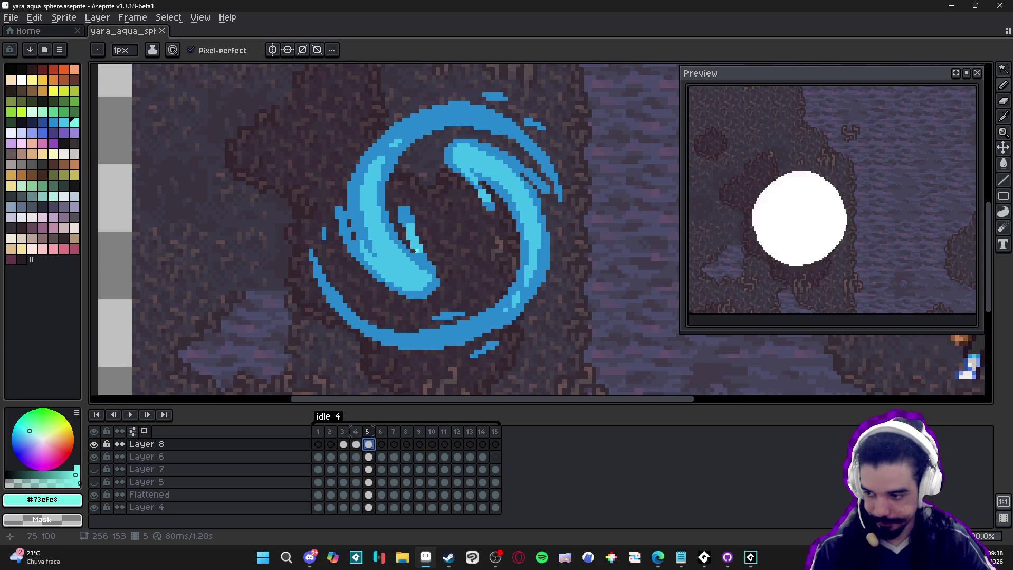
scroll(415, 251, up, 2)
key(plus)
mouse_move(412, 288)
mouse_down()
mouse_move(365, 250)
mouse_move(416, 278)
mouse_up()
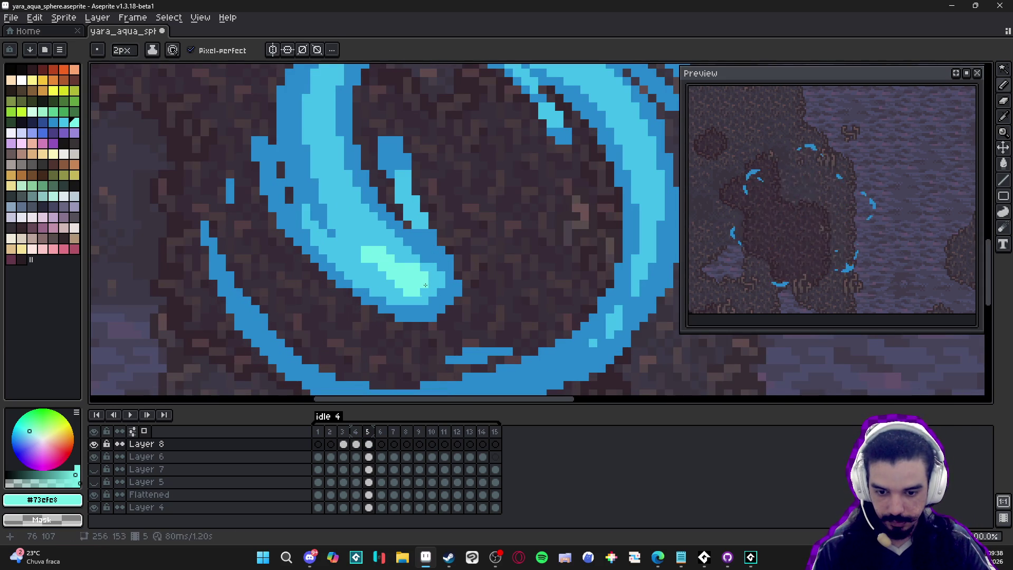
click(377, 271)
click(381, 283)
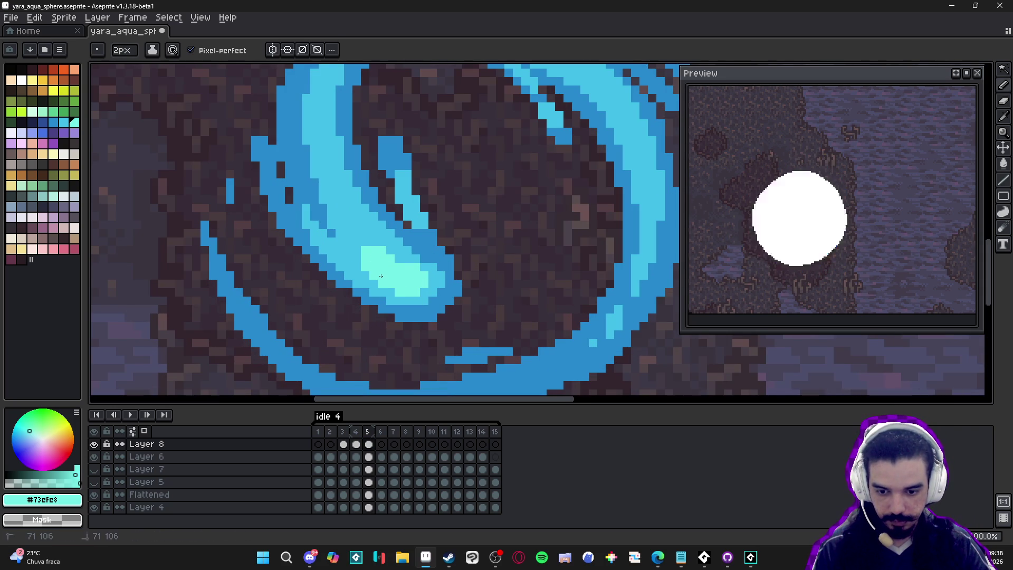
mouse_move(384, 285)
mouse_down()
mouse_move(355, 248)
mouse_move(385, 244)
mouse_move(404, 264)
mouse_up()
click(362, 235)
click(361, 225)
click(349, 228)
drag(355, 232, 341, 193)
click(344, 199)
Back at 1px, add pale aqua pixels at the highlight tip and clear the selection.
key(minus)
click(338, 190)
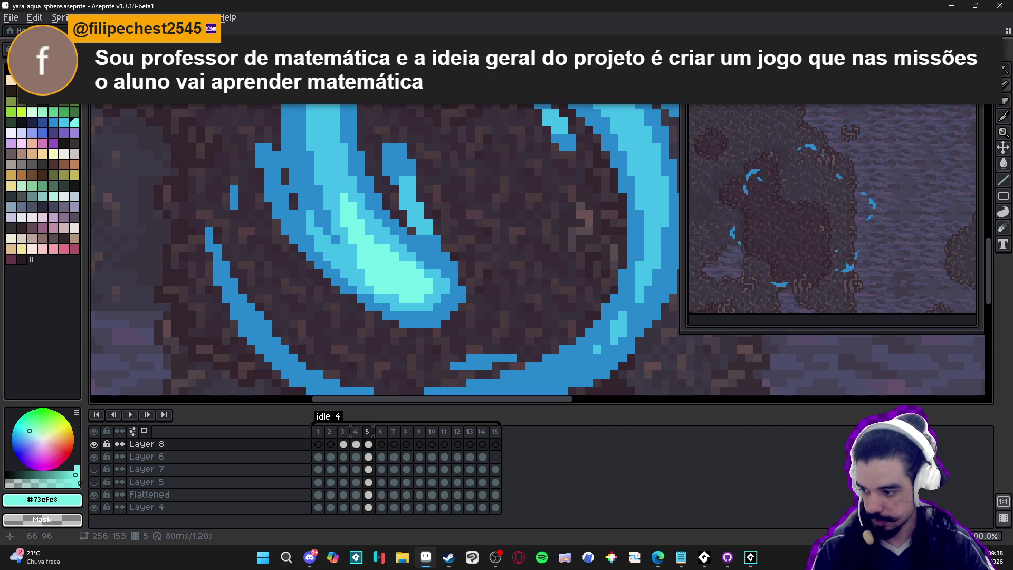
click(332, 190)
mouse_move(331, 190)
mouse_down()
mouse_move(358, 240)
mouse_move(361, 208)
mouse_up()
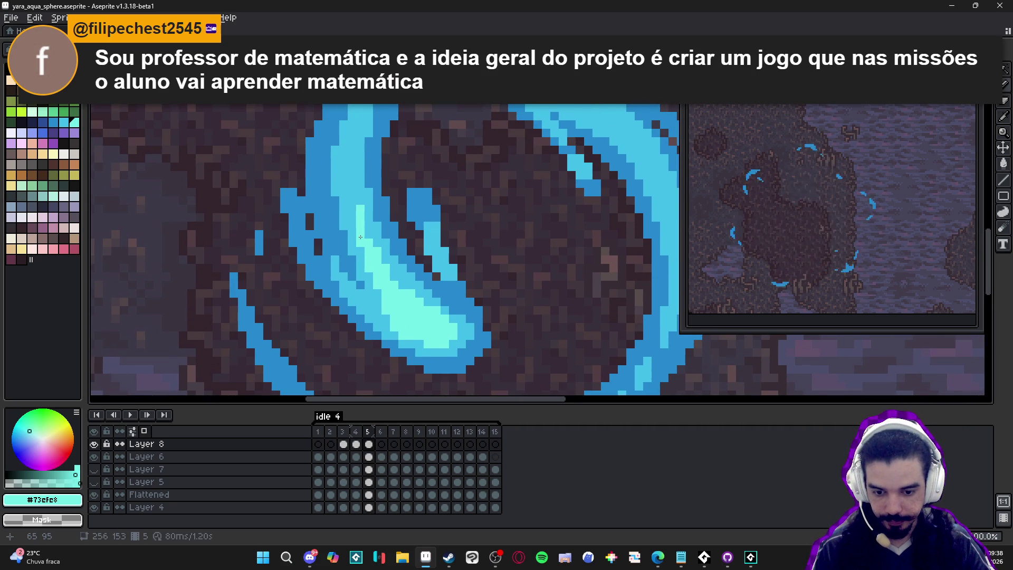
alt+click(397, 331)
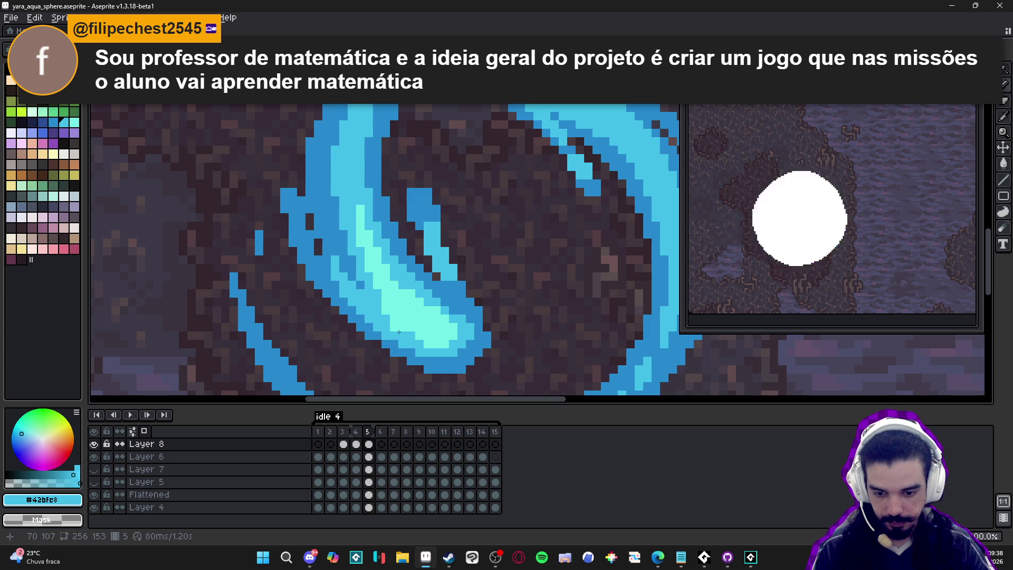
key(ctrl+d)
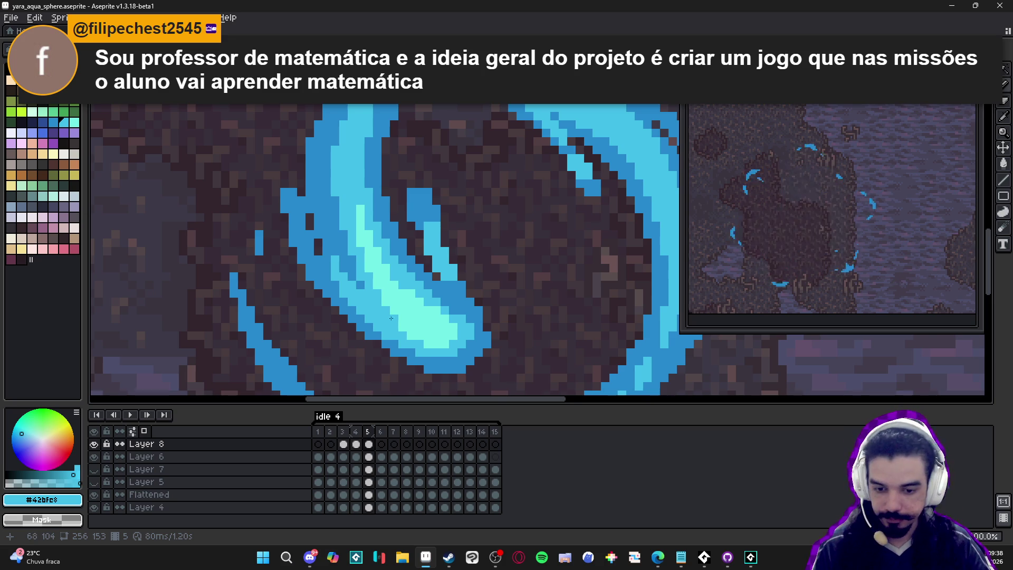
Compare #73efe8 and #42bfe8, then paint pale aqua along the highlight's right and bottom edges.
scroll(417, 348, down, 3)
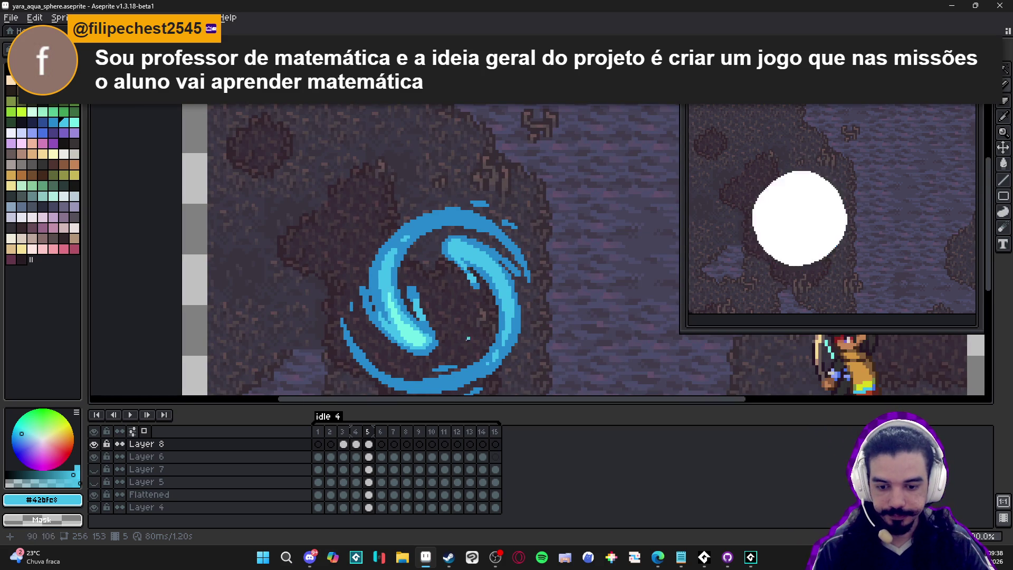
scroll(422, 339, up, 3)
alt+click(422, 363)
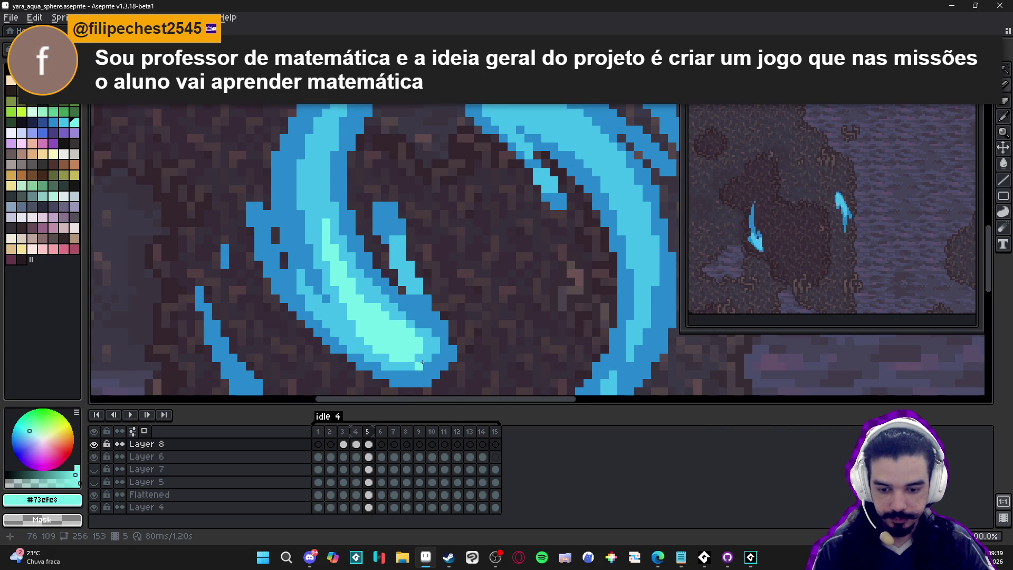
alt+click(411, 329)
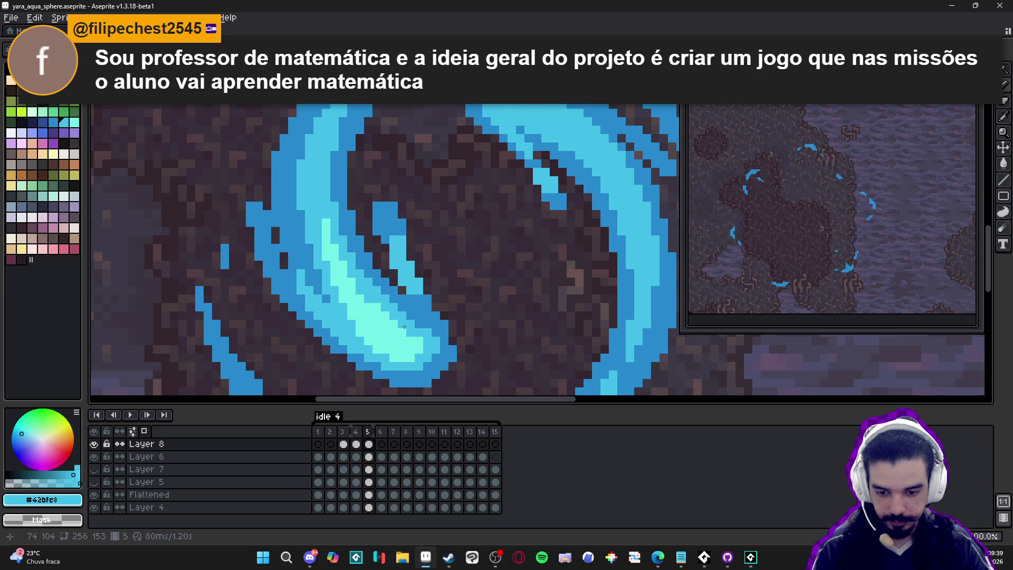
alt+click(402, 339)
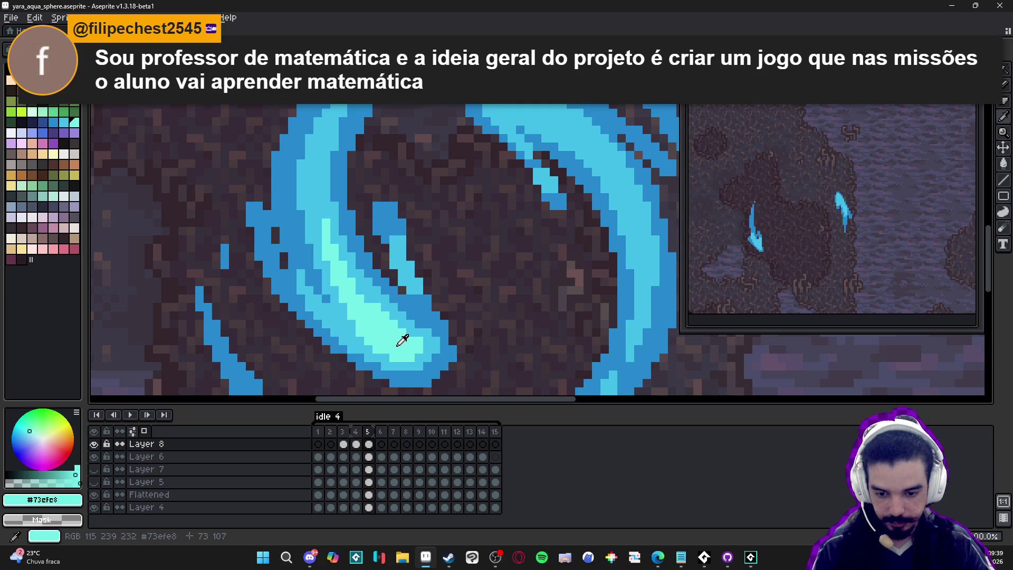
alt+click(429, 334)
scroll(422, 337, down, 3)
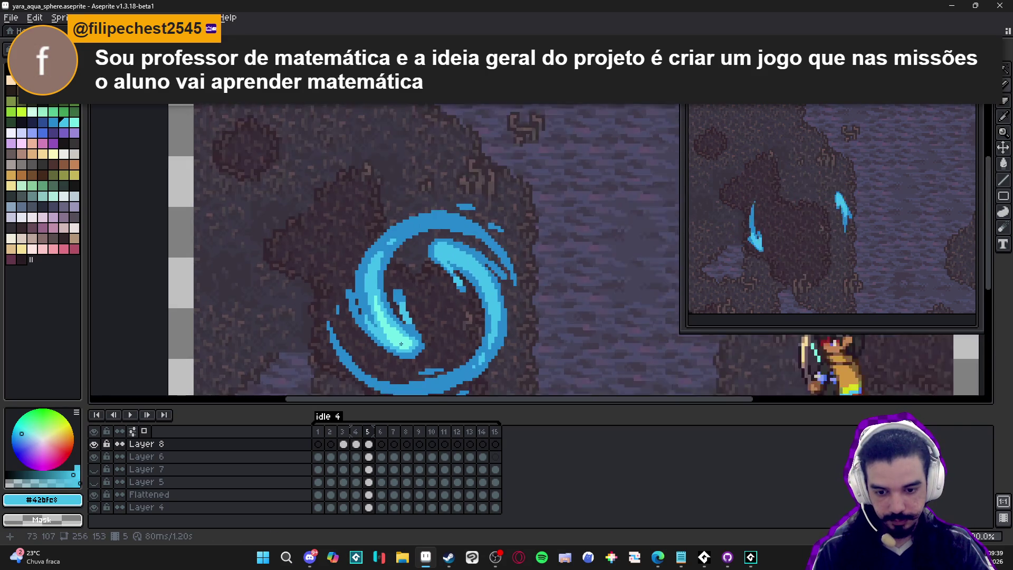
scroll(401, 344, up, 3)
alt+click(382, 328)
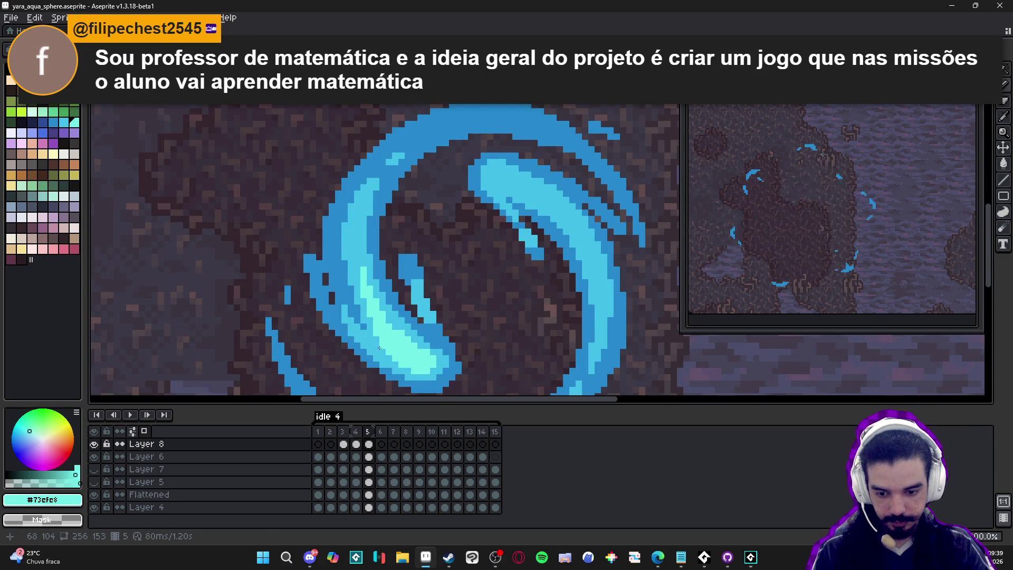
scroll(373, 303, down, 3)
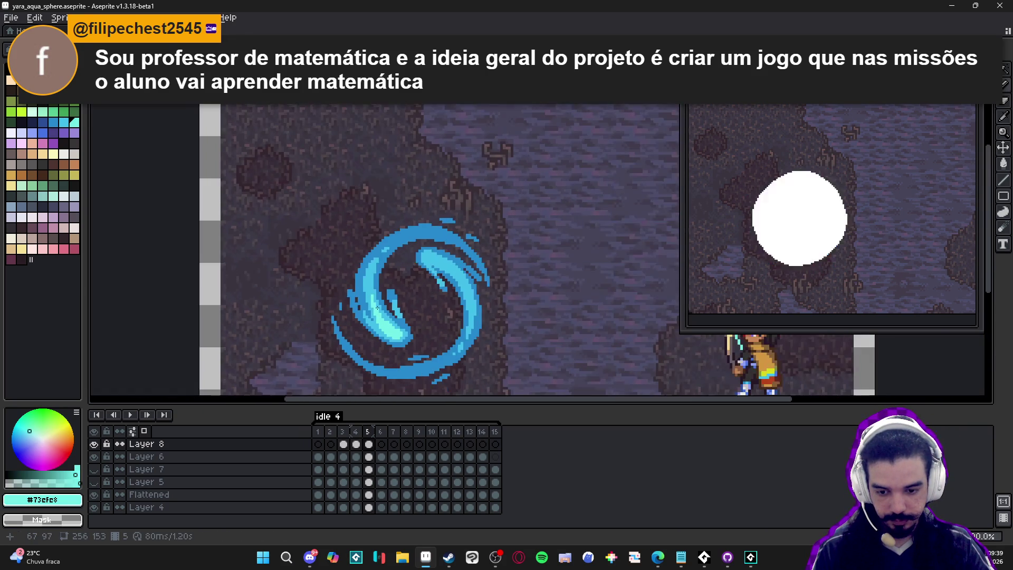
scroll(369, 284, up, 4)
scroll(422, 302, down, 3)
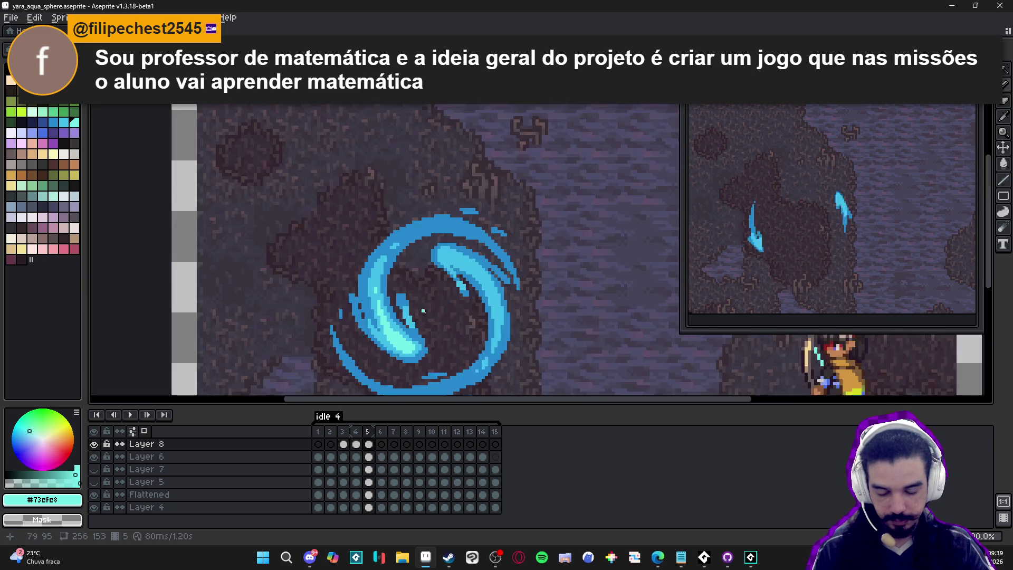
scroll(427, 312, down, 1)
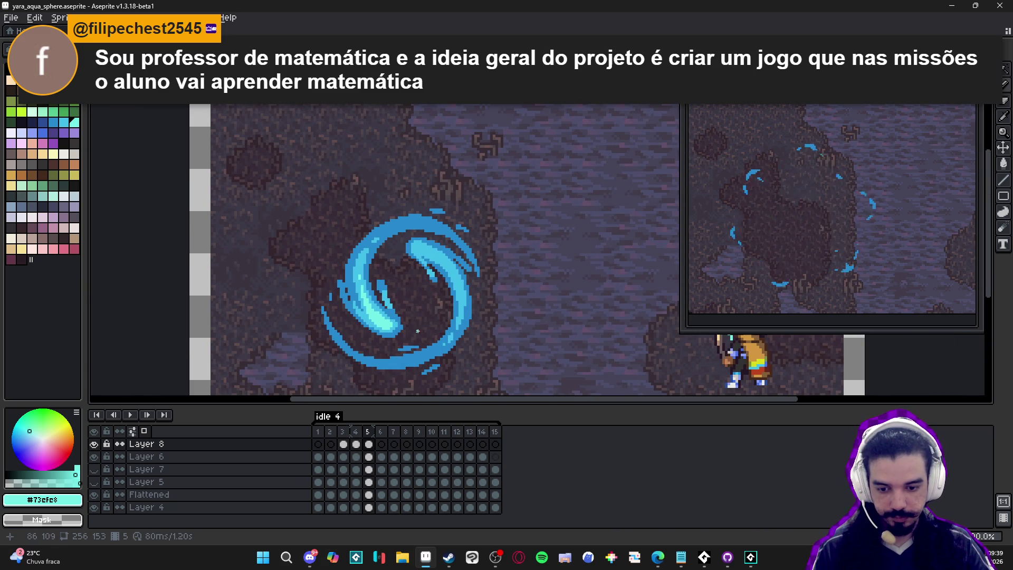
scroll(404, 334, up, 4)
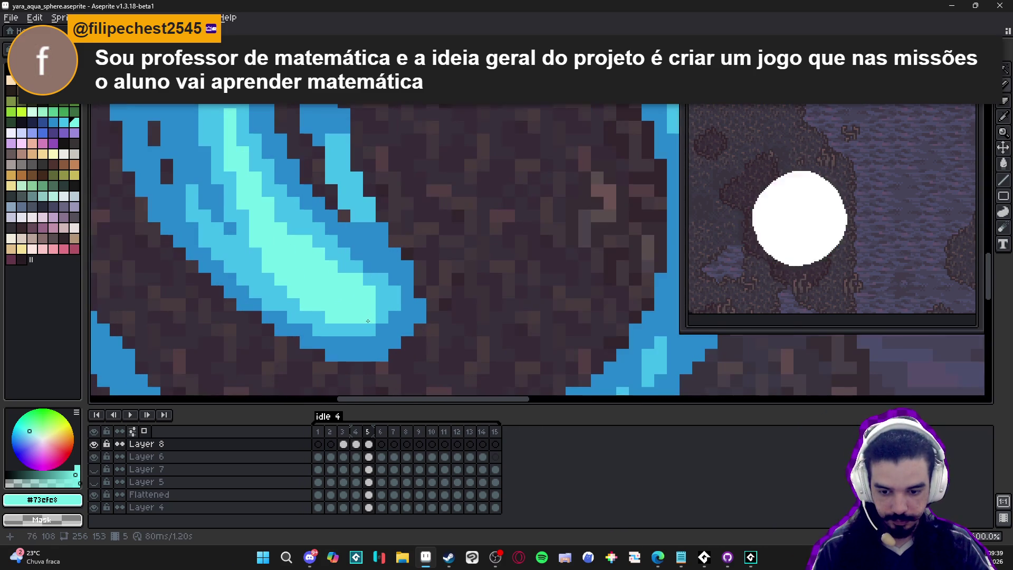
mouse_move(377, 289)
mouse_down()
mouse_move(382, 280)
mouse_move(395, 305)
mouse_move(369, 330)
mouse_move(295, 317)
mouse_move(270, 290)
mouse_move(246, 228)
mouse_up()
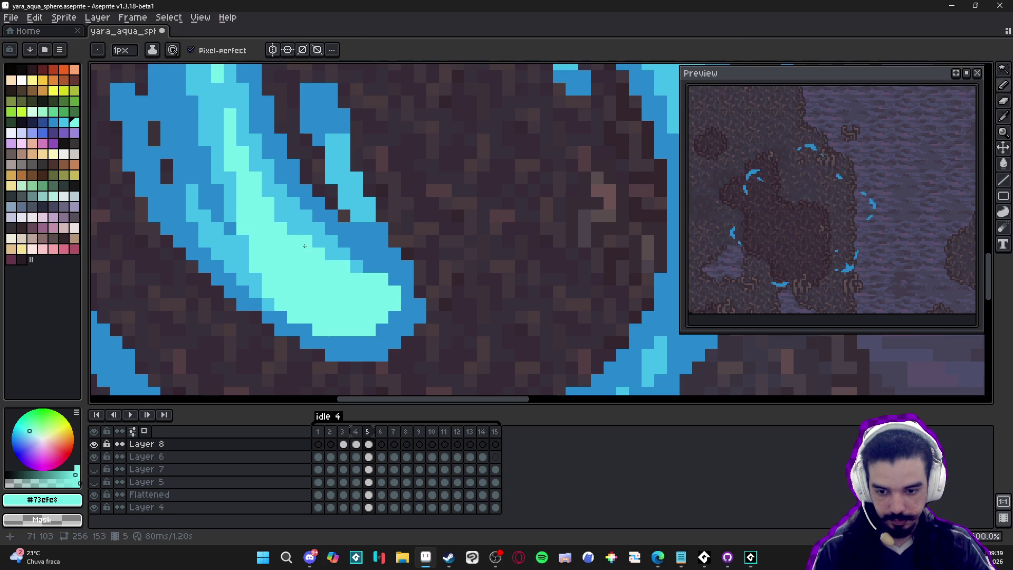
Touch up the highlight's lower and bright edges with blue #42bfe8 pixels.
scroll(281, 221, down, 2)
scroll(285, 224, up, 2)
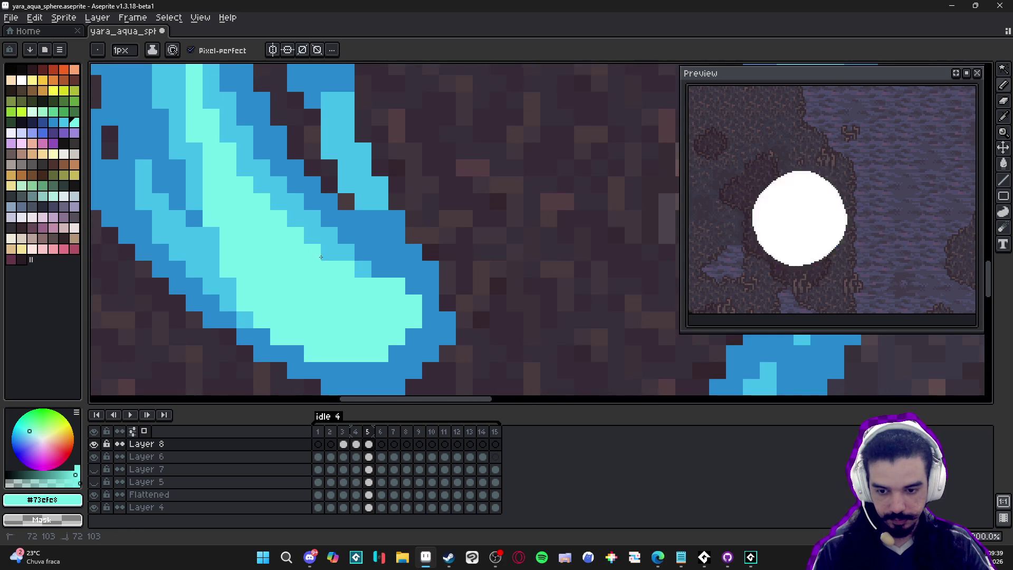
scroll(343, 277, up, 1)
alt+click(351, 268)
click(402, 304)
click(402, 319)
click(385, 285)
click(368, 354)
click(301, 353)
click(266, 337)
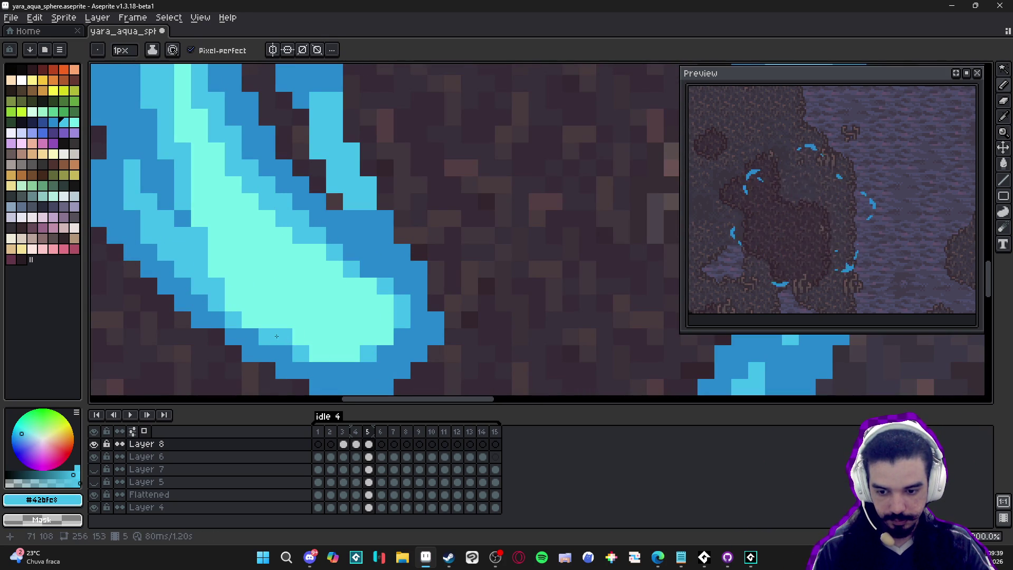
Paint a pale aqua #73efe8 pixel and a short run up the streak.
scroll(274, 338, down, 4)
scroll(314, 338, up, 2)
alt+click(313, 338)
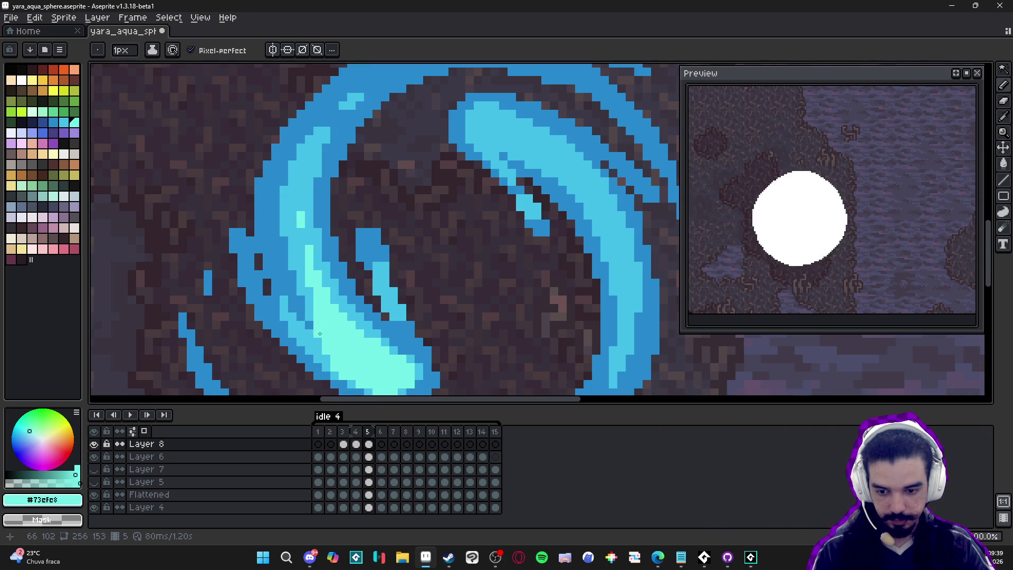
scroll(394, 310, down, 2)
scroll(390, 280, up, 1)
scroll(337, 301, up, 5)
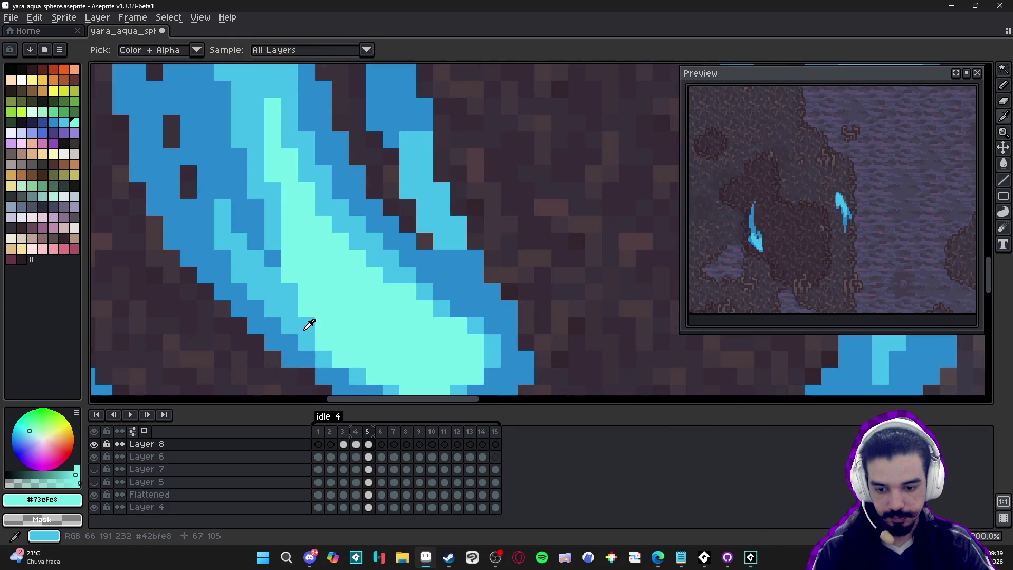
alt+click(296, 323)
scroll(296, 323, down, 3)
scroll(291, 250, up, 2)
alt+click(290, 249)
click(284, 205)
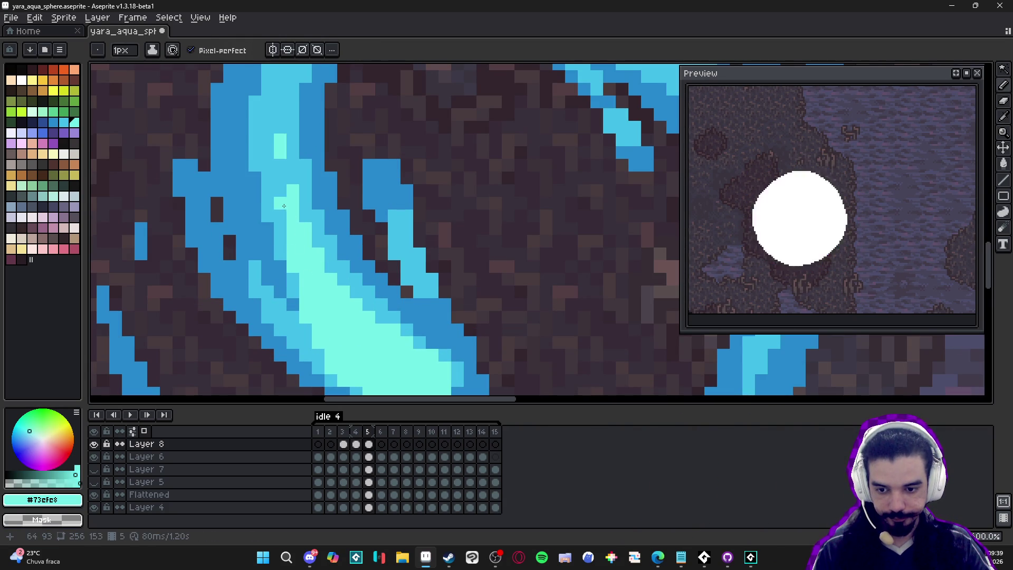
drag(287, 196, 286, 163)
Paint a pale aqua #73efe8 stroke along the swirl's inner streak.
scroll(286, 164, down, 3)
scroll(285, 162, up, 3)
alt+click(286, 154)
scroll(380, 243, down, 3)
scroll(380, 243, up, 2)
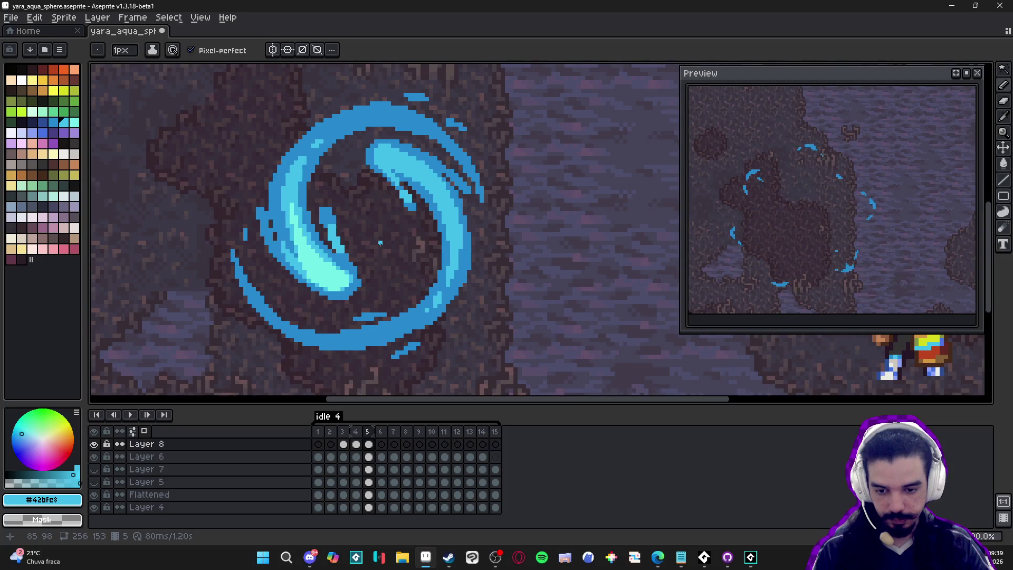
scroll(327, 266, down, 2)
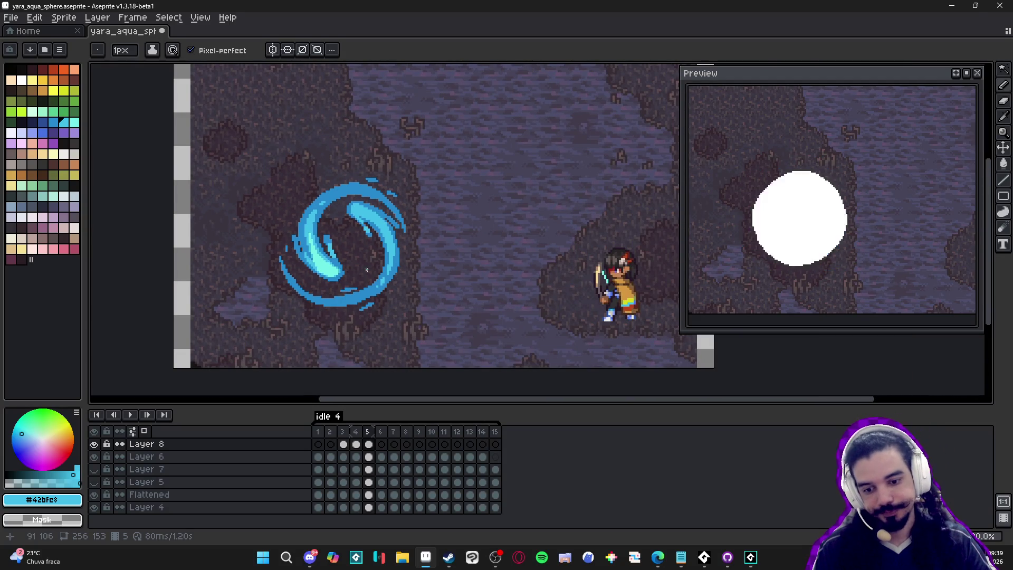
scroll(354, 272, up, 2)
scroll(355, 270, down, 2)
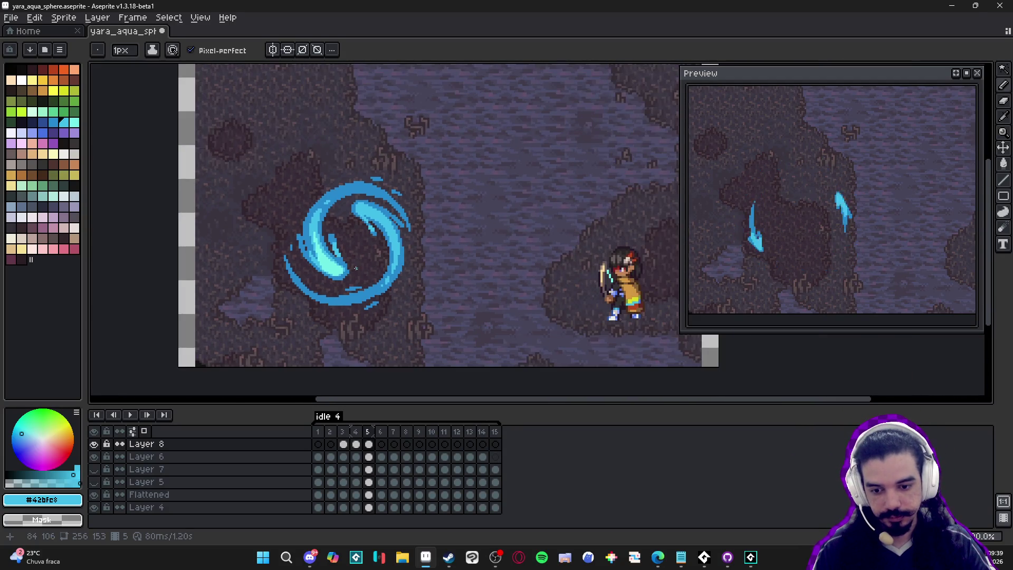
scroll(358, 271, up, 2)
scroll(317, 262, up, 2)
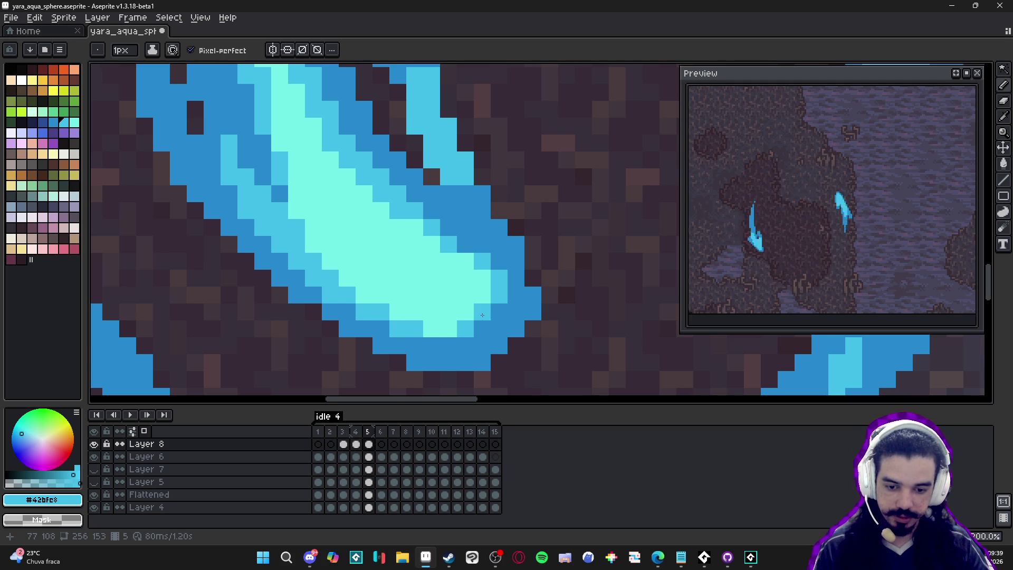
scroll(483, 318, down, 1)
scroll(483, 317, down, 3)
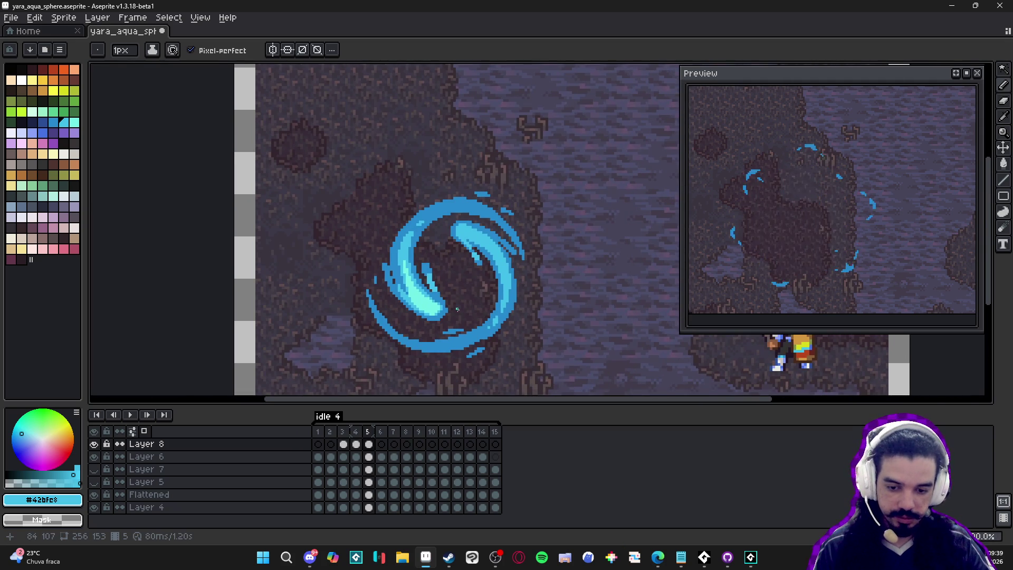
scroll(462, 307, up, 4)
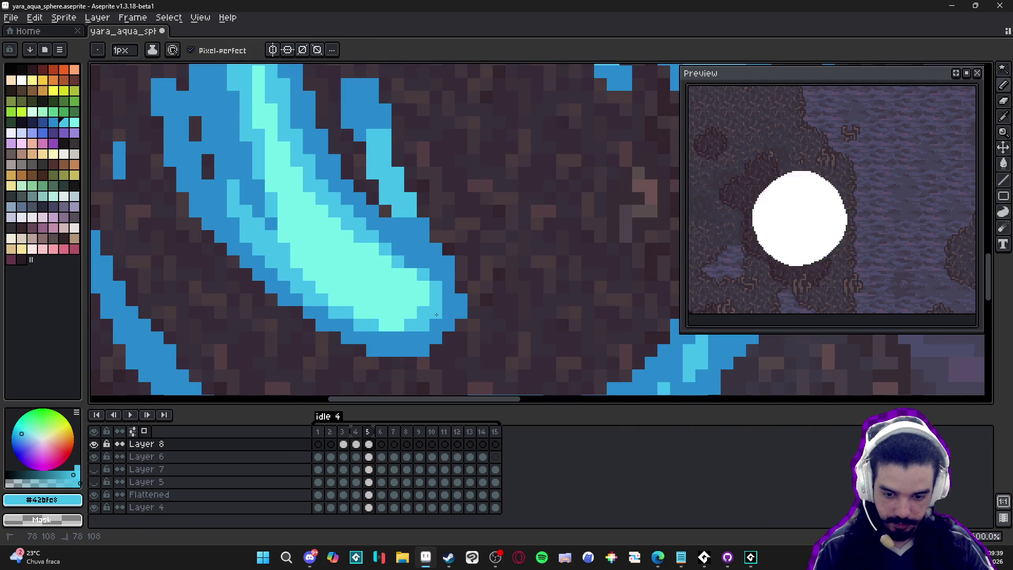
scroll(436, 315, down, 4)
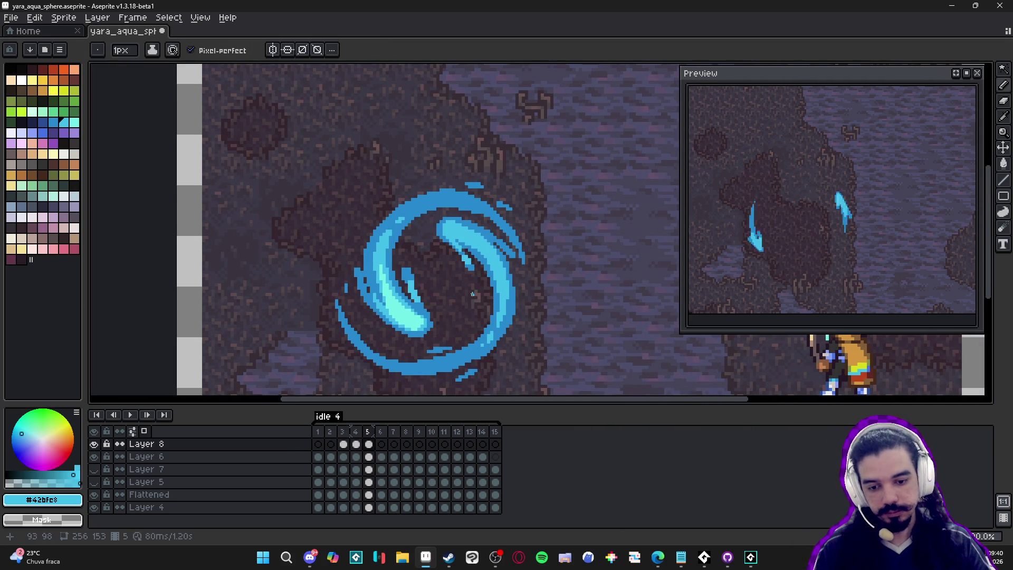
alt+click(408, 327)
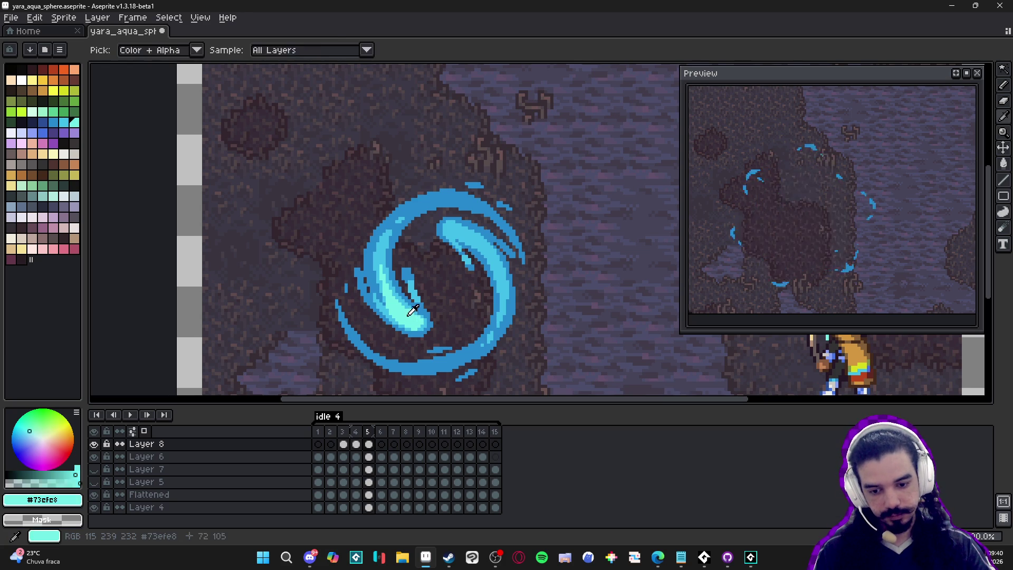
scroll(427, 238, up, 3)
drag(428, 238, 482, 261)
Add a single darker blue #2789cd pixel on the streak.
scroll(447, 247, down, 3)
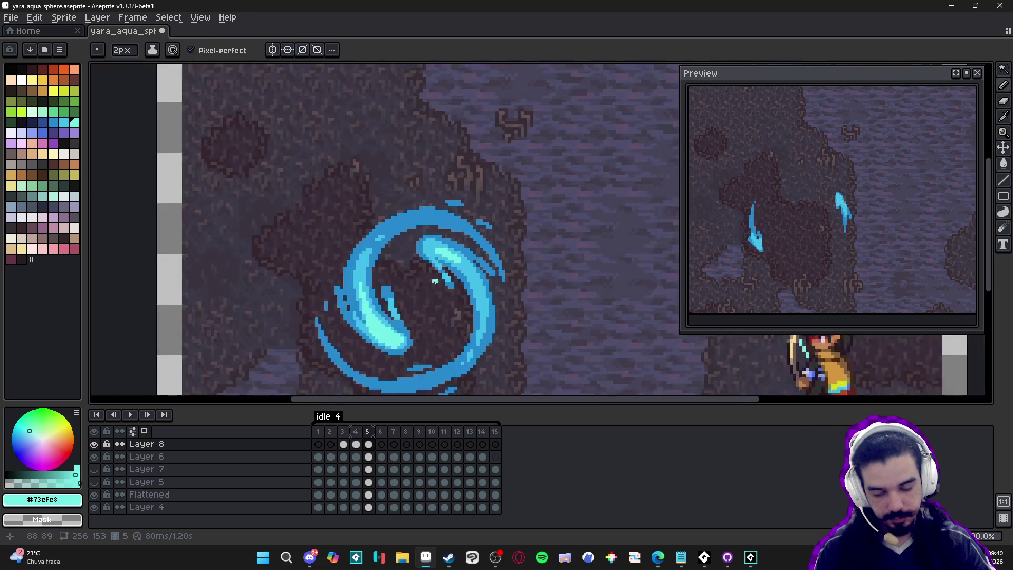
scroll(412, 243, up, 4)
alt+click(442, 273)
click(426, 288)
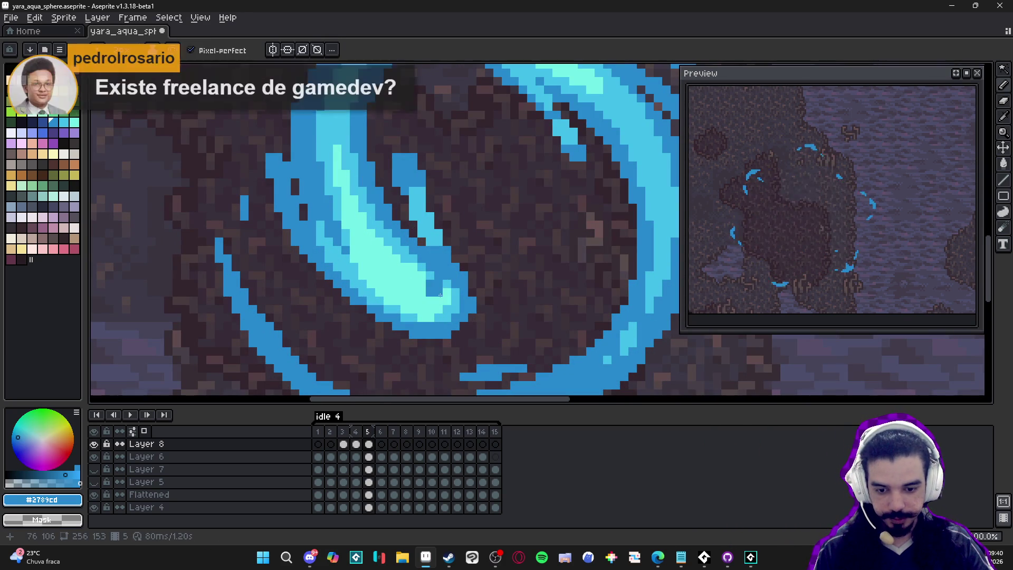
Undo the stray pixel, repaint lower streak #42bfe8, and edge the stroke with #73efe8.
key(ctrl+z)
alt+click(416, 267)
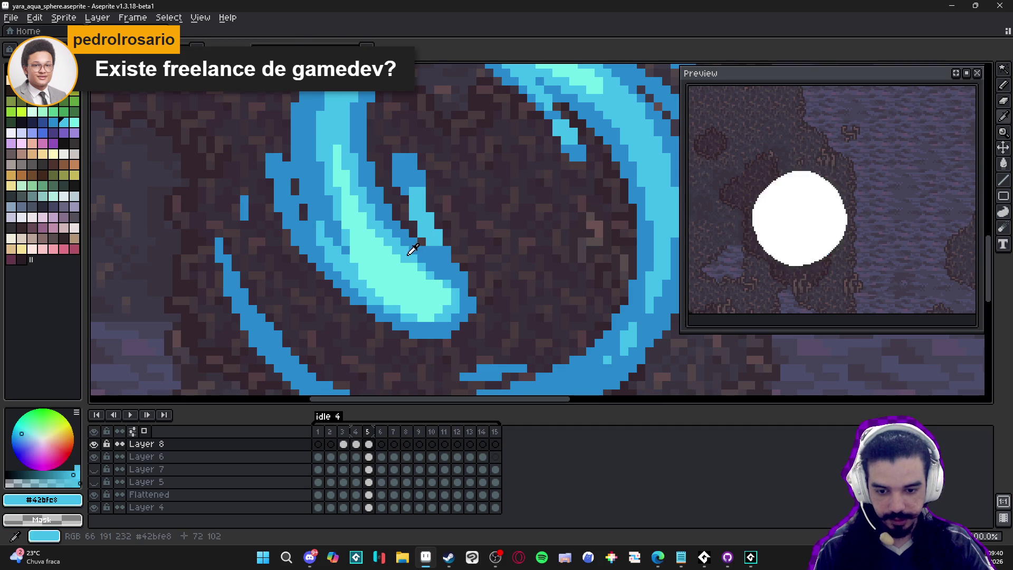
mouse_move(420, 275)
mouse_down()
mouse_move(446, 304)
mouse_move(419, 296)
mouse_move(438, 316)
mouse_move(404, 285)
mouse_move(410, 292)
mouse_up()
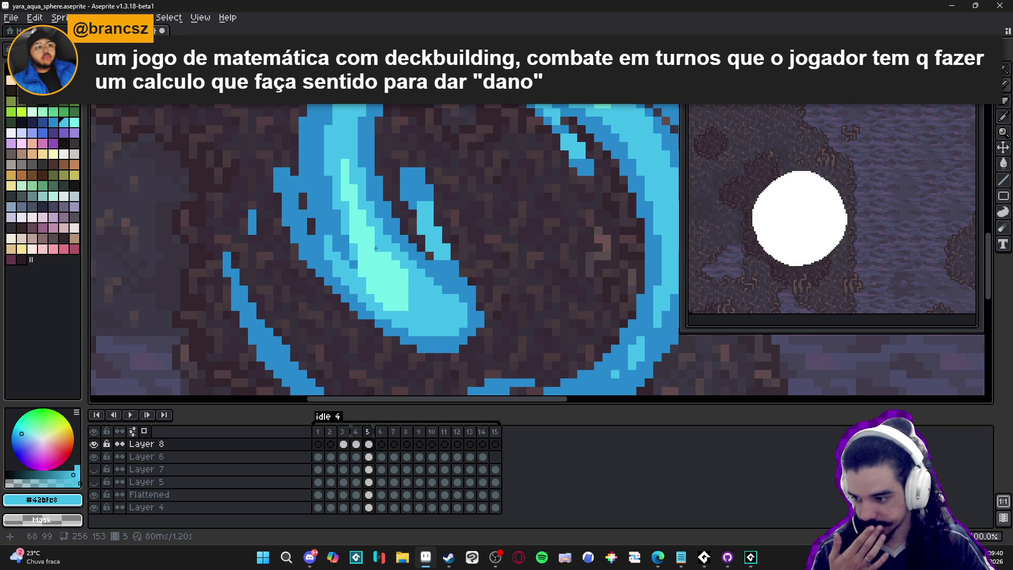
alt+click(405, 274)
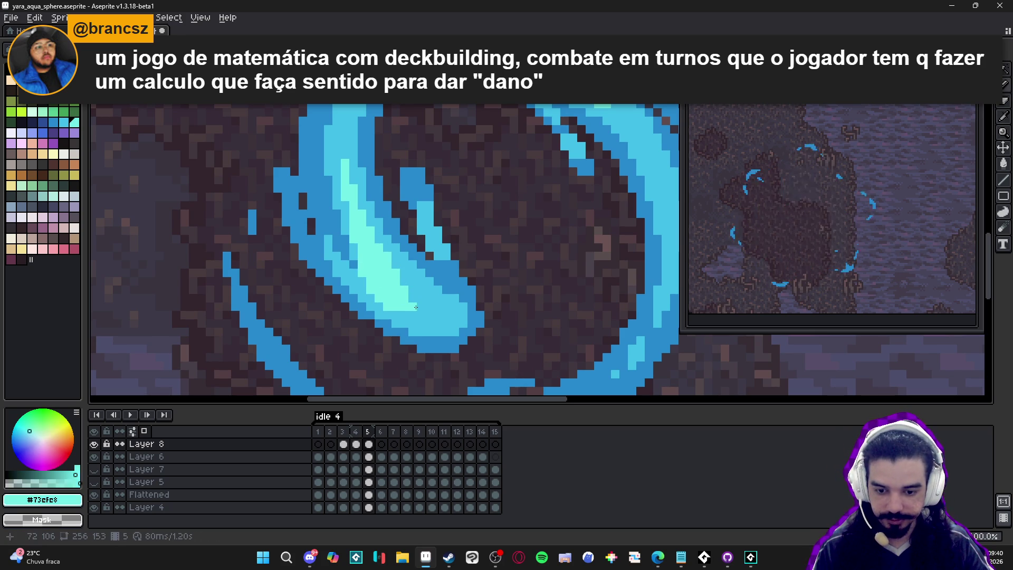
click(404, 315)
click(421, 307)
click(420, 315)
click(422, 299)
click(429, 297)
click(413, 290)
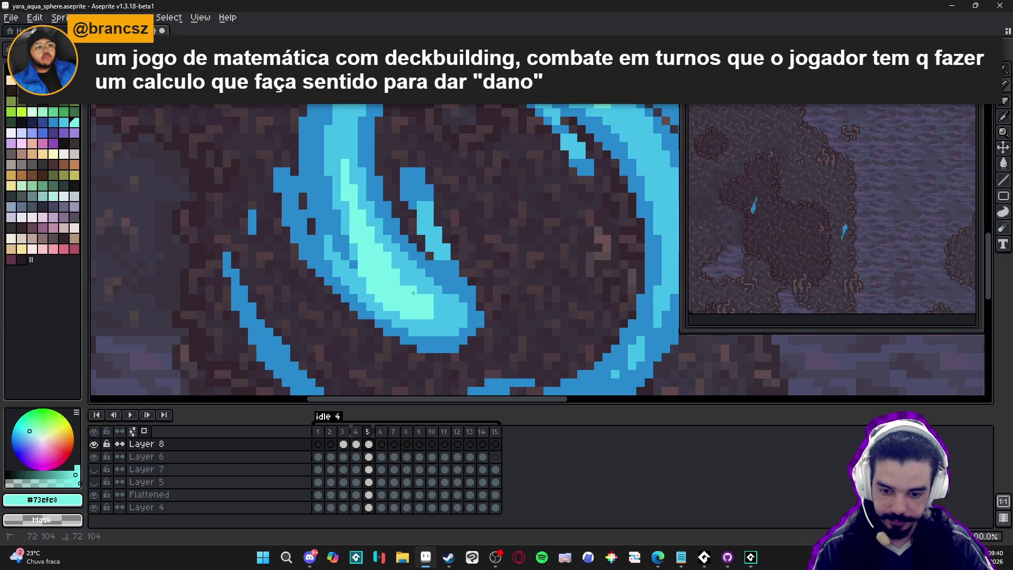
Alternate medium blue #42bfe8 and pale aqua #73efe8 pixels to clean up the streak.
alt+click(362, 276)
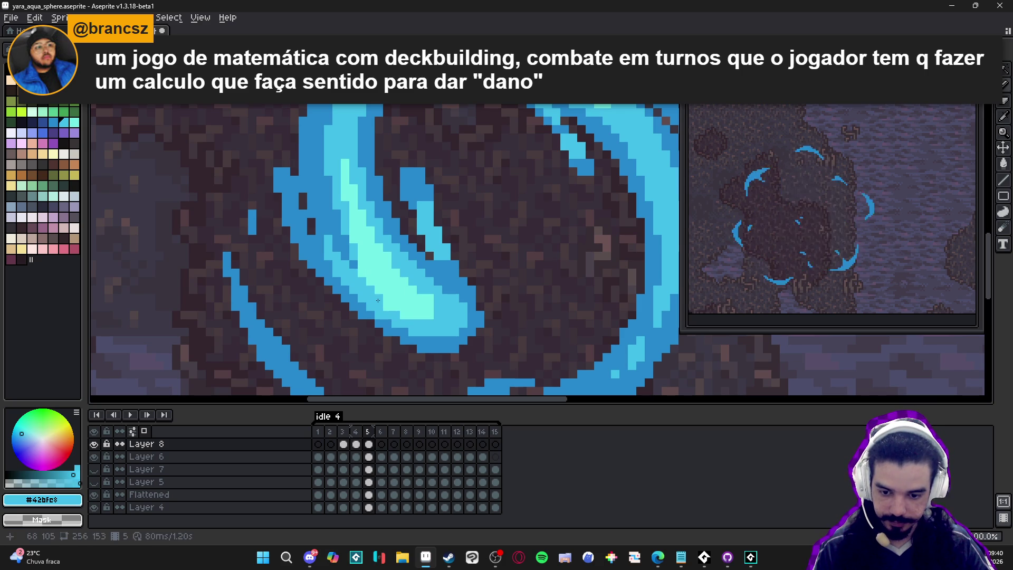
drag(404, 315, 430, 315)
click(429, 306)
alt+click(417, 303)
click(389, 308)
alt+click(367, 286)
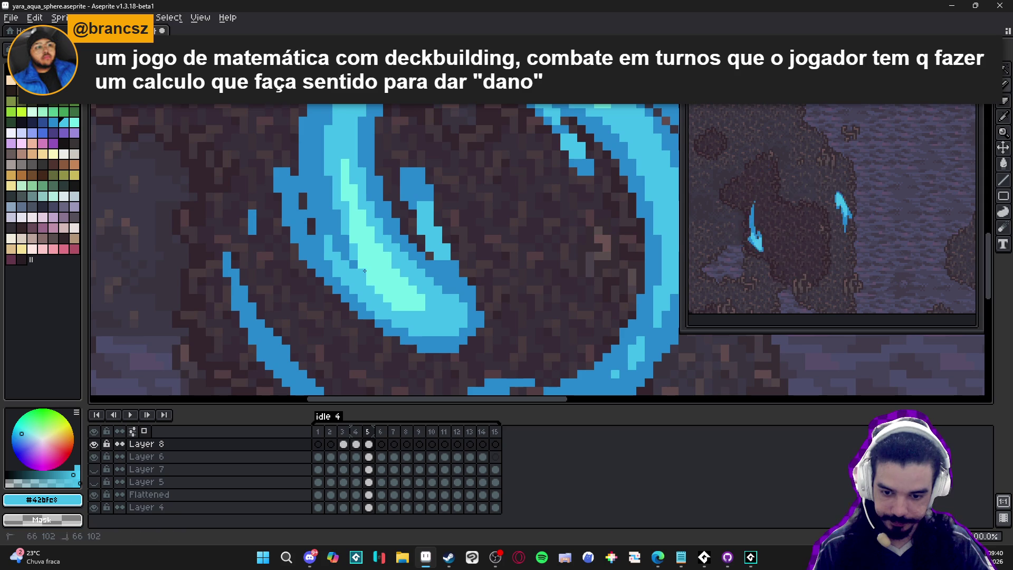
alt+click(409, 292)
click(429, 305)
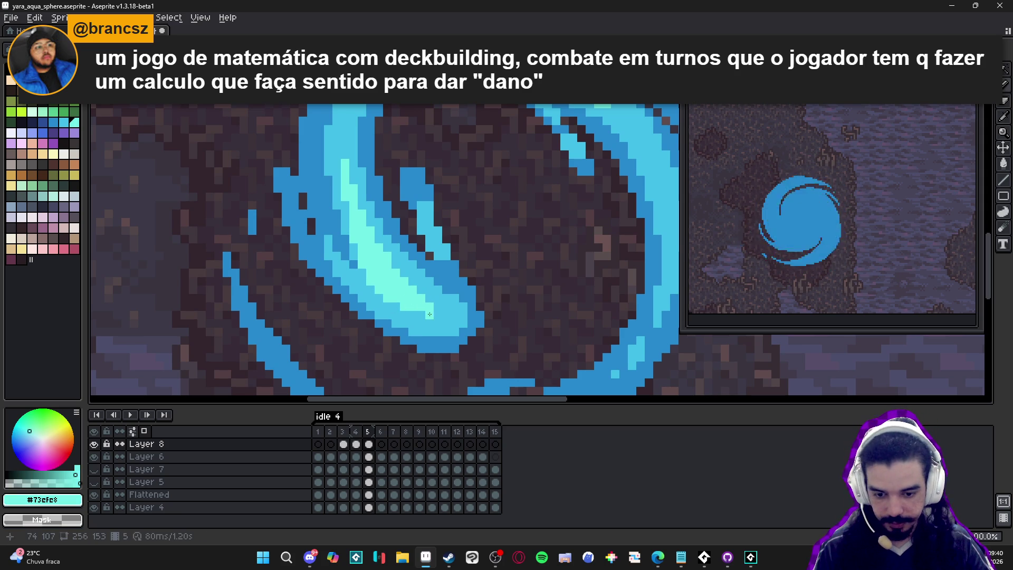
click(412, 315)
alt+click(361, 263)
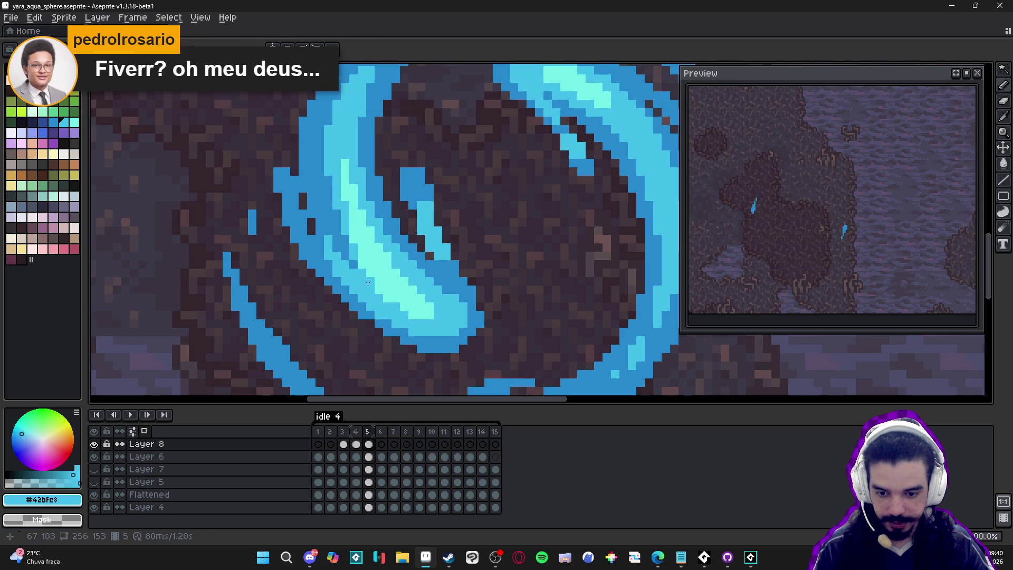
drag(361, 261, 368, 265)
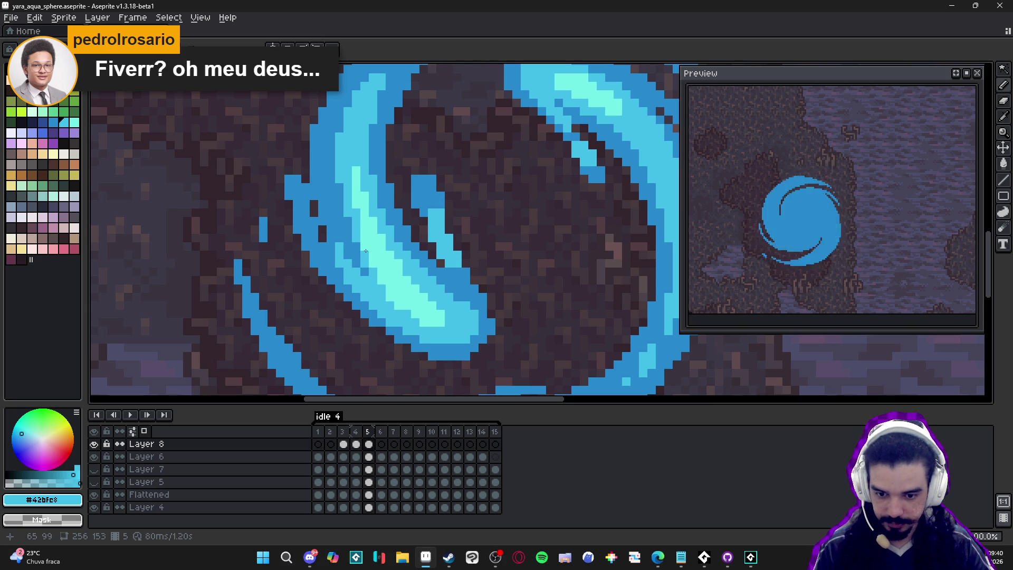
alt+click(437, 312)
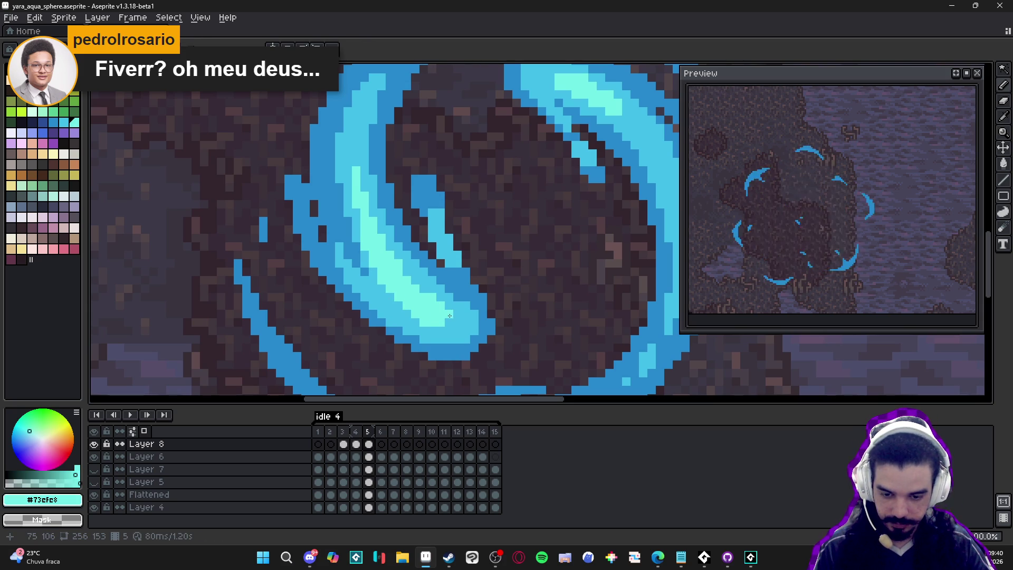
Review the refined streak and step back to frame 4.
key(alt+Tab)
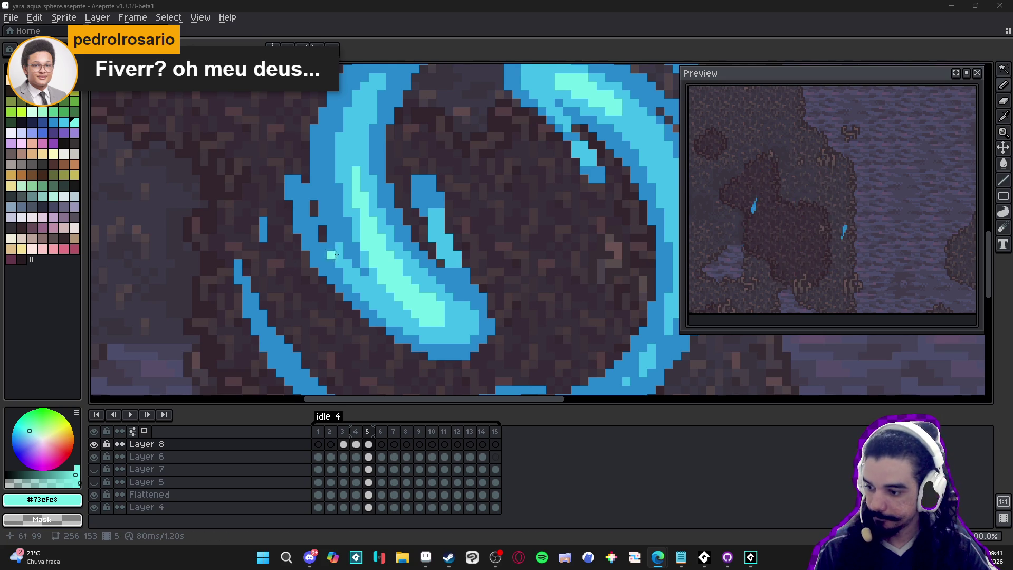
middle_click(363, 220)
scroll(366, 214, down, 3)
scroll(377, 223, up, 3)
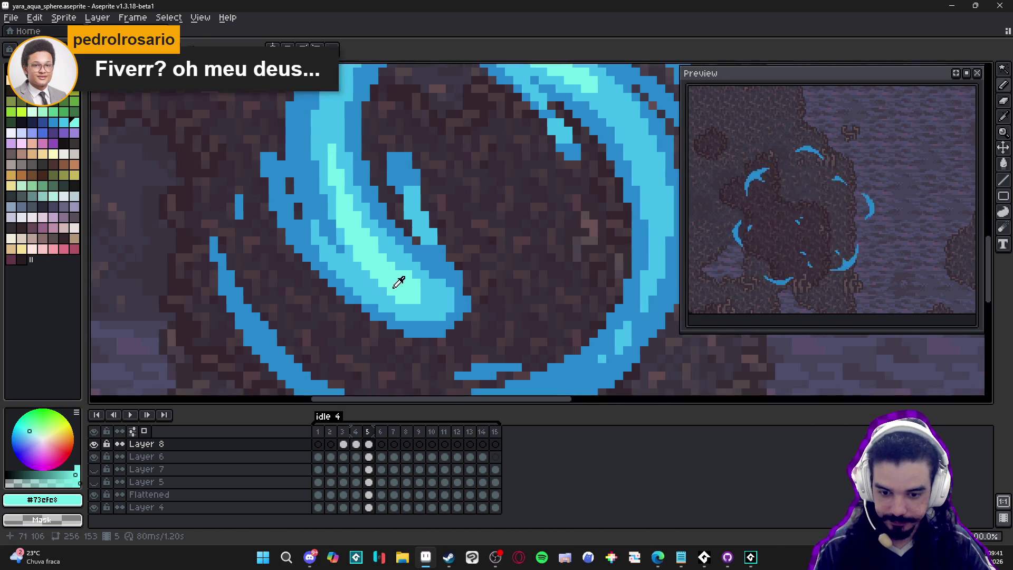
scroll(401, 266, down, 2)
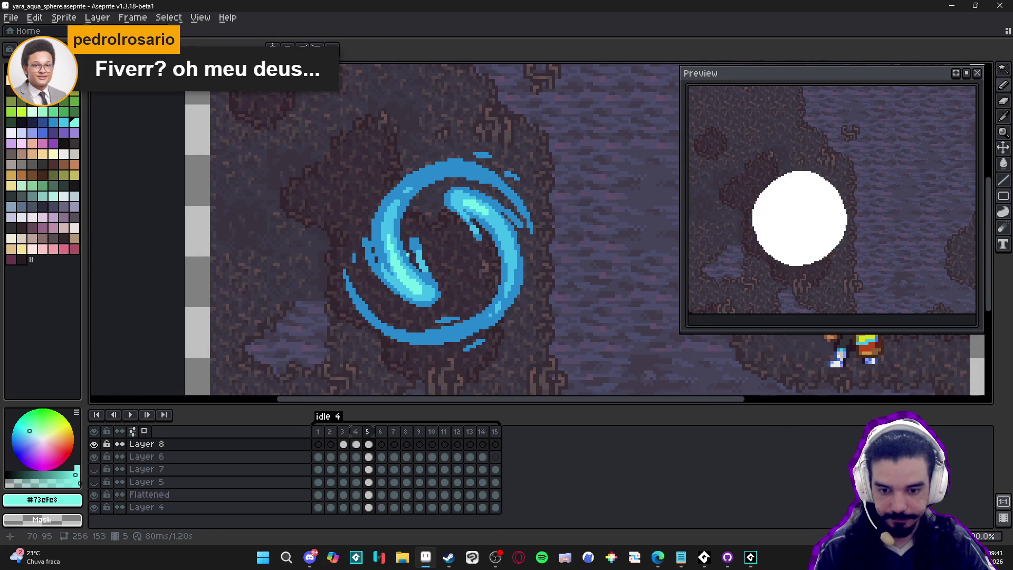
scroll(483, 283, up, 3)
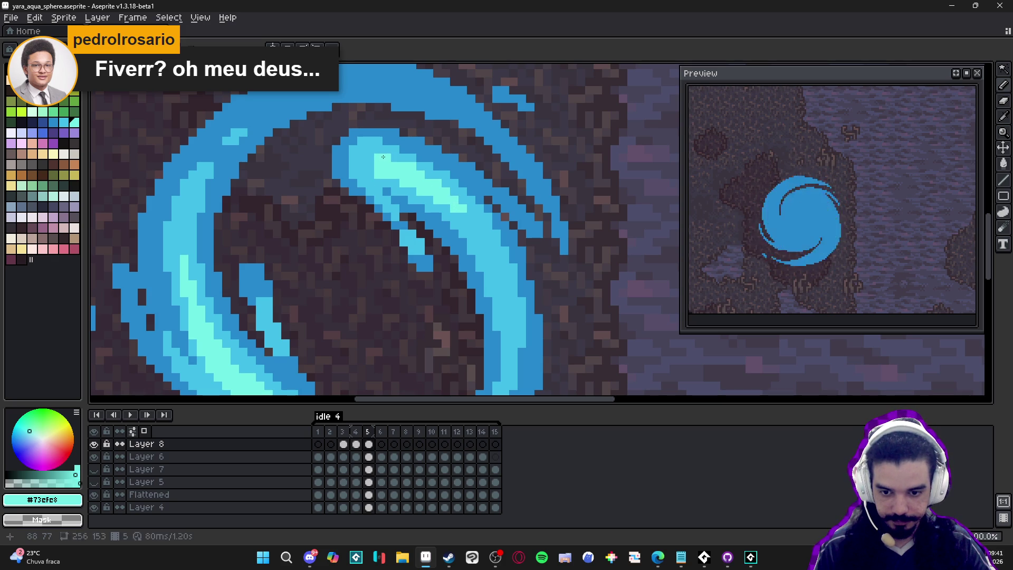
scroll(400, 204, down, 2)
scroll(402, 203, down, 3)
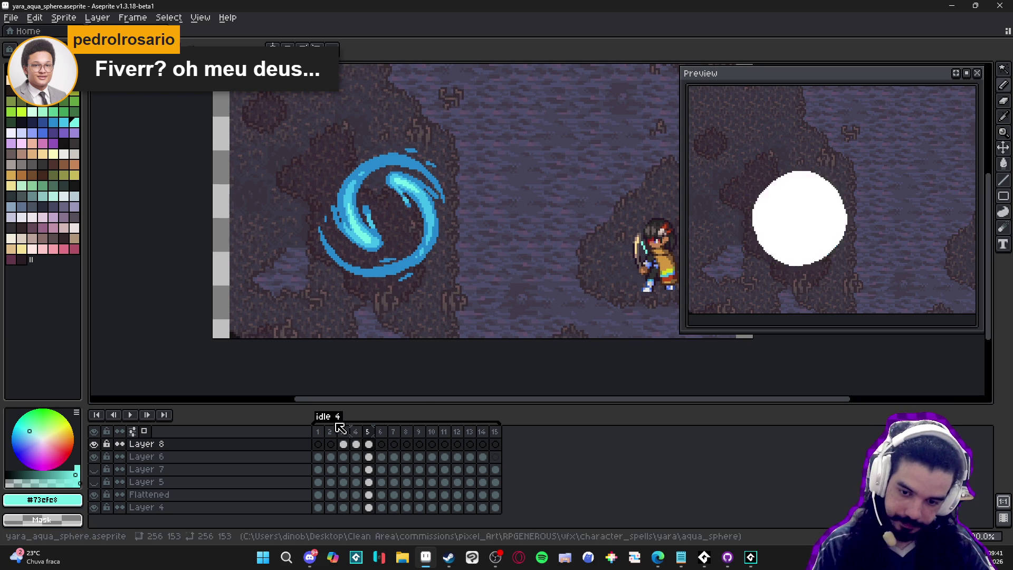
click(350, 441)
Check frames 3 through 5, select frame 6, and save yara_aqua_sphere.aseprite.
click(343, 443)
click(355, 442)
click(369, 442)
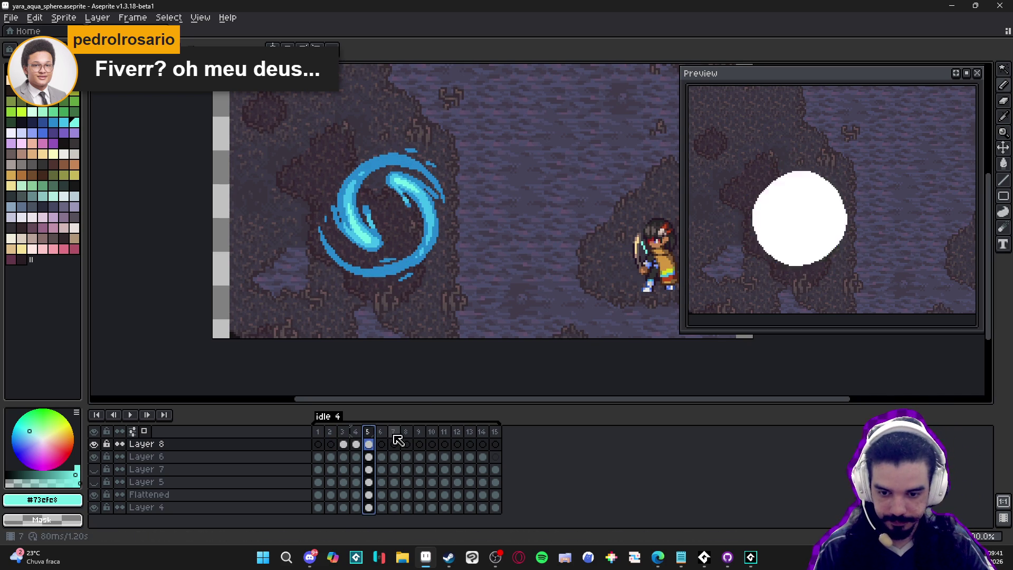
click(382, 432)
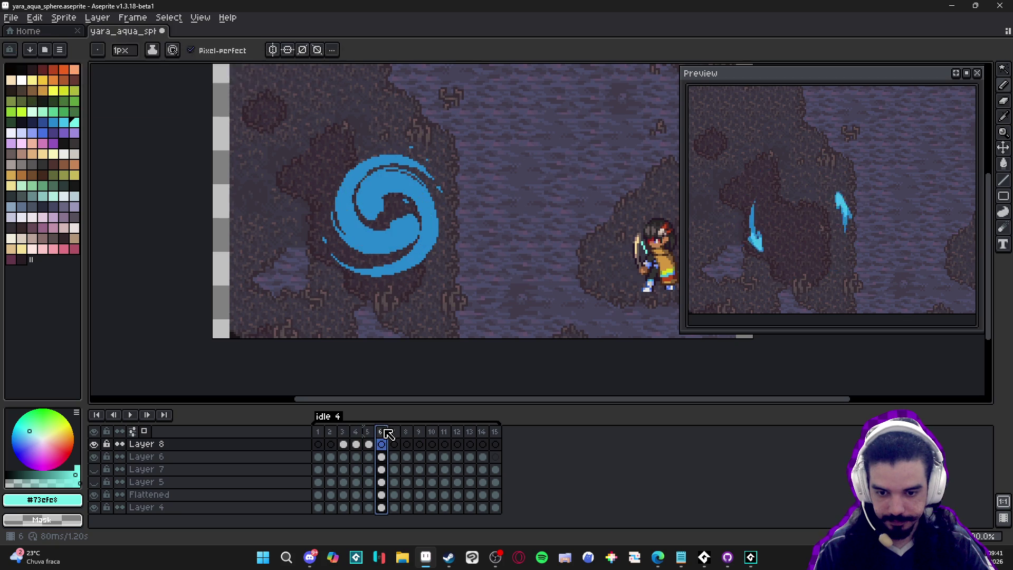
key(ctrl+s)
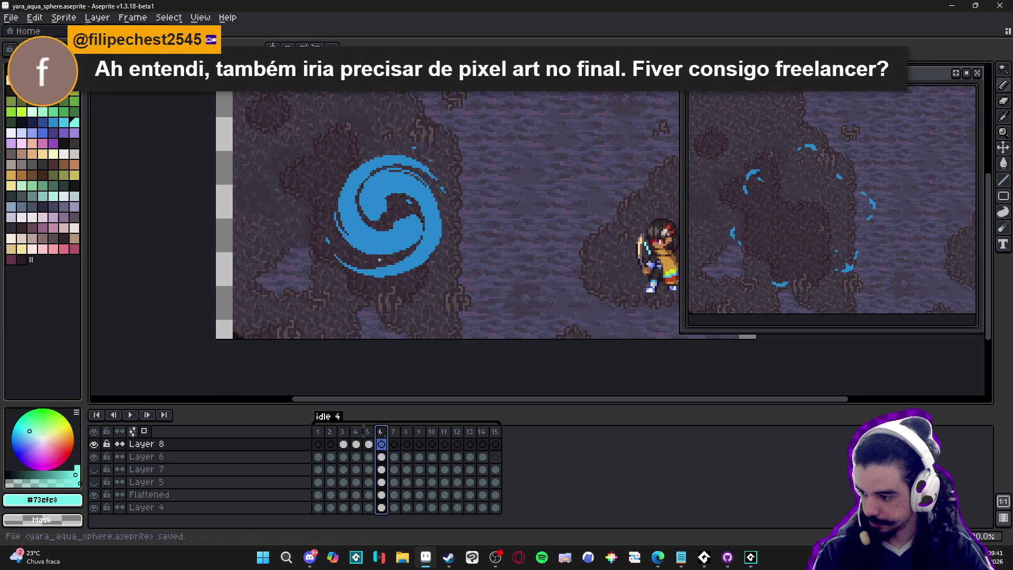
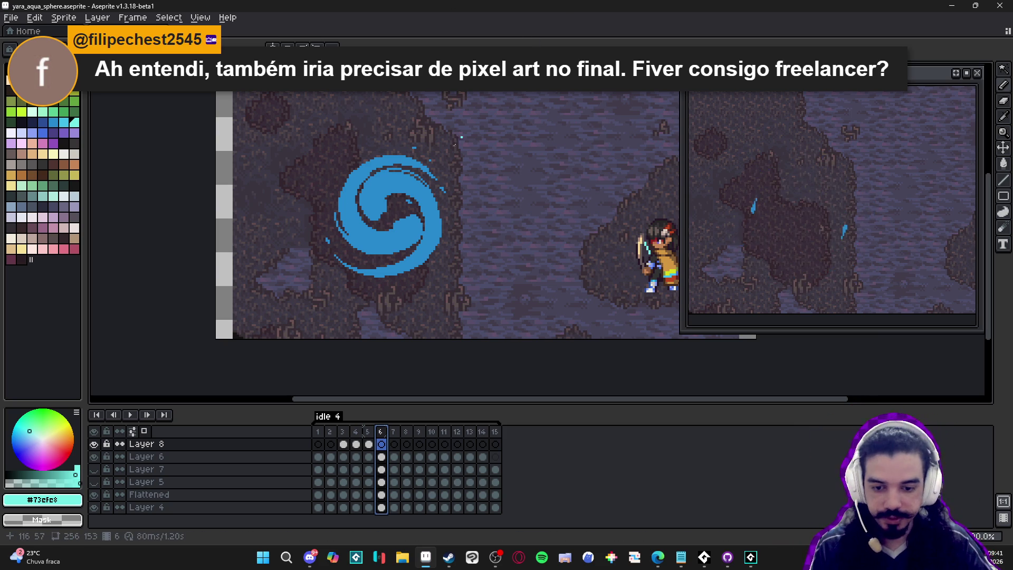
On Layer 8 frame 6, paint a light-cyan #42bfe8 streak along the swirl's lower curve.
scroll(367, 216, up, 2)
key(alt+Down)
click(369, 444)
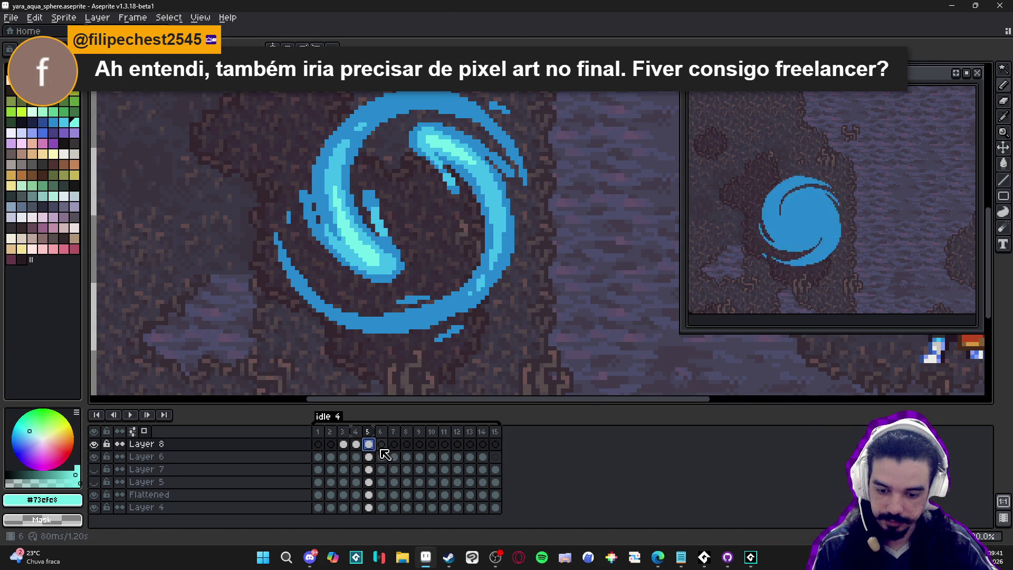
alt+click(401, 257)
click(381, 443)
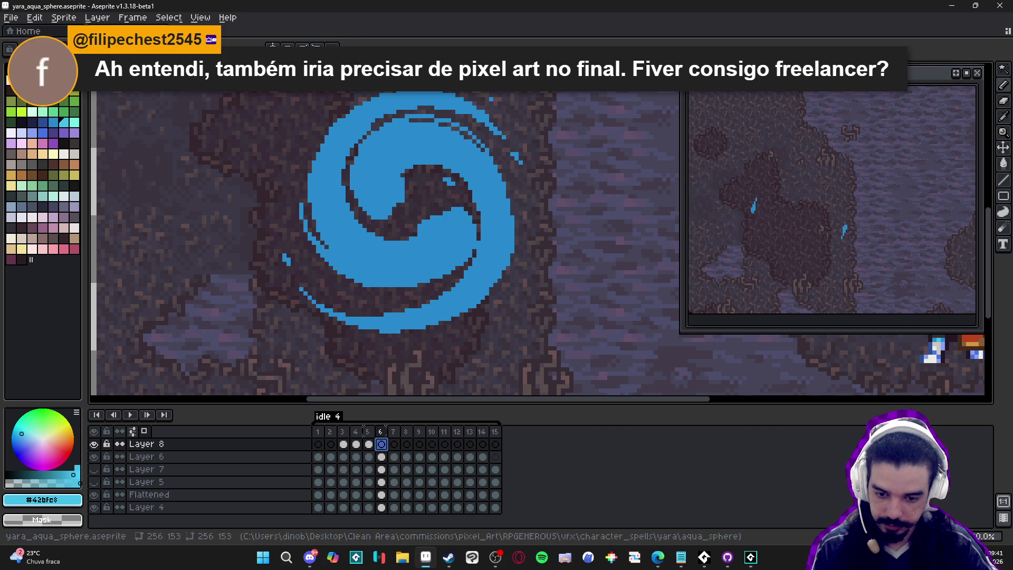
scroll(453, 213, up, 1)
mouse_move(462, 234)
mouse_down()
mouse_move(426, 266)
mouse_move(478, 245)
mouse_move(443, 282)
mouse_move(417, 295)
mouse_move(380, 291)
mouse_up()
mouse_move(435, 261)
mouse_down()
mouse_move(406, 270)
mouse_move(369, 309)
mouse_move(381, 269)
mouse_move(393, 265)
mouse_move(325, 285)
mouse_move(292, 245)
mouse_move(316, 289)
mouse_up()
key(ctrl+z)
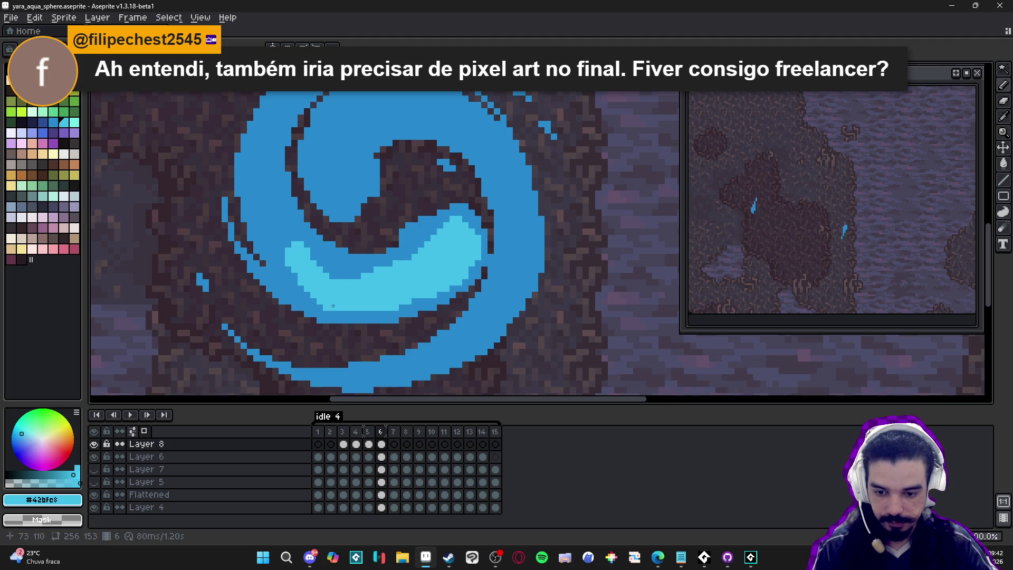
Trim the streak's lower-left edge with the darker blue #2789cd.
alt+click(306, 294)
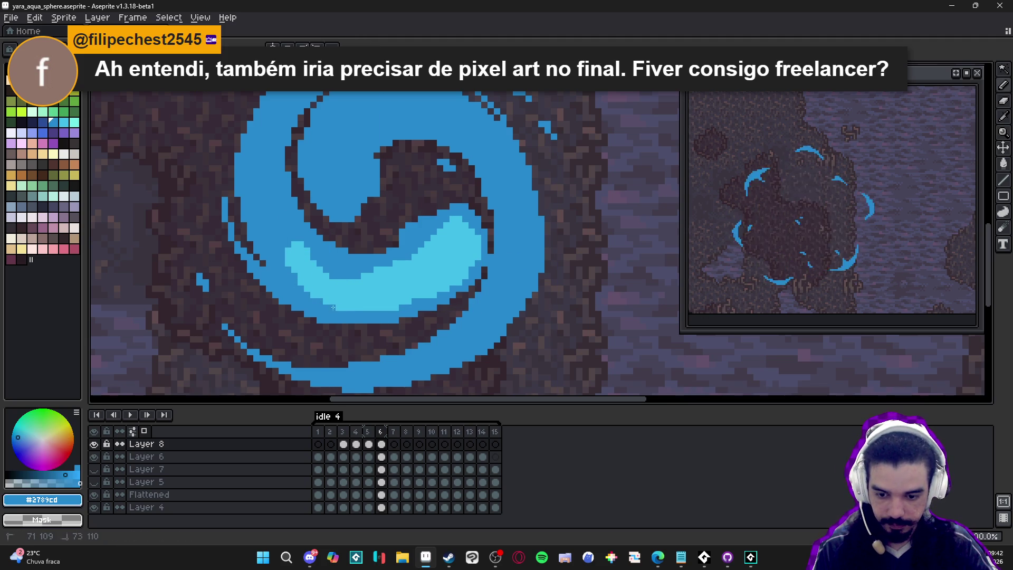
drag(327, 310, 339, 303)
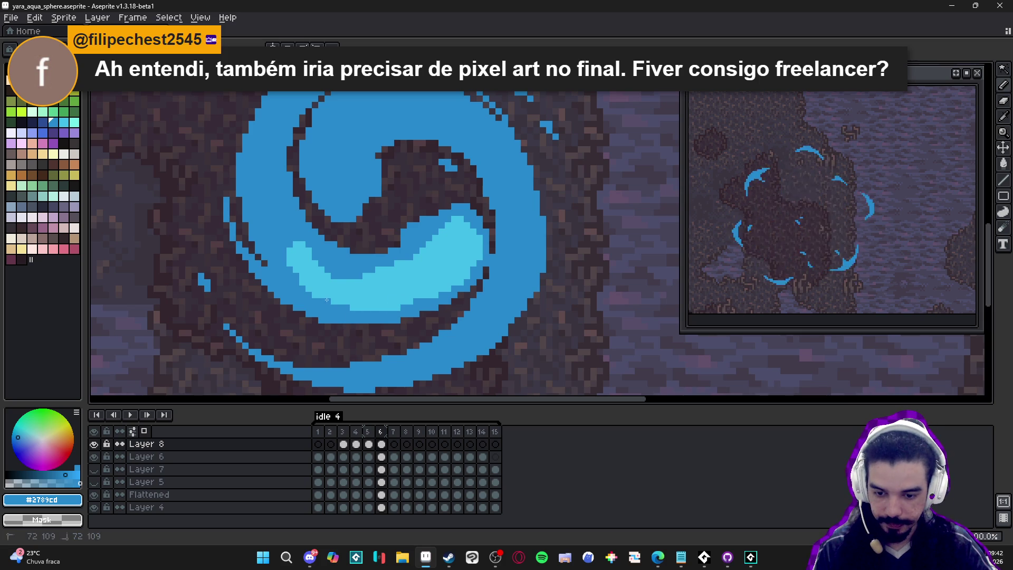
alt+click(360, 307)
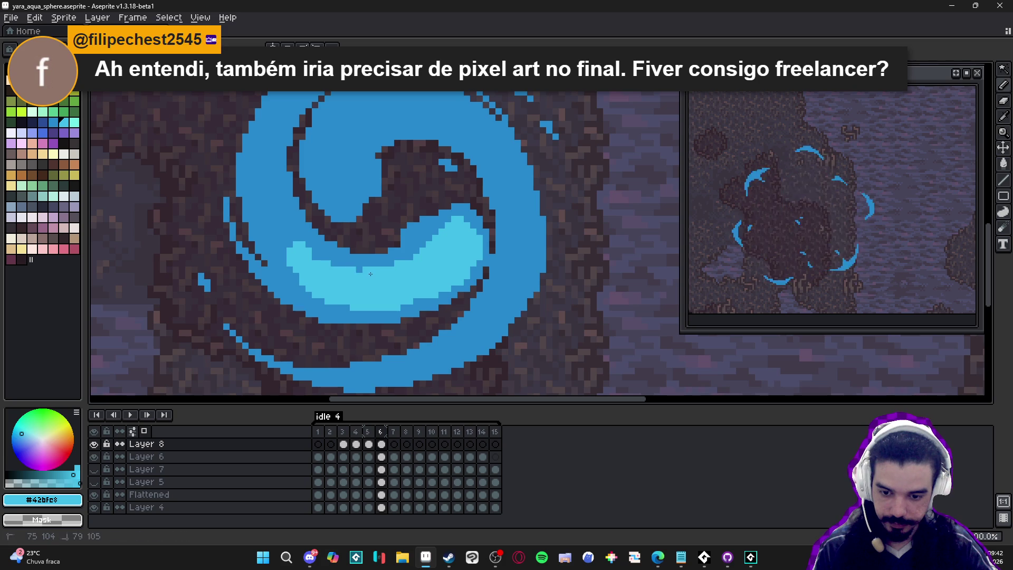
alt+click(369, 266)
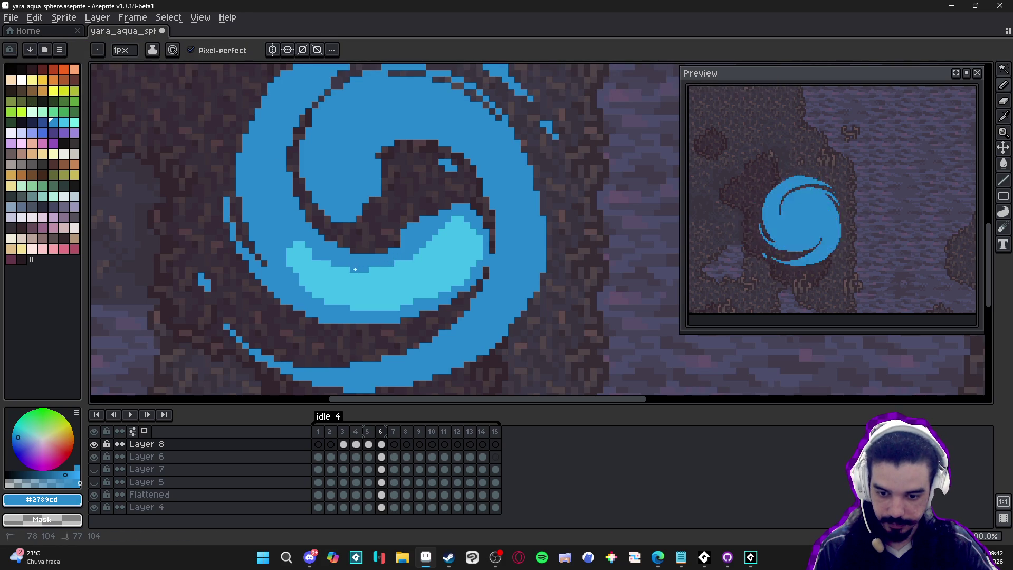
Shade the swirl's left arm top to bottom with light-cyan #42bfe8 pixels.
alt+click(318, 258)
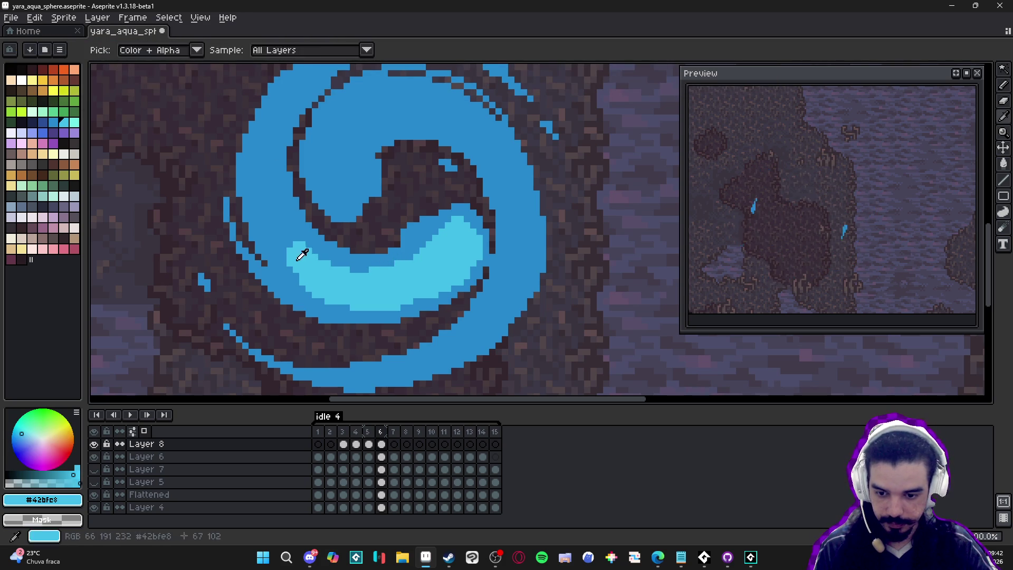
drag(292, 270, 308, 277)
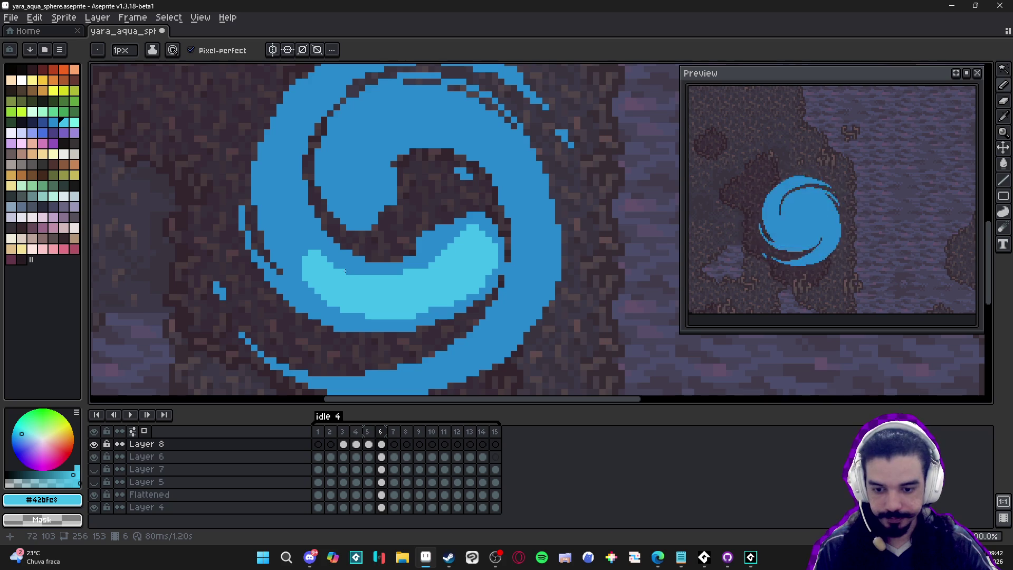
mouse_move(363, 272)
mouse_down()
mouse_move(387, 304)
mouse_move(364, 300)
mouse_up()
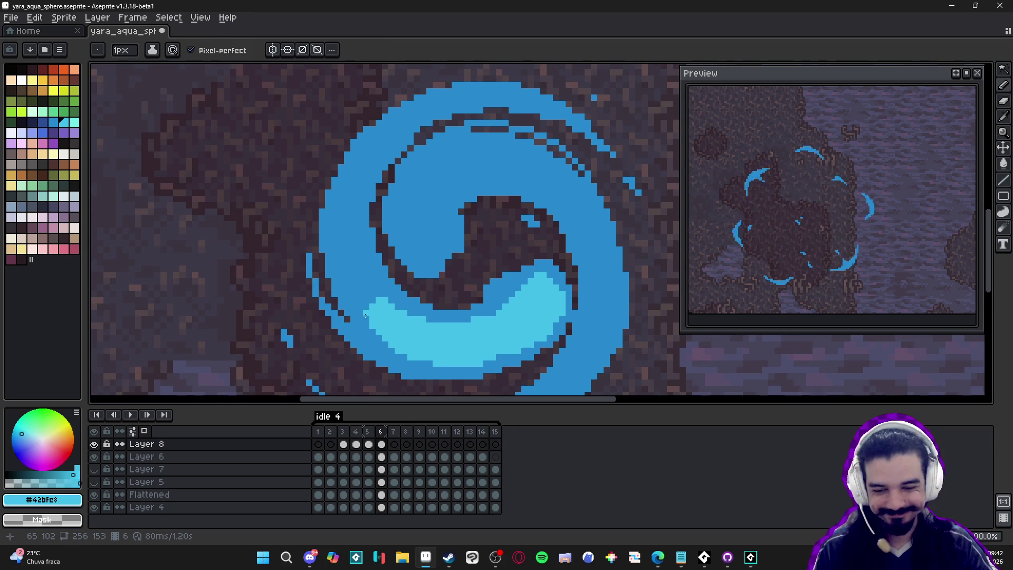
alt+click(395, 354)
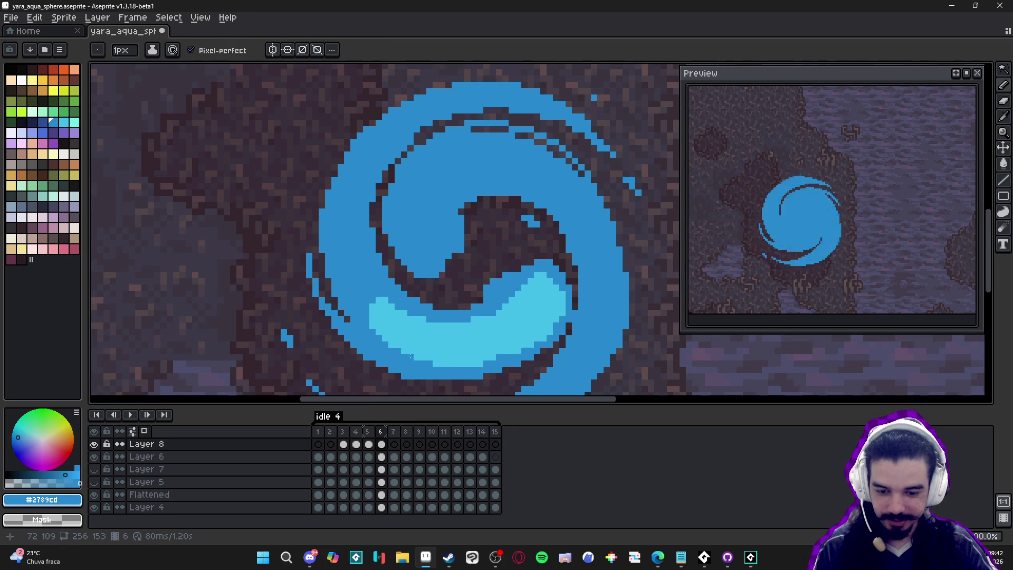
mouse_move(376, 326)
mouse_down()
mouse_move(374, 315)
mouse_move(398, 333)
mouse_move(446, 336)
mouse_up()
alt+click(382, 326)
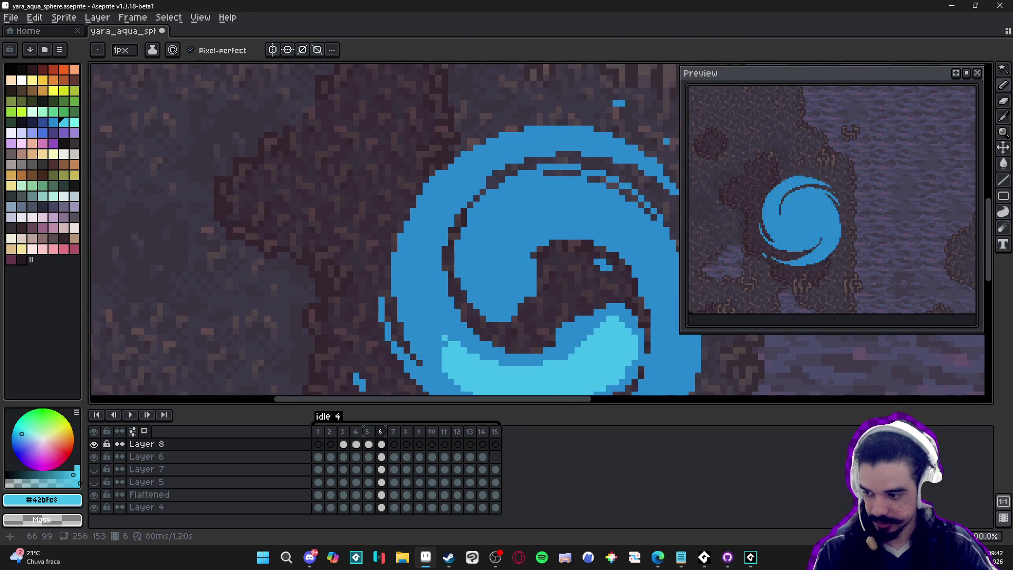
click(439, 359)
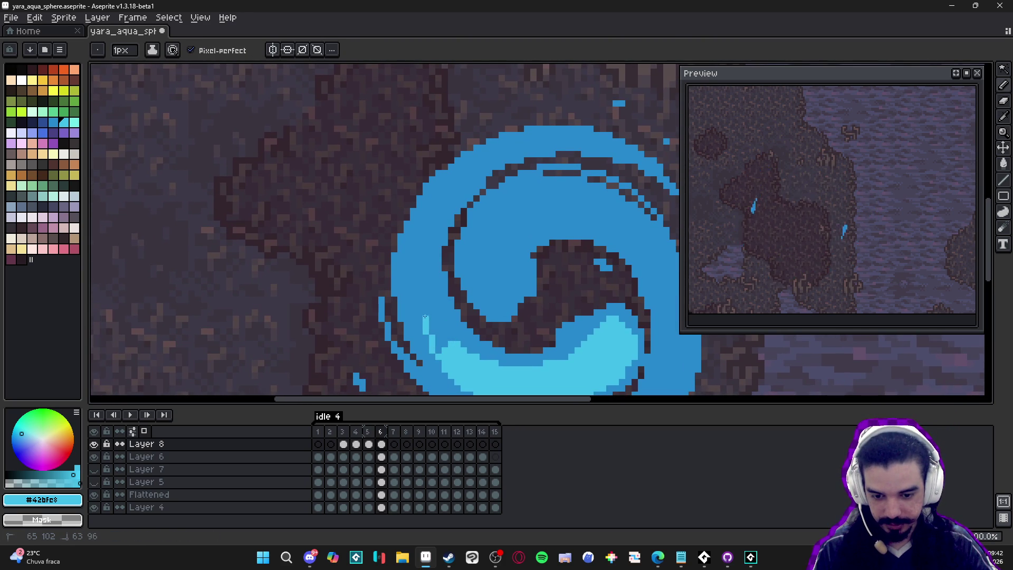
drag(415, 285, 417, 296)
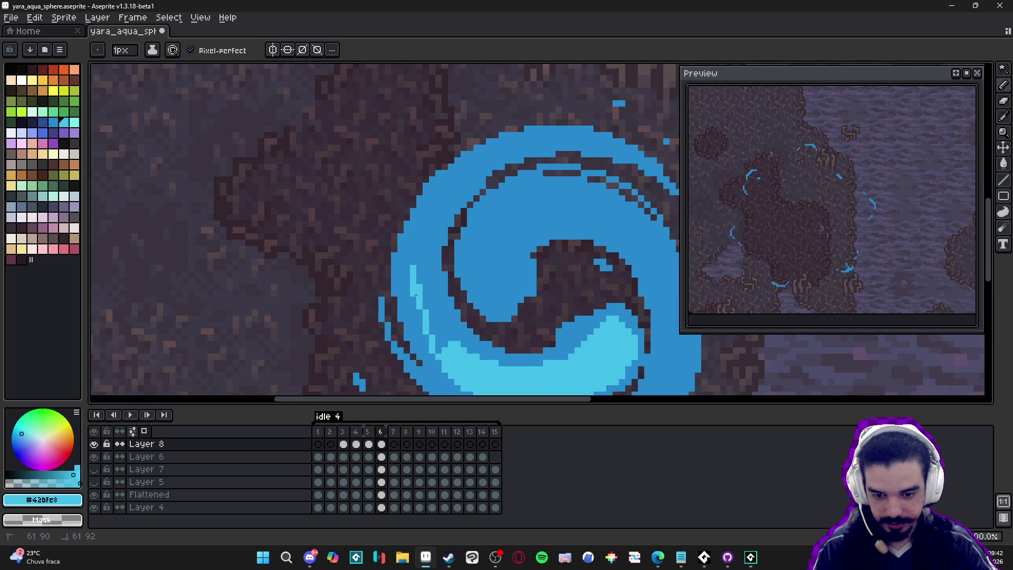
click(440, 363)
drag(443, 342, 436, 320)
click(423, 275)
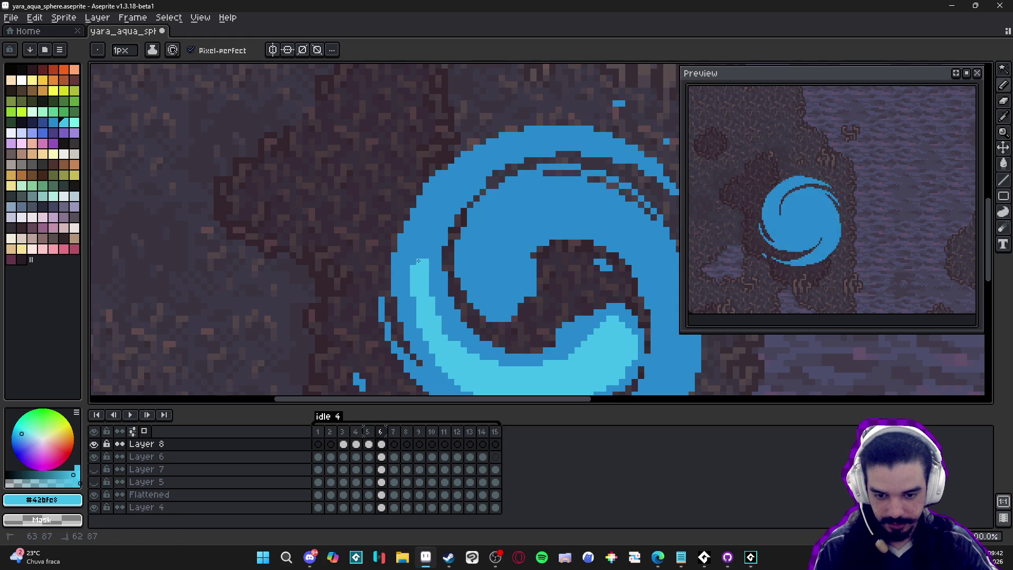
Cover the cyan edge on the swirl's right side with darker blue #2789cd.
scroll(420, 260, down, 2)
drag(431, 266, 419, 228)
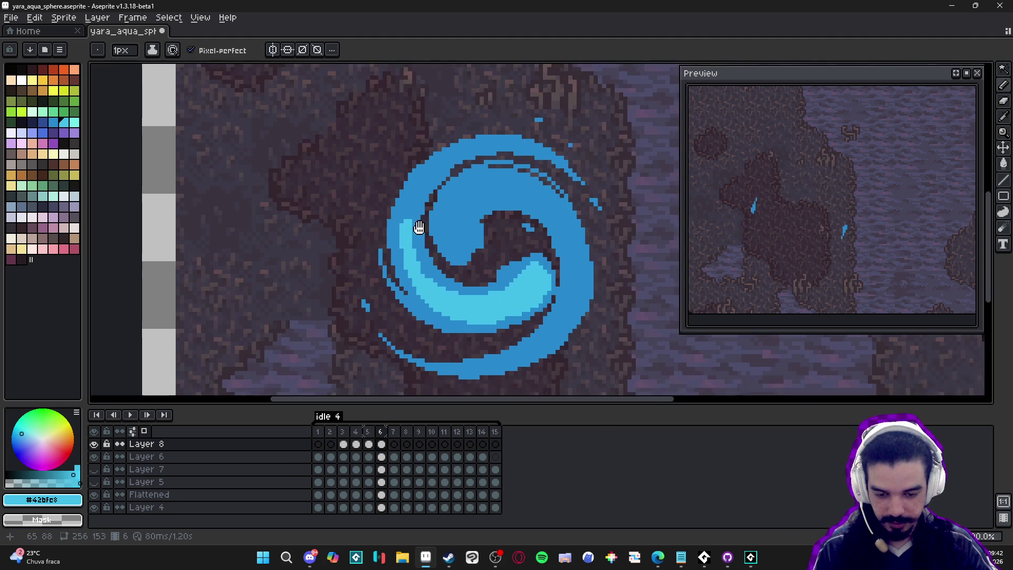
scroll(418, 228, up, 2)
alt+click(568, 265)
drag(577, 274, 575, 299)
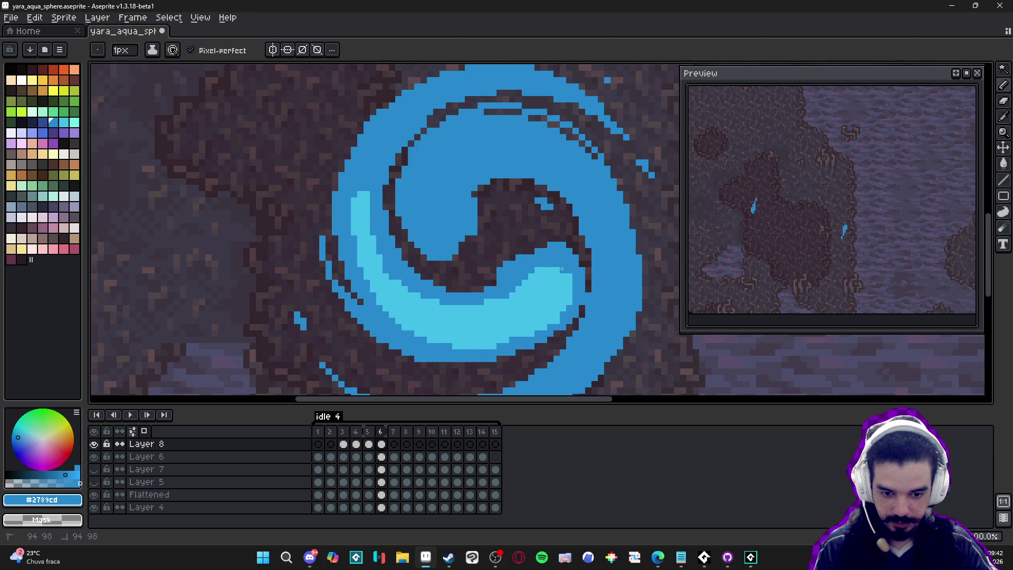
Dab a 2x2 light-cyan block and a single cyan pixel inside the swirl.
key(alt)
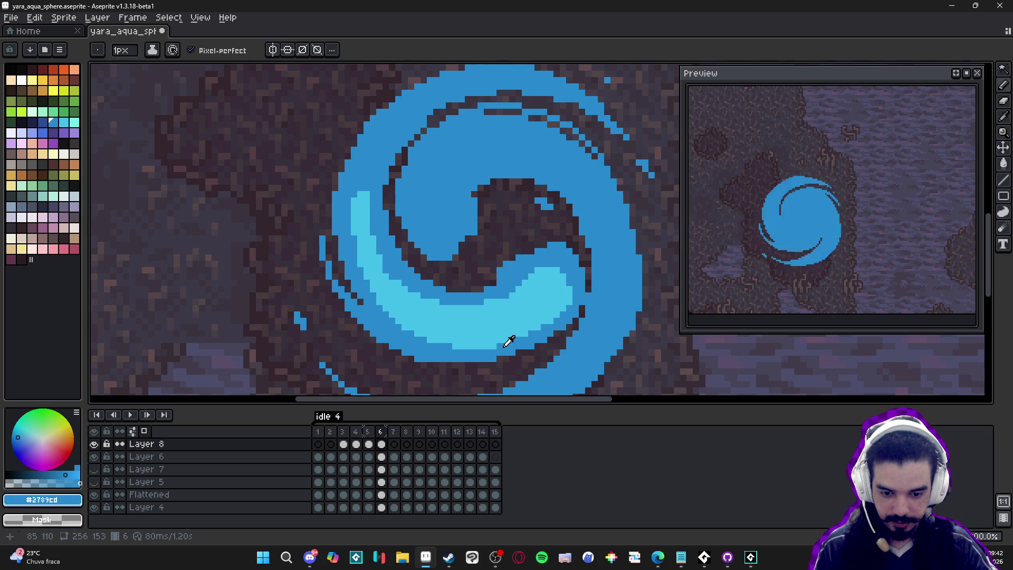
scroll(503, 347, down, 3)
scroll(449, 294, up, 1)
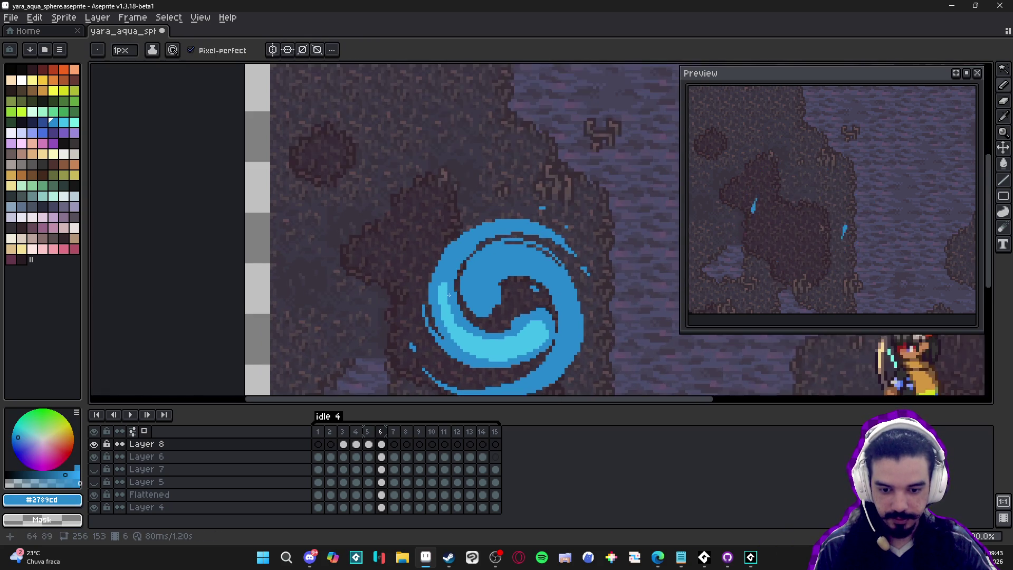
scroll(451, 296, up, 3)
scroll(452, 238, down, 2)
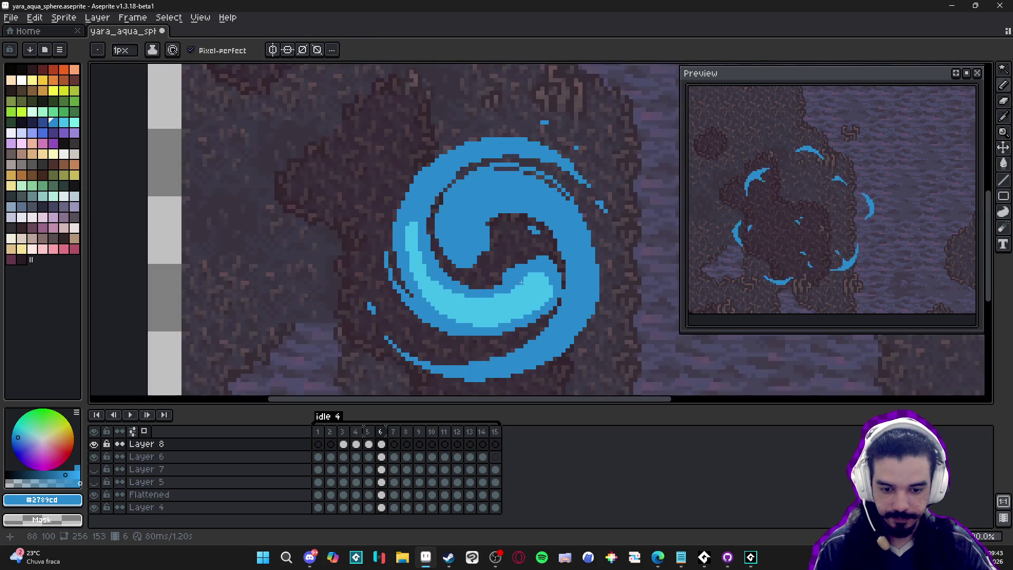
scroll(523, 284, up, 2)
alt+click(523, 284)
scroll(520, 280, up, 1)
key(plus)
click(508, 257)
scroll(512, 270, down, 3)
key(minus)
scroll(530, 308, down, 2)
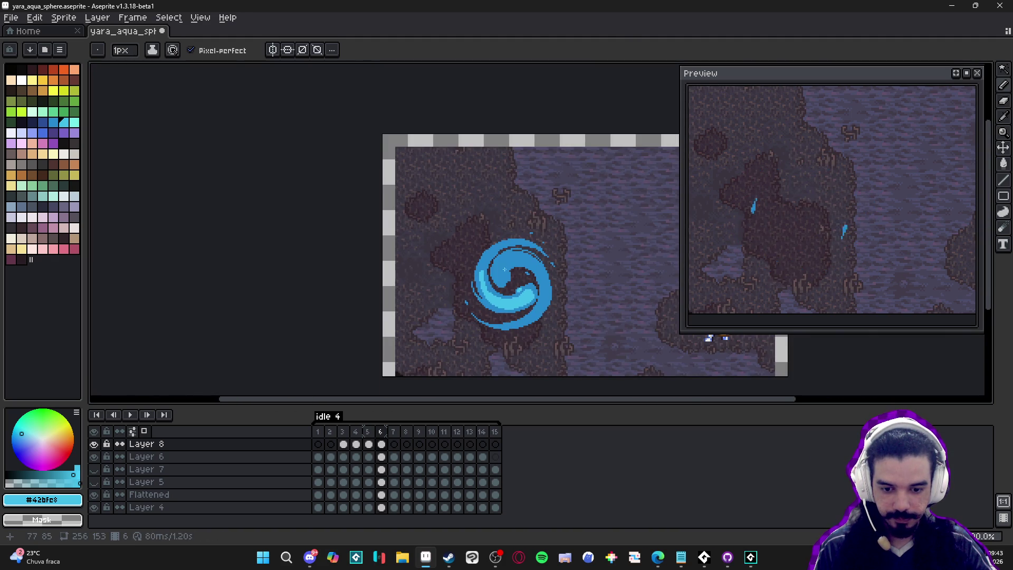
scroll(504, 269, up, 4)
drag(450, 224, 475, 192)
scroll(460, 202, down, 4)
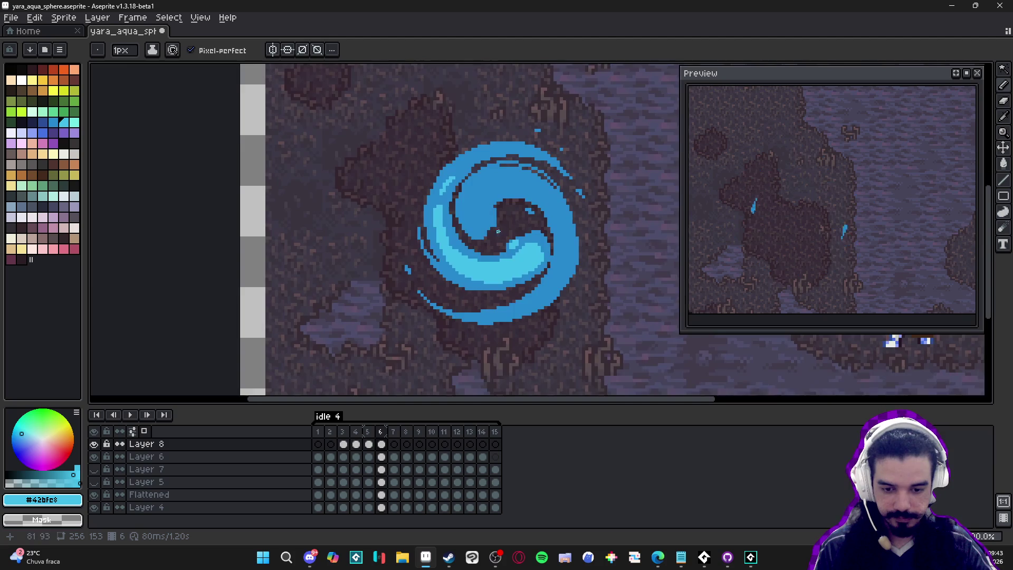
drag(483, 198, 465, 201)
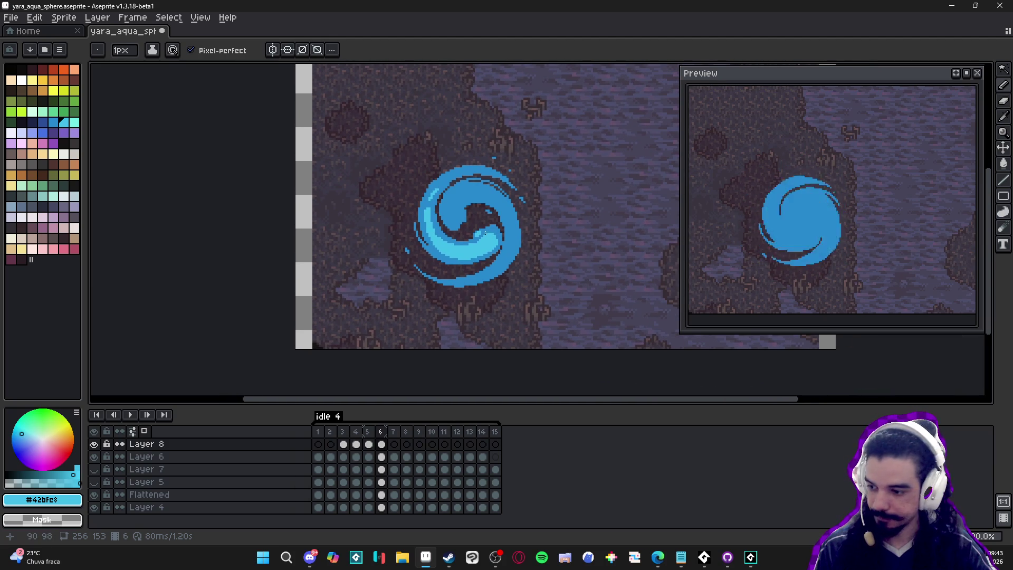
scroll(486, 234, up, 5)
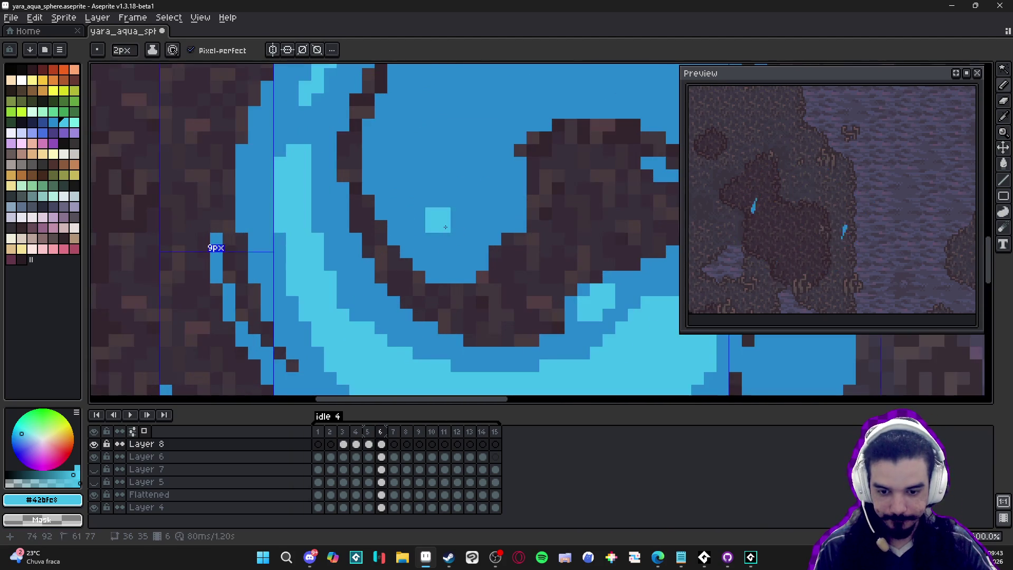
Fill the swirl's inner curve with light cyan and return the brush to 1 pixel.
scroll(446, 227, down, 2)
mouse_move(473, 260)
mouse_down()
mouse_move(443, 233)
mouse_move(448, 258)
mouse_move(470, 268)
mouse_move(476, 260)
mouse_move(449, 206)
mouse_move(473, 203)
mouse_move(493, 173)
mouse_move(493, 190)
mouse_move(532, 172)
mouse_up()
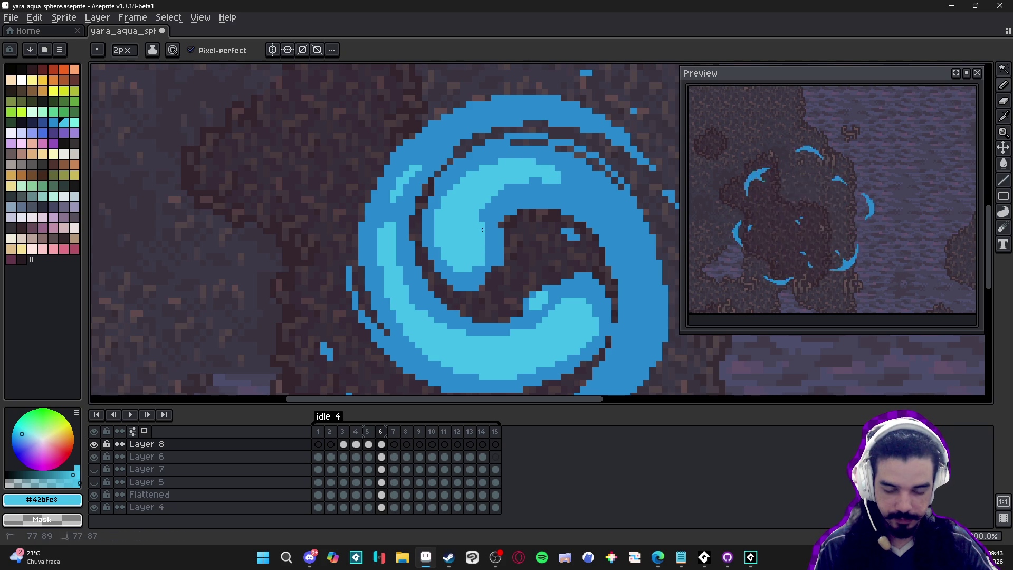
key(bracketleft)
key(minus)
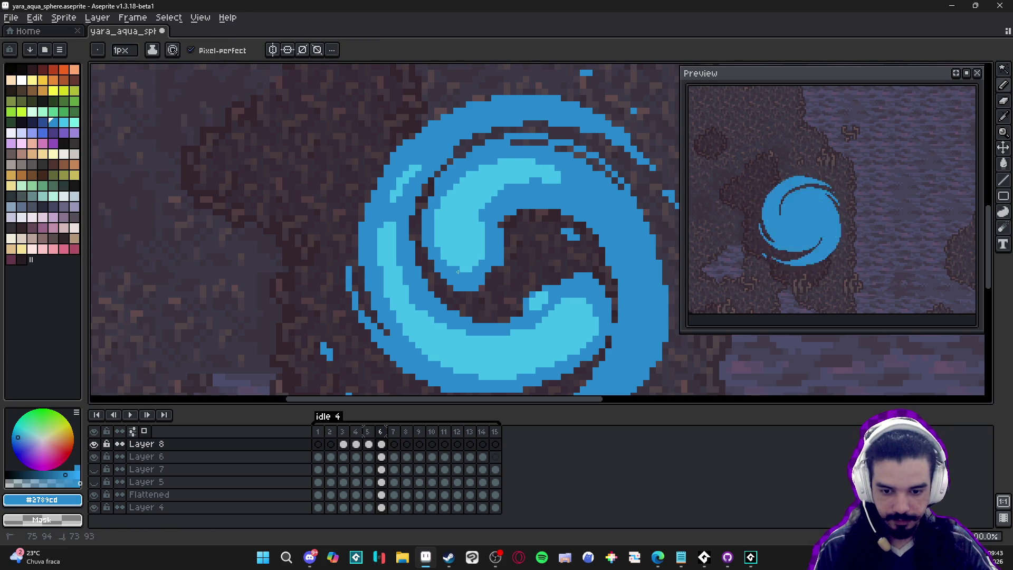
key(bracketright)
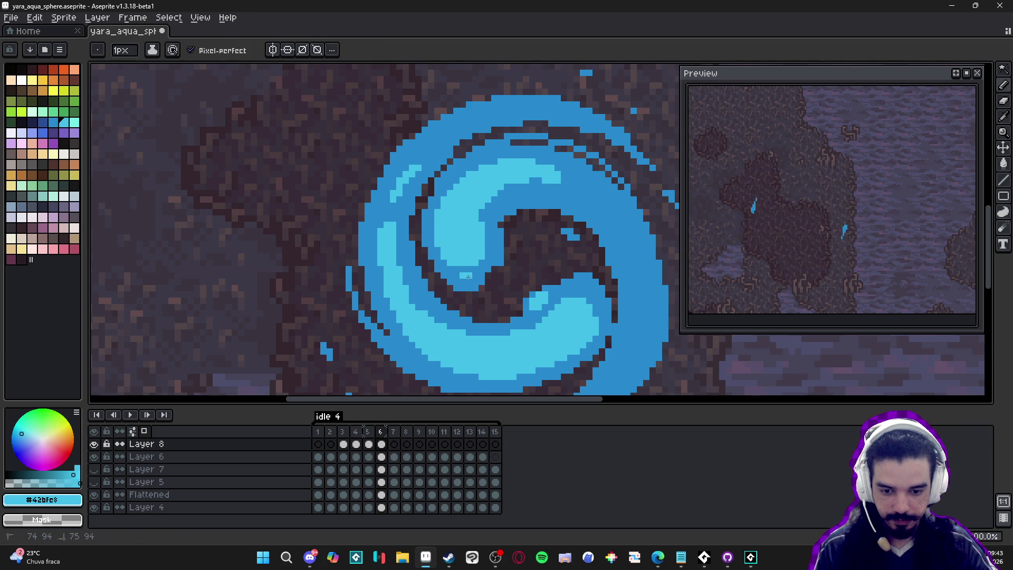
scroll(467, 276, down, 2)
scroll(484, 275, up, 2)
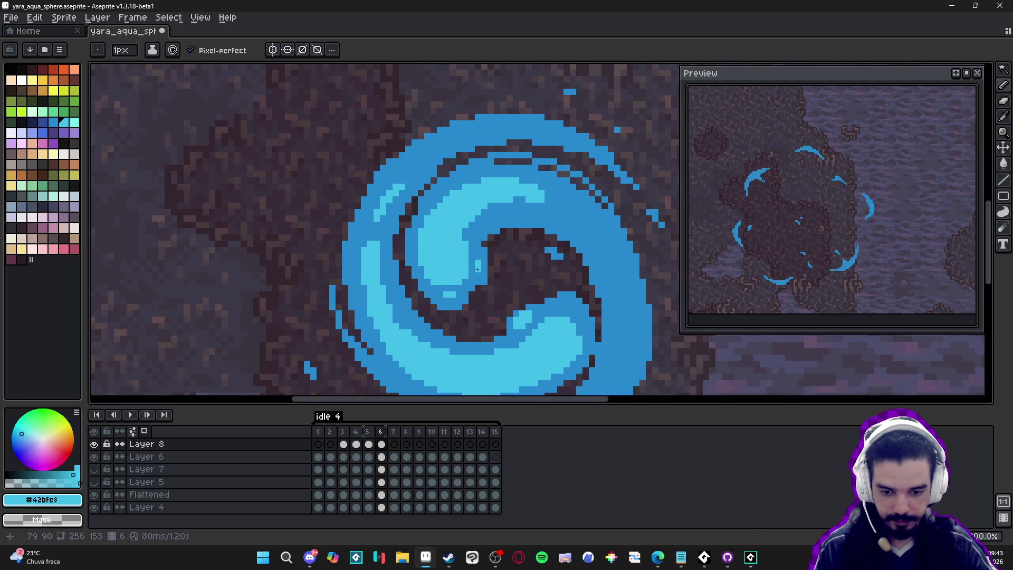
scroll(480, 268, down, 2)
scroll(469, 265, up, 2)
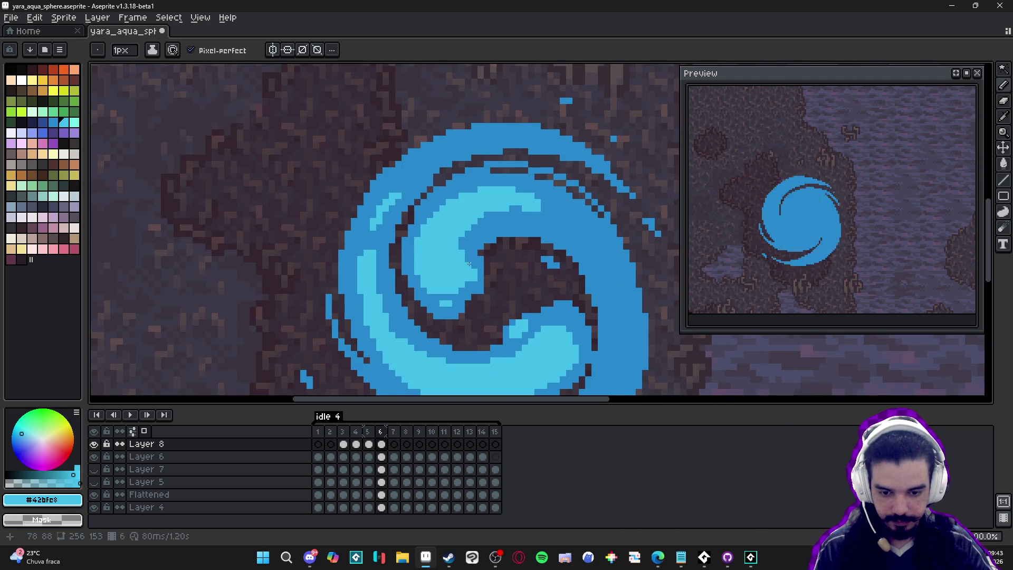
scroll(467, 285, down, 2)
scroll(475, 251, up, 3)
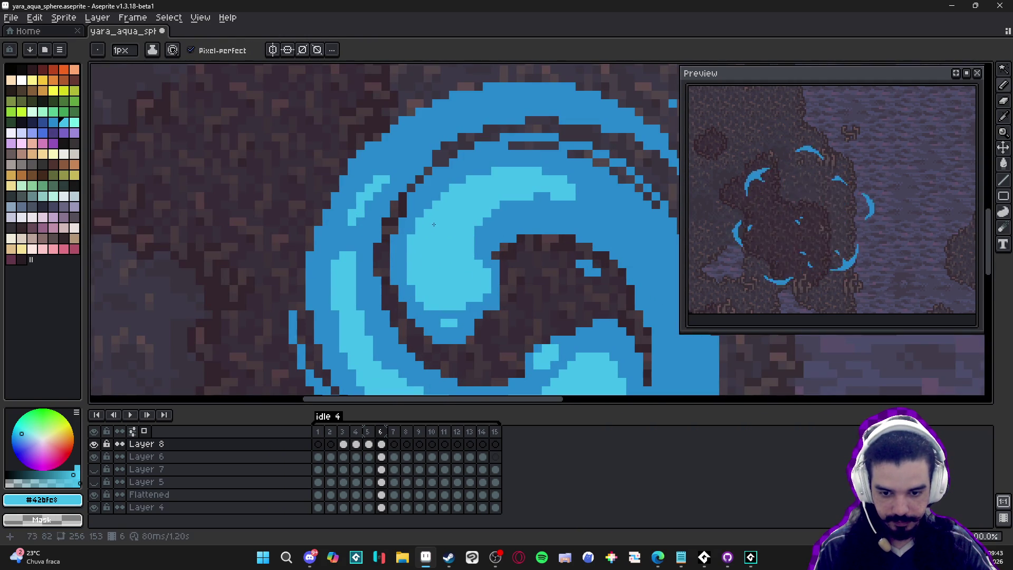
scroll(531, 195, down, 1)
scroll(531, 194, up, 2)
scroll(491, 201, down, 1)
scroll(464, 203, up, 1)
scroll(453, 206, up, 1)
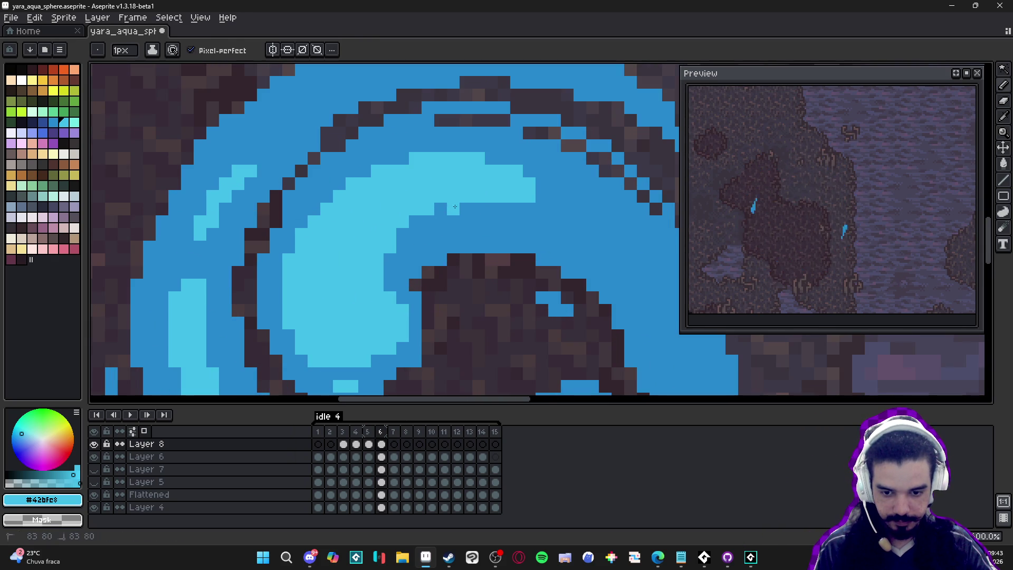
Sample the light cyan from the swirl and save yara_aqua_sphere.aseprite.
key(alt)
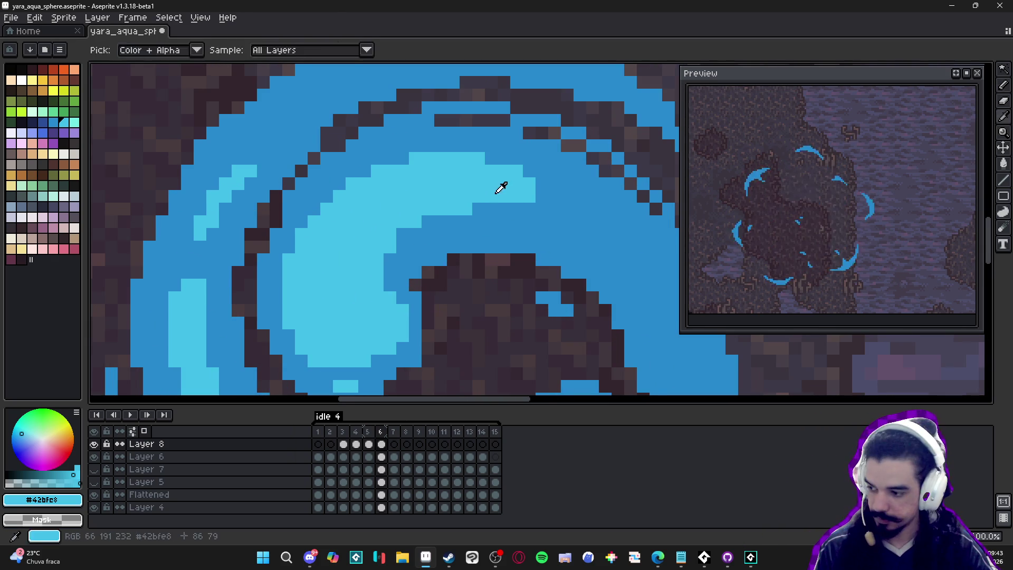
scroll(500, 188, up, 1)
key(ctrl+s)
scroll(464, 198, down, 1)
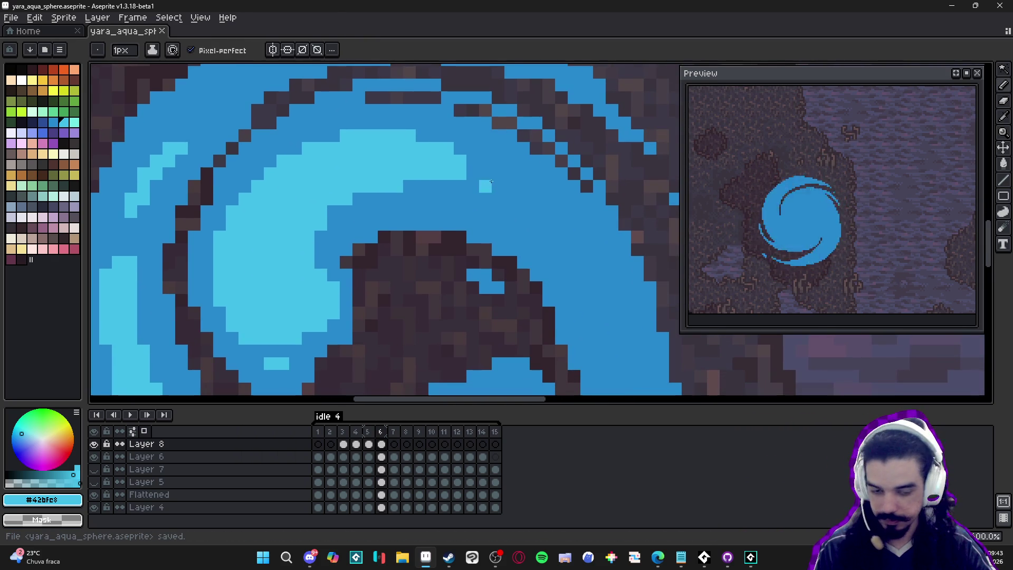
Paint a 2px light-cyan stroke along the swirl's band, then return to a 1px brush.
key(plus)
mouse_move(499, 174)
mouse_down()
mouse_move(544, 208)
mouse_move(555, 235)
mouse_move(561, 212)
mouse_move(572, 232)
mouse_up()
click(573, 213)
scroll(554, 232, down, 2)
alt+click(552, 241)
key(minus)
Add light-cyan pixels along the cyan band's upper edge and the swirl's edge.
scroll(549, 236, up, 1)
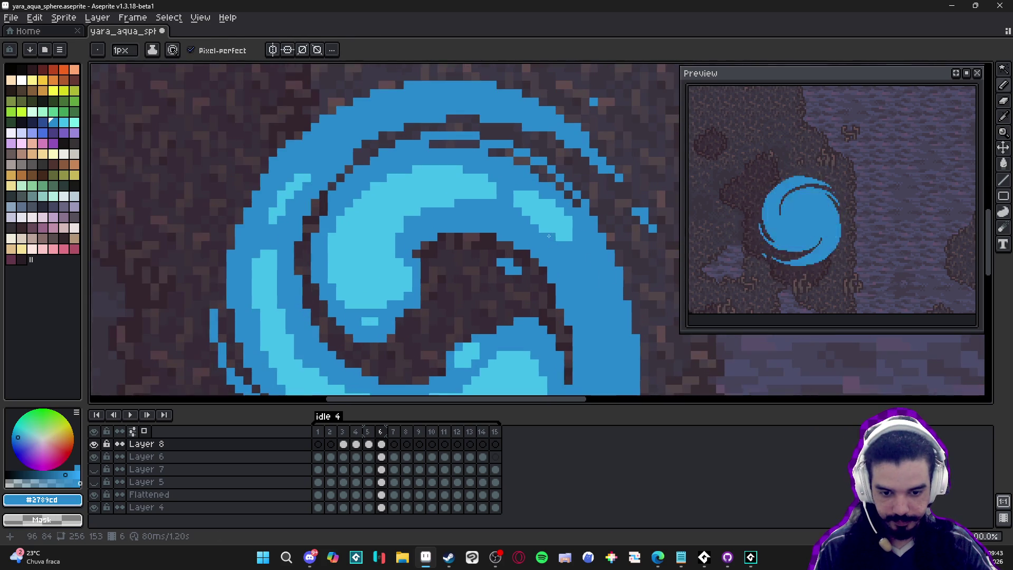
scroll(538, 229, down, 1)
scroll(524, 192, up, 2)
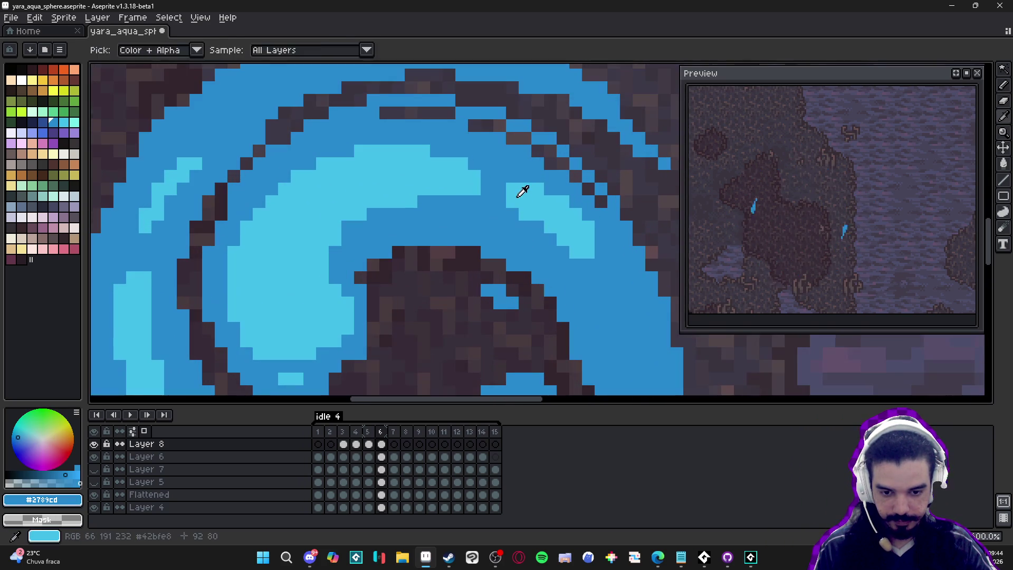
alt+click(496, 175)
click(475, 164)
click(487, 164)
click(436, 151)
click(500, 189)
click(486, 189)
scroll(486, 190, down, 6)
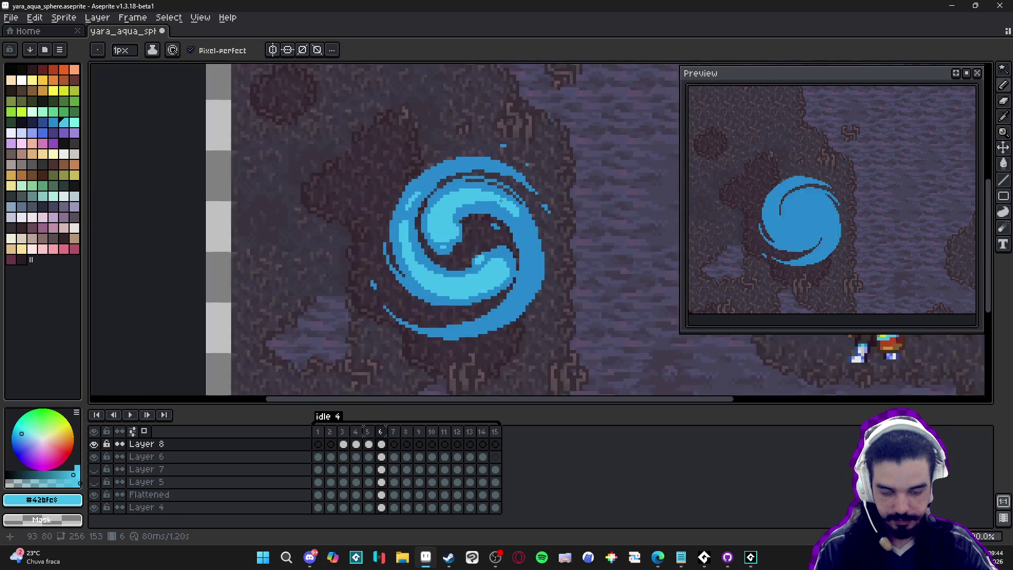
scroll(490, 210, up, 4)
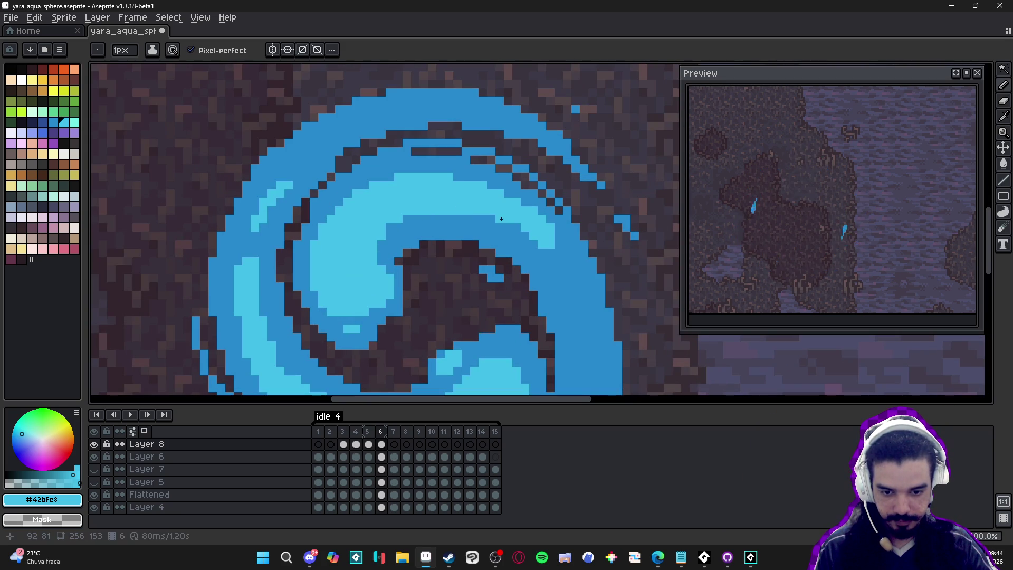
drag(410, 218, 422, 218)
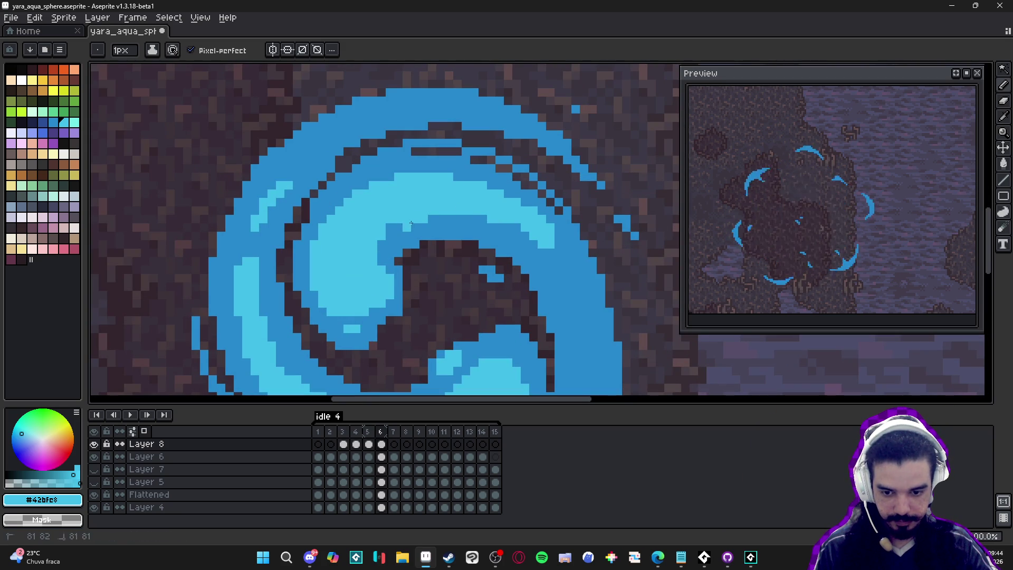
click(393, 232)
click(407, 236)
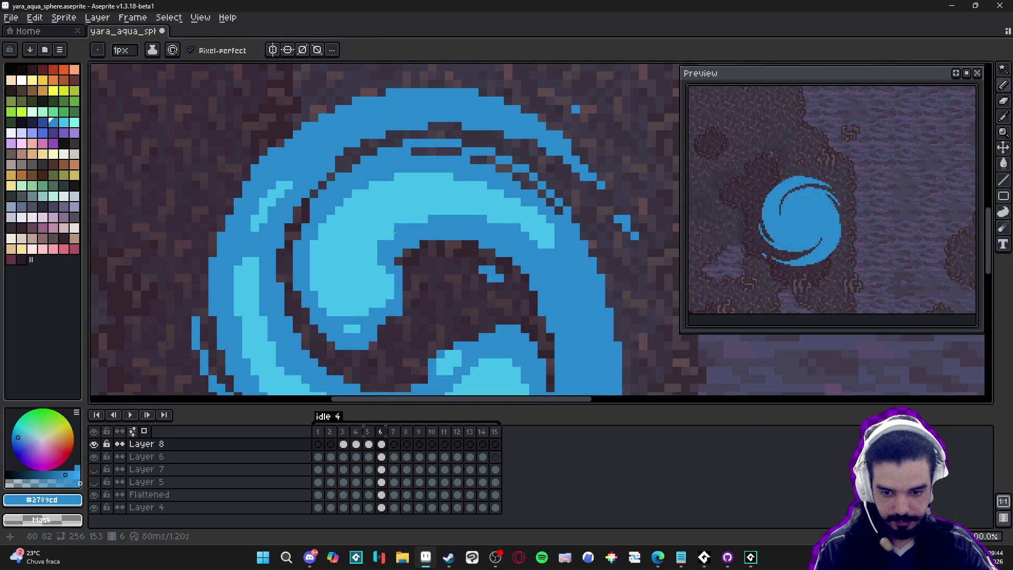
Paint a light-cyan line down the swirl's right side, ending with a 1px dot.
scroll(407, 238, down, 3)
scroll(423, 227, up, 1)
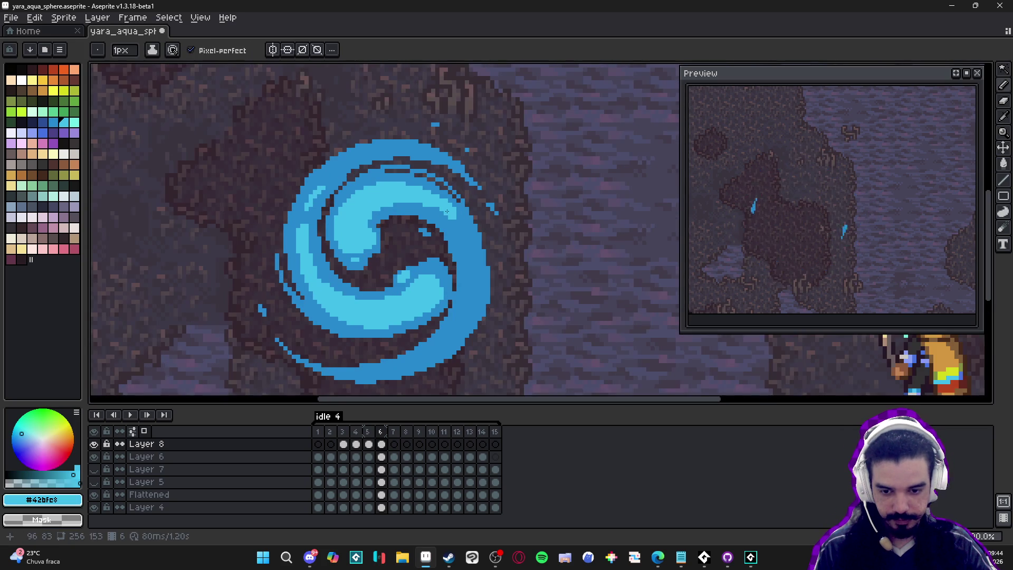
scroll(449, 222, up, 3)
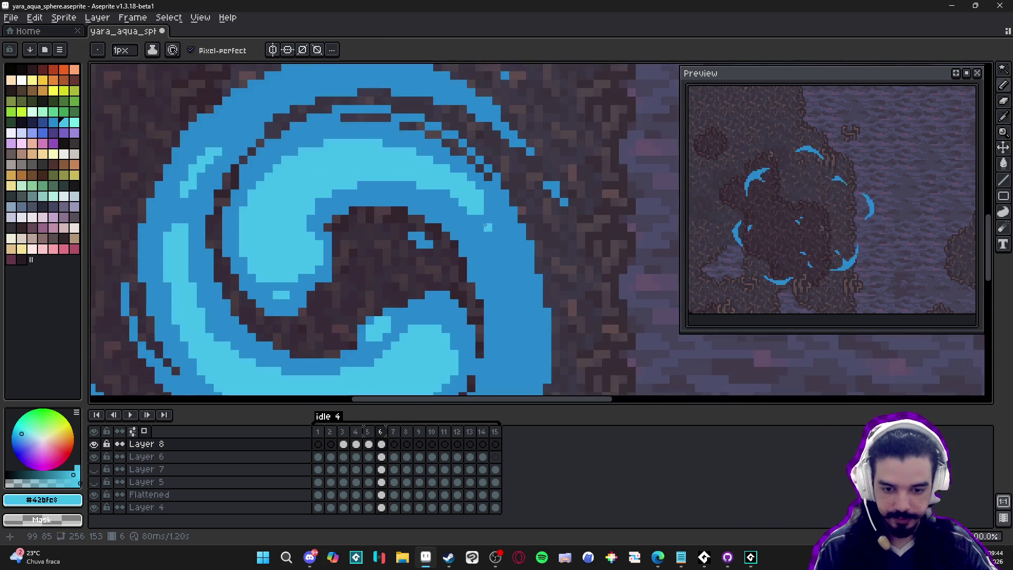
drag(501, 247, 515, 271)
key(minus)
click(517, 283)
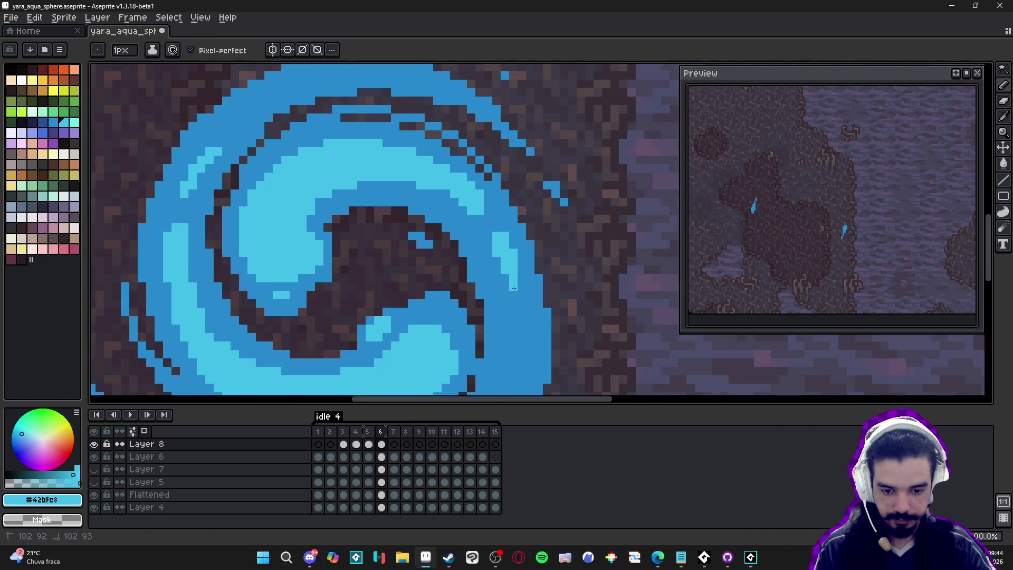
scroll(509, 289, down, 3)
scroll(507, 292, up, 2)
scroll(507, 292, down, 2)
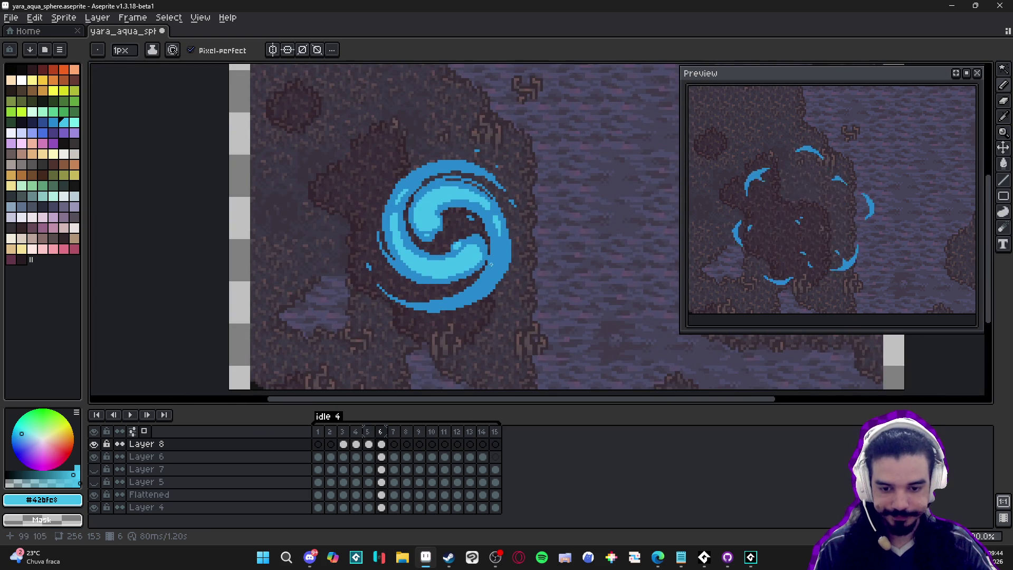
scroll(473, 278, down, 1)
drag(473, 278, 459, 267)
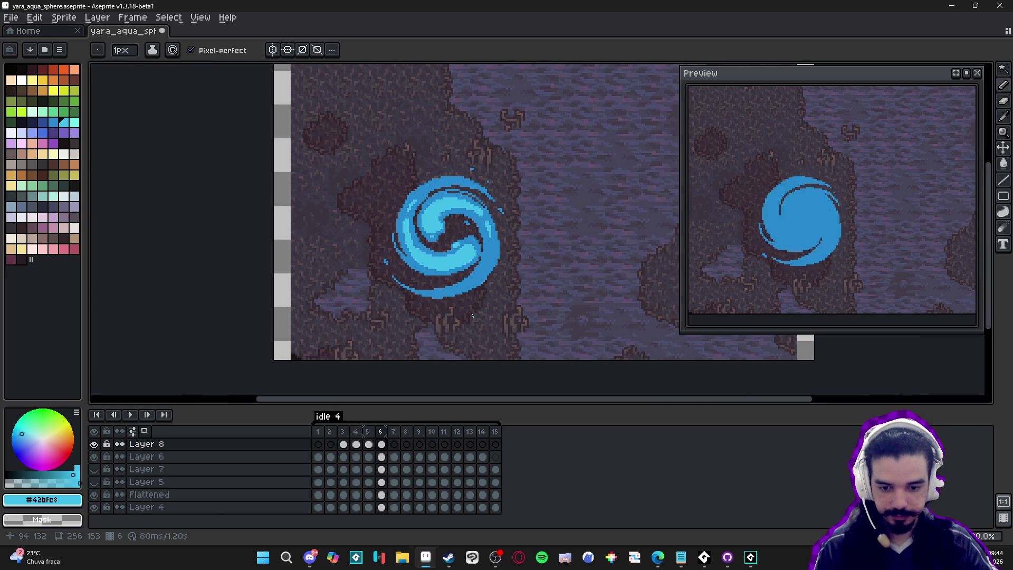
scroll(469, 285, up, 3)
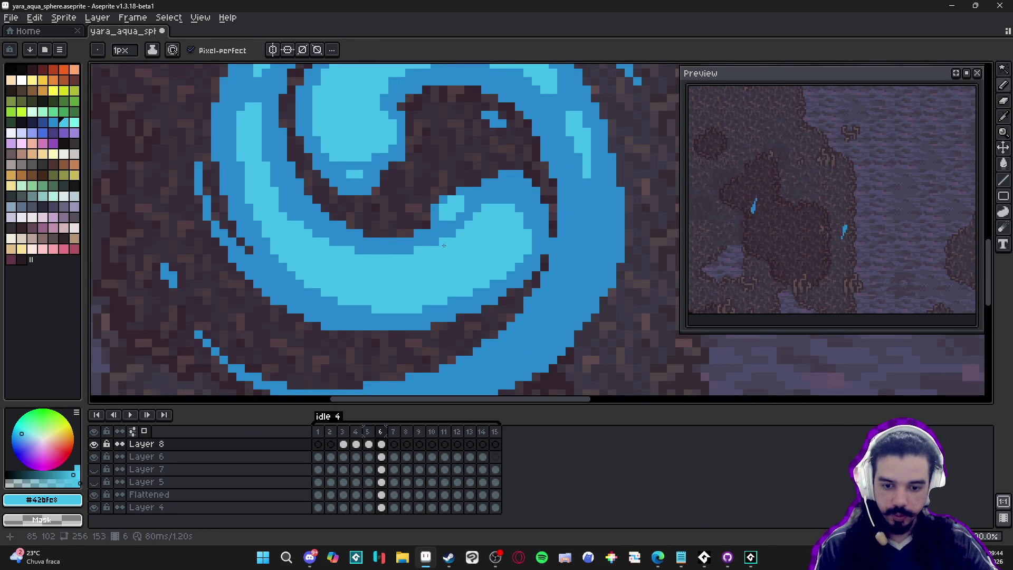
scroll(444, 245, down, 2)
scroll(431, 241, down, 1)
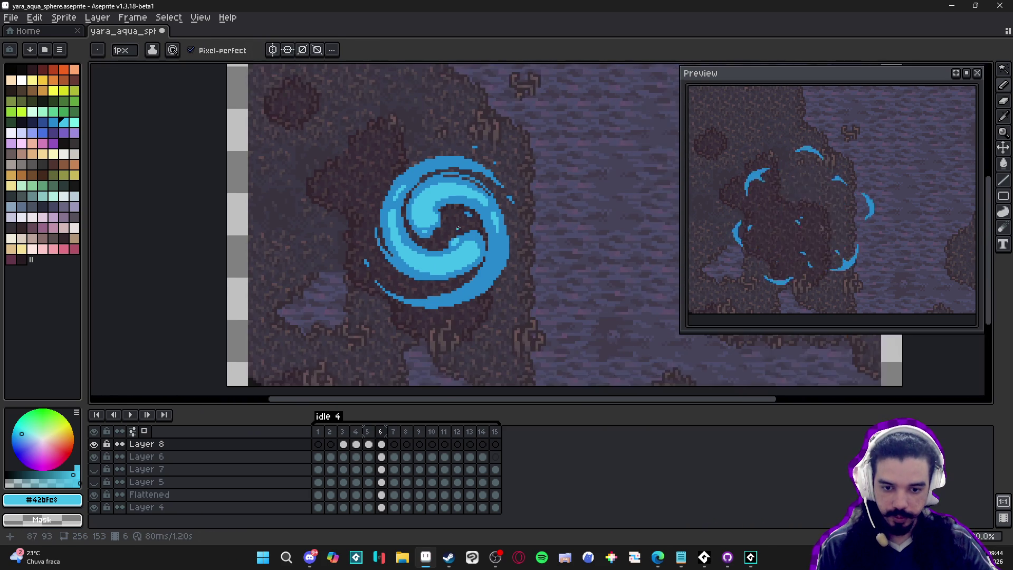
scroll(509, 269, up, 2)
scroll(475, 243, down, 2)
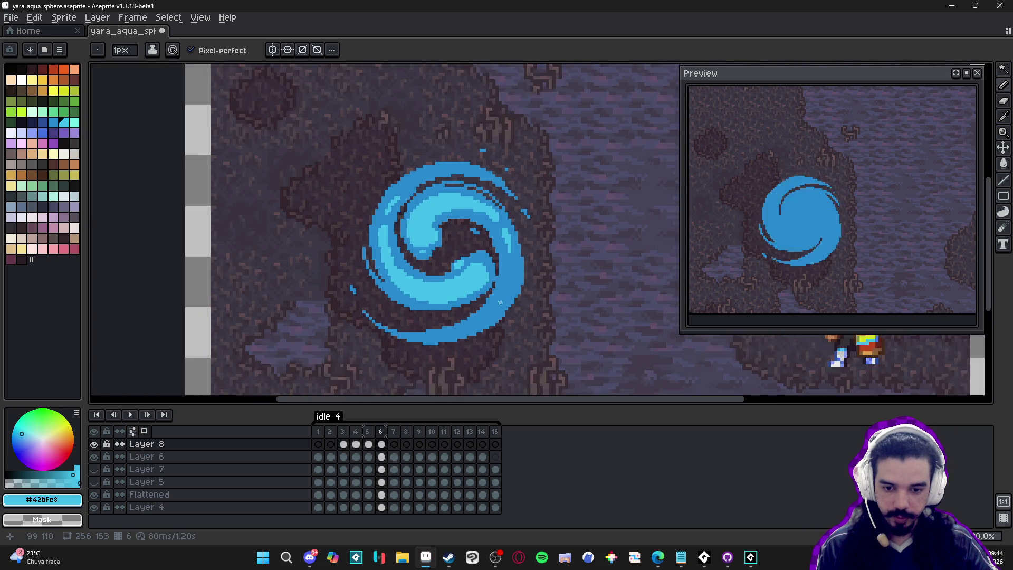
scroll(475, 227, up, 1)
Compare frame 6 with frame 5, reselect the light cyan, and save the file.
click(371, 432)
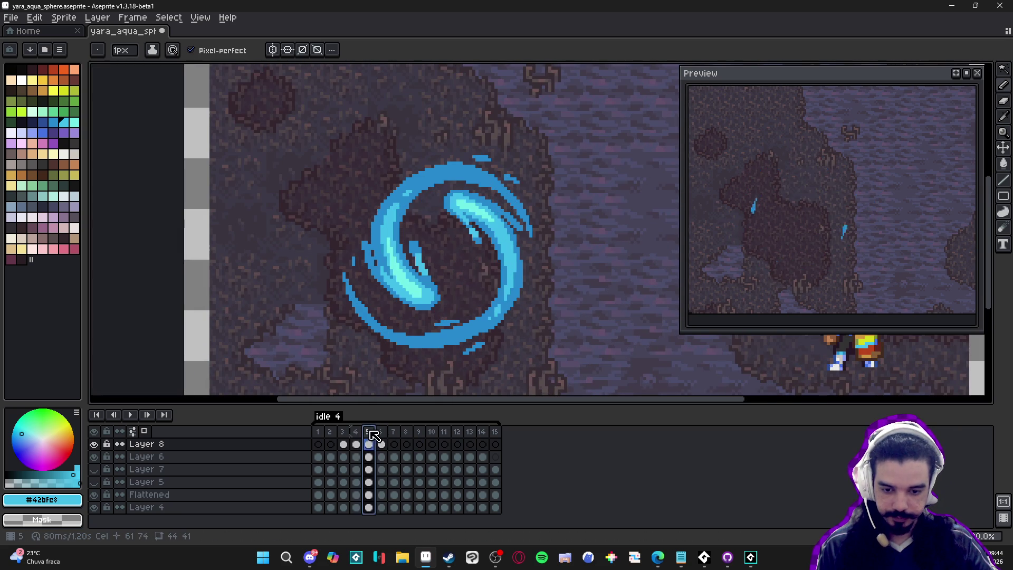
click(383, 433)
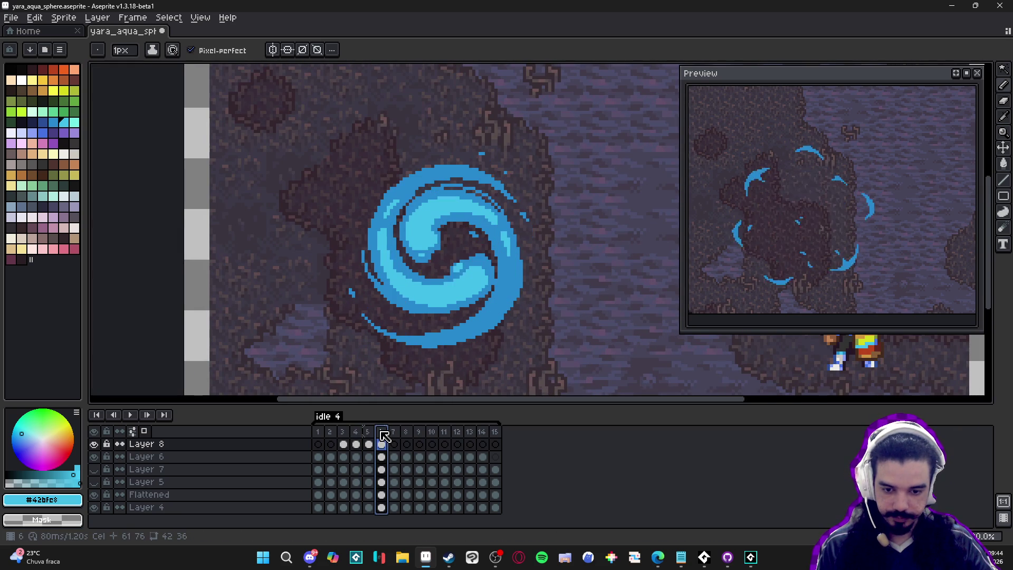
scroll(402, 232, up, 2)
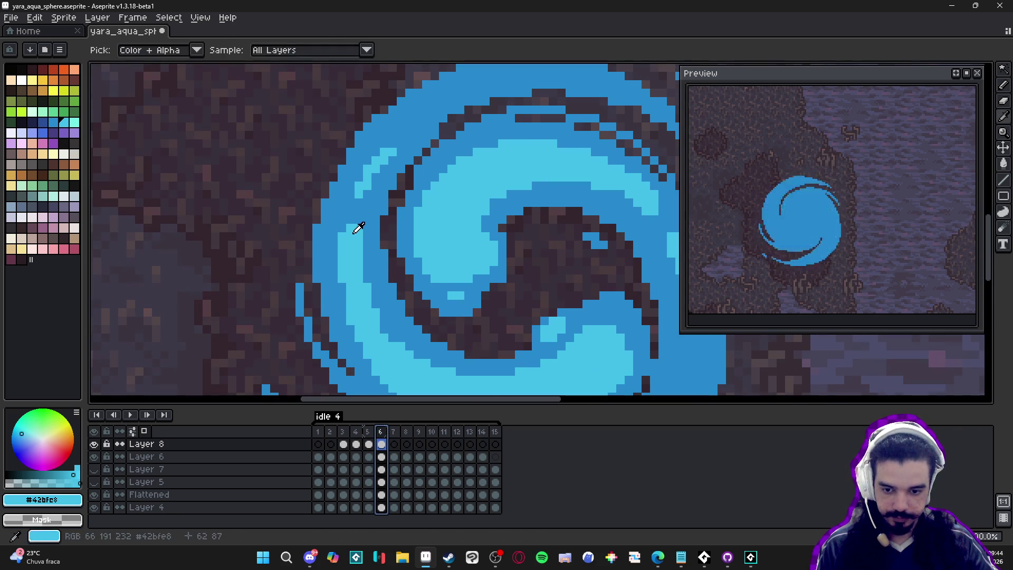
click(351, 221)
scroll(351, 220, down, 2)
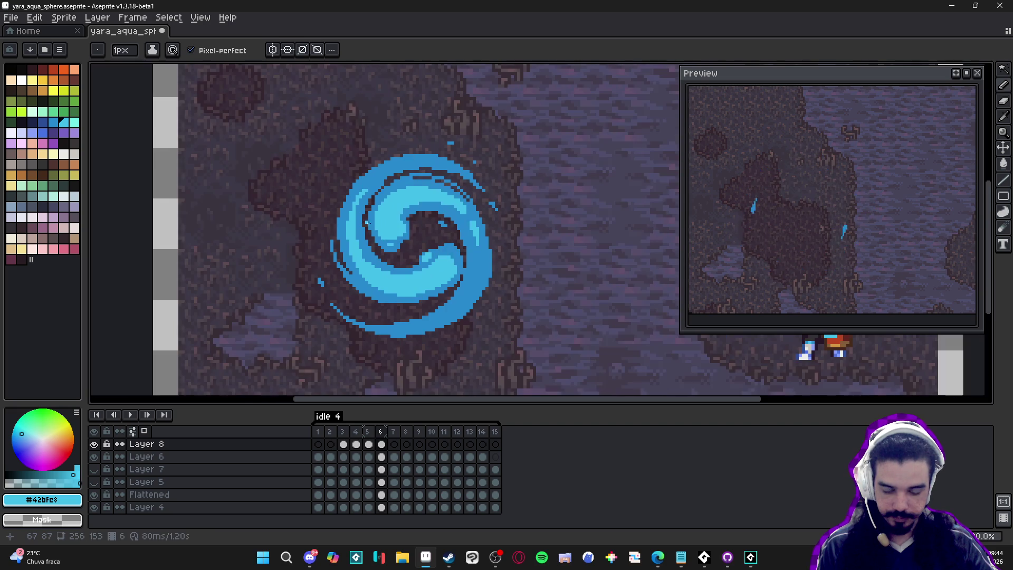
scroll(385, 191, up, 2)
alt+click(343, 214)
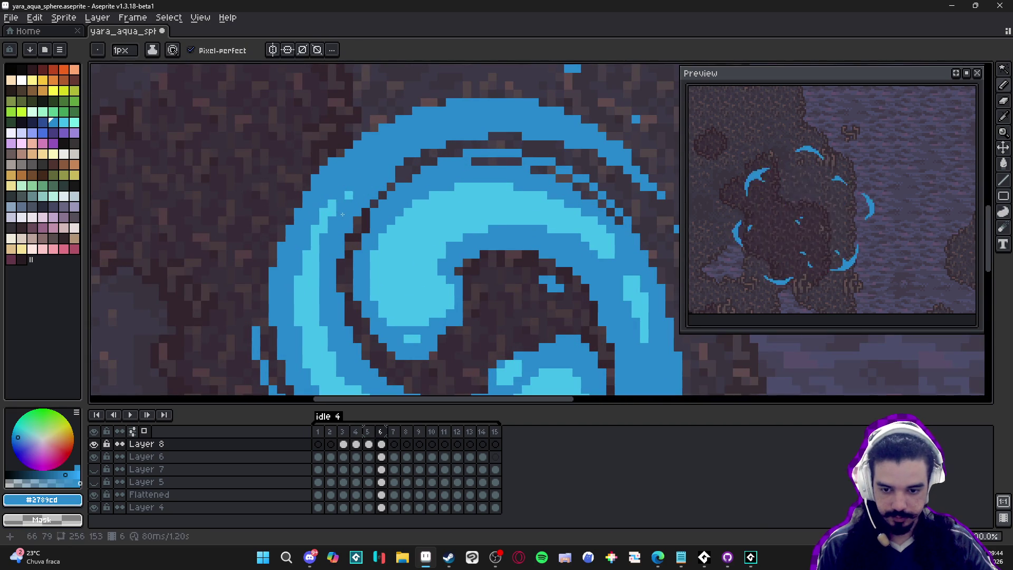
alt+click(357, 188)
key(ctrl+s)
Eyedrop the paler cyan #73efe8 from frame 5's highlight and return to frame 6.
scroll(485, 281, down, 2)
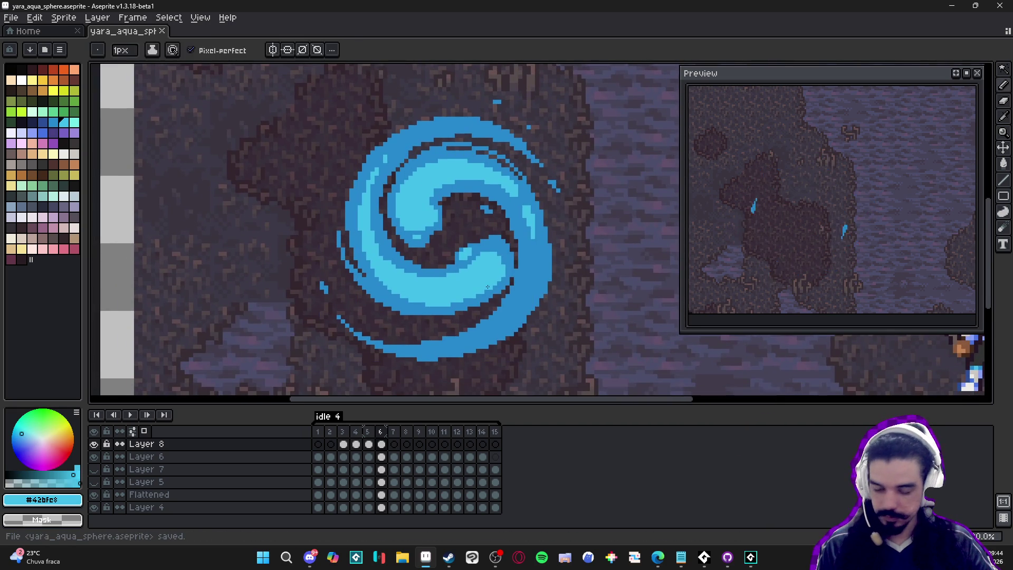
scroll(486, 281, down, 2)
click(368, 444)
scroll(420, 292, up, 2)
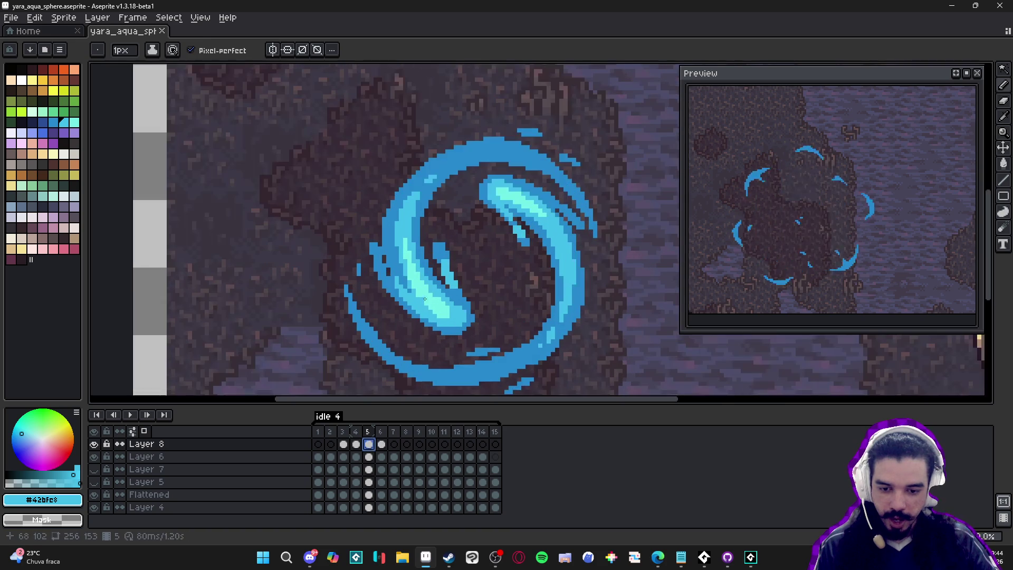
alt+click(439, 301)
click(382, 444)
scroll(429, 317, up, 5)
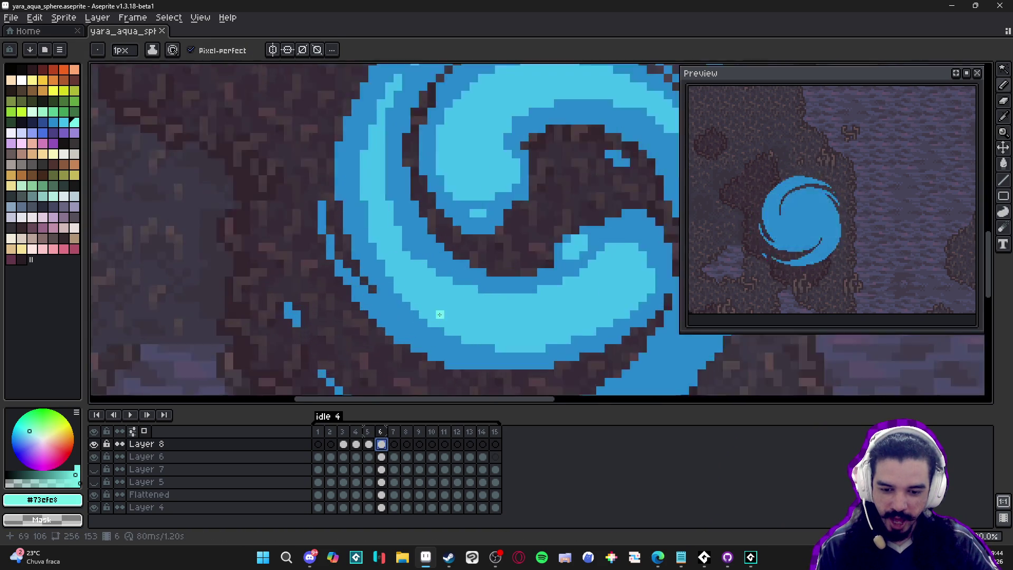
With a 2px brush, paint a pale-cyan highlight block in the swirl's curl, extending toward the lower left.
key(plus)
click(526, 265)
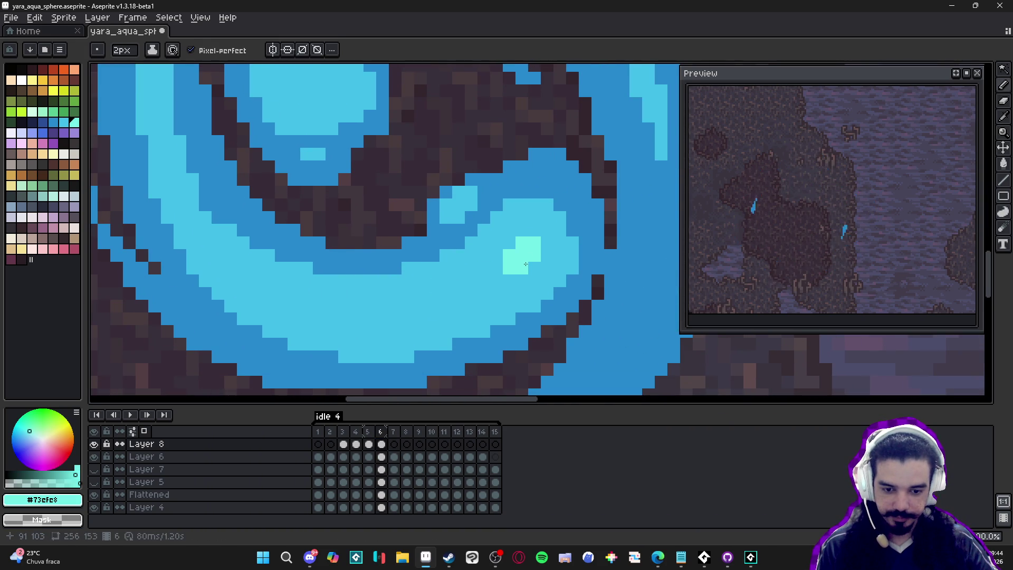
click(547, 249)
click(527, 232)
click(545, 232)
click(502, 249)
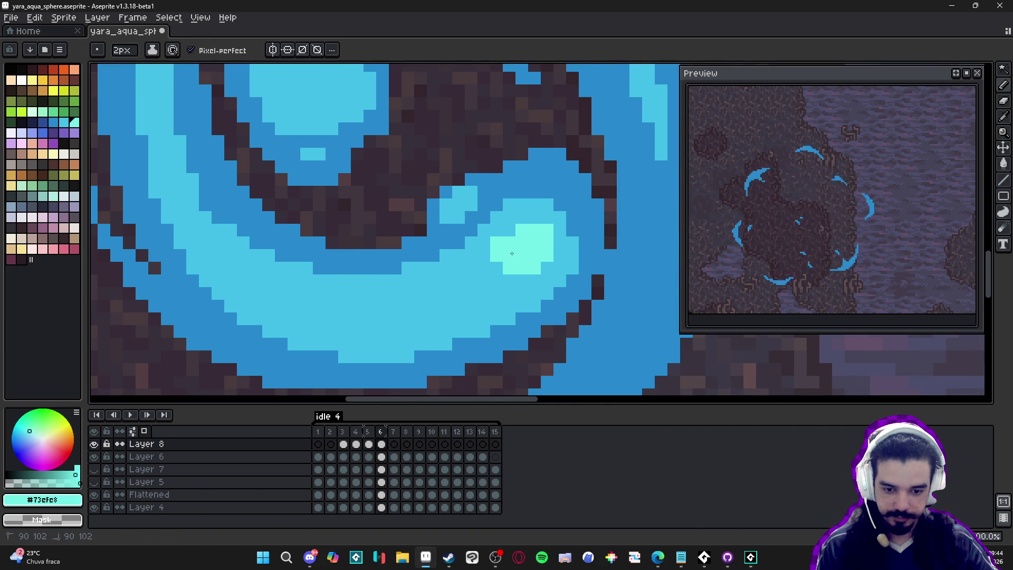
click(534, 280)
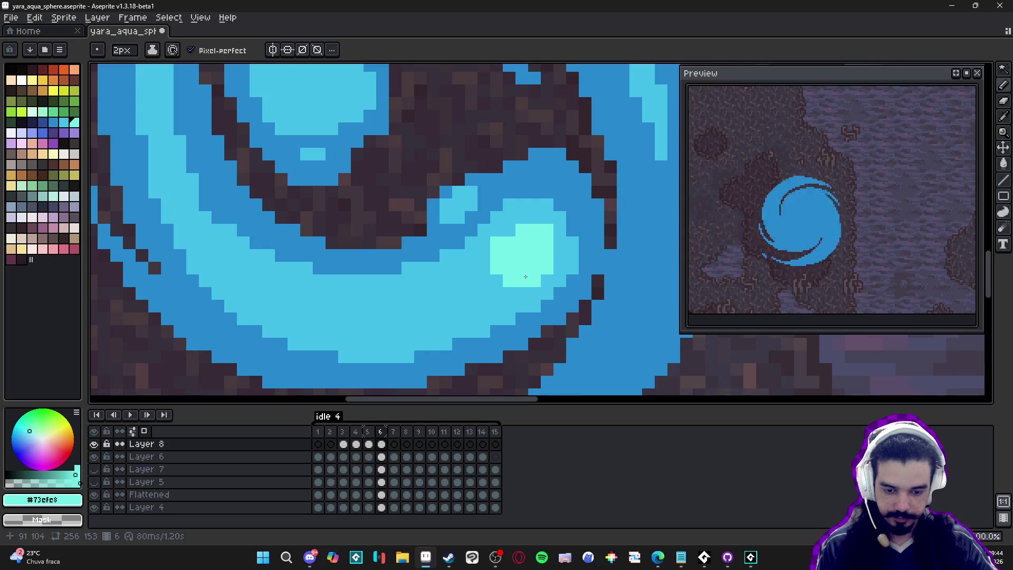
scroll(527, 275, down, 3)
scroll(477, 287, up, 2)
click(515, 287)
scroll(520, 279, up, 1)
scroll(530, 288, down, 1)
click(508, 298)
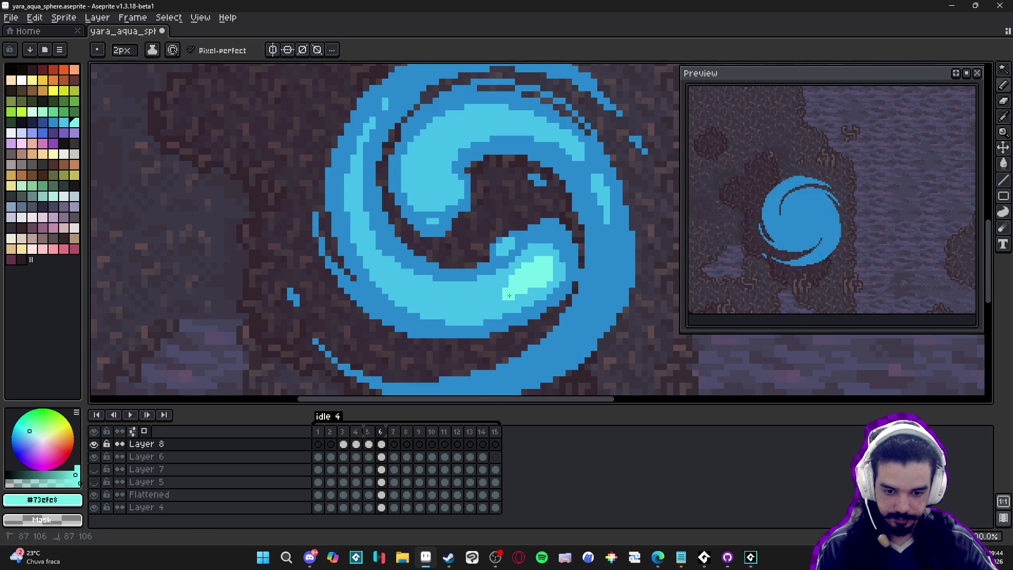
drag(510, 295, 497, 293)
click(501, 285)
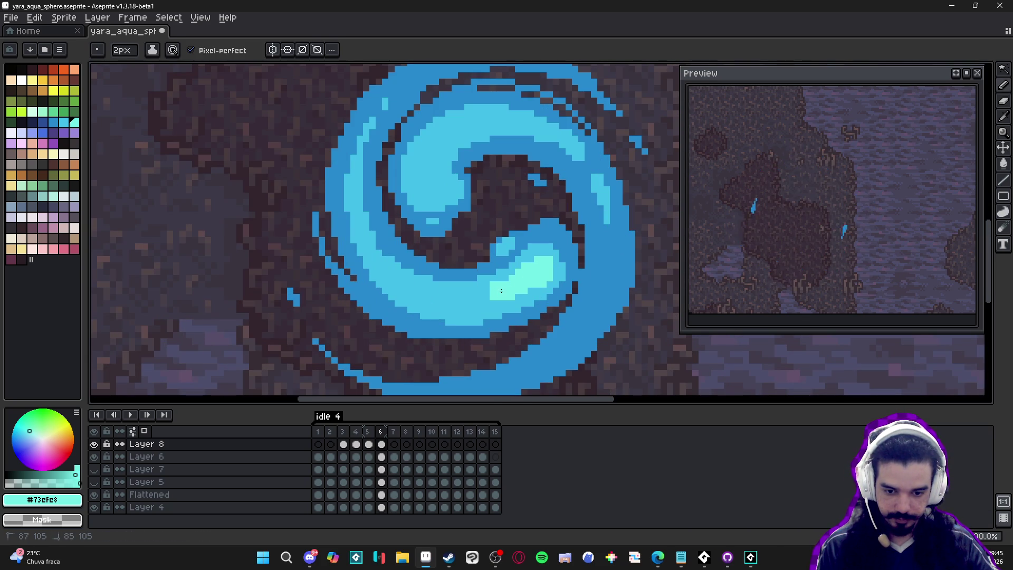
Switch to a 1px brush and paint a #73efe8 light-cyan streak along the swirl's lower band.
alt+click(495, 282)
key(minus)
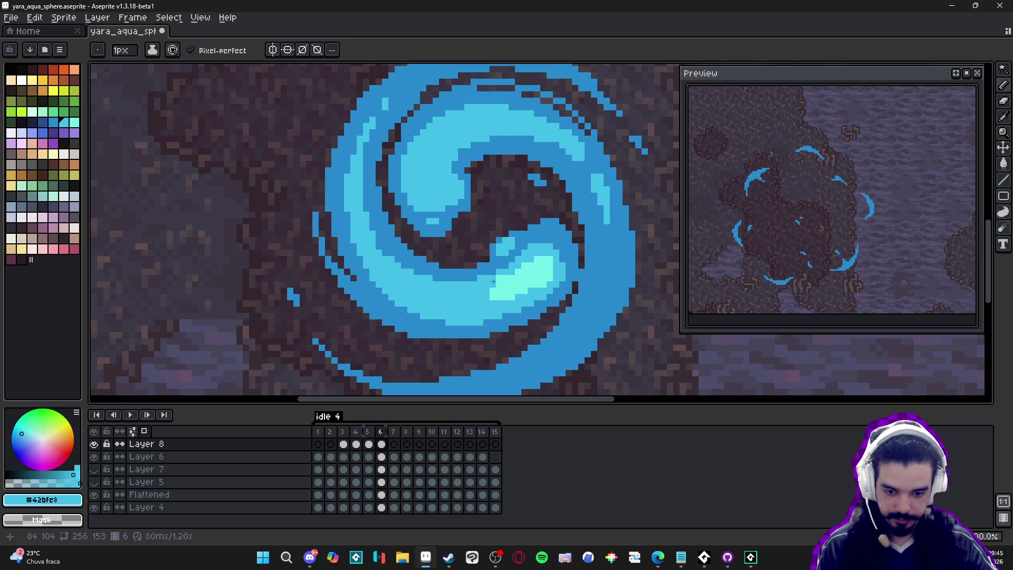
alt+click(493, 296)
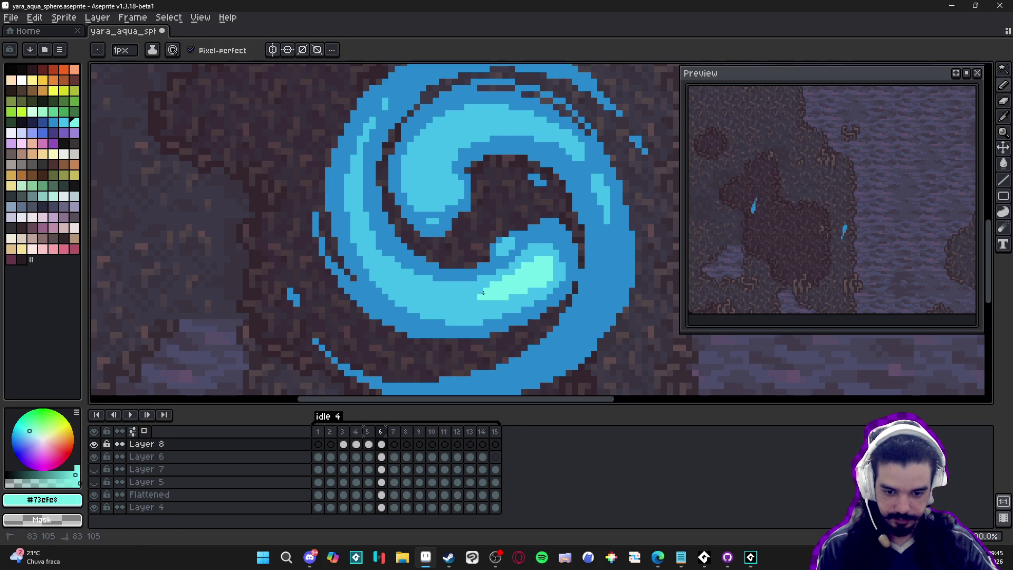
key(alt)
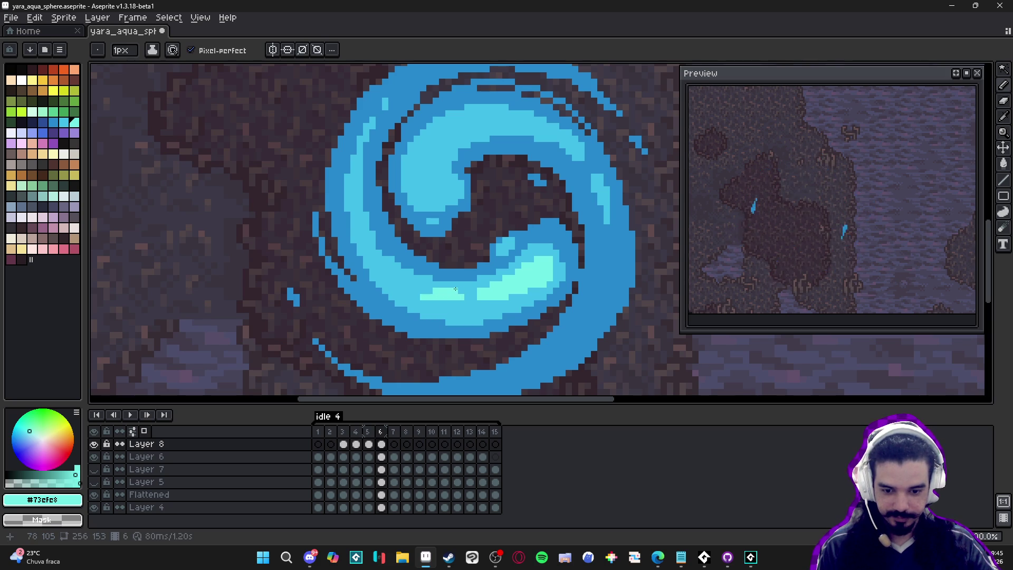
scroll(474, 290, down, 2)
scroll(473, 290, up, 2)
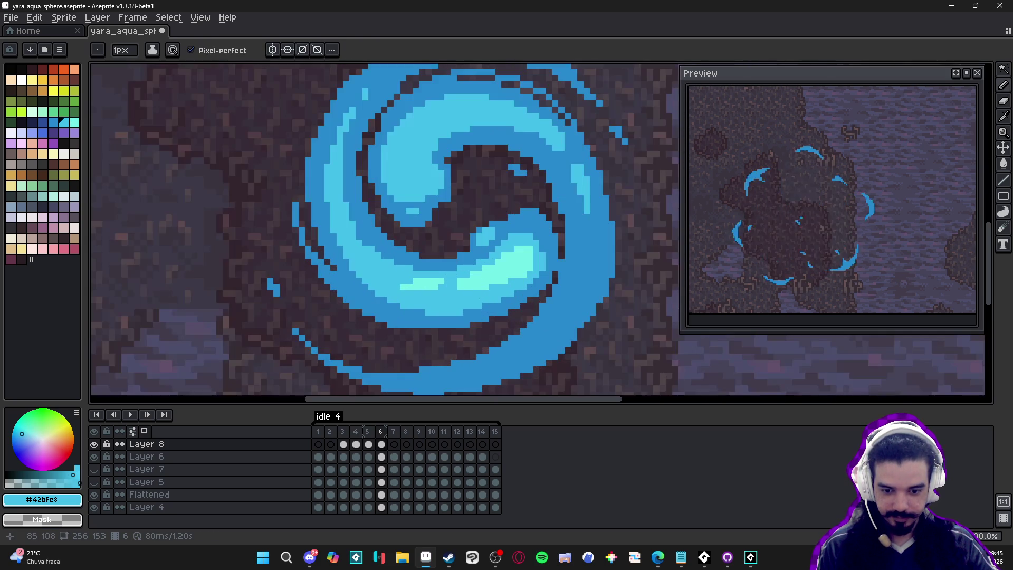
drag(453, 290, 423, 292)
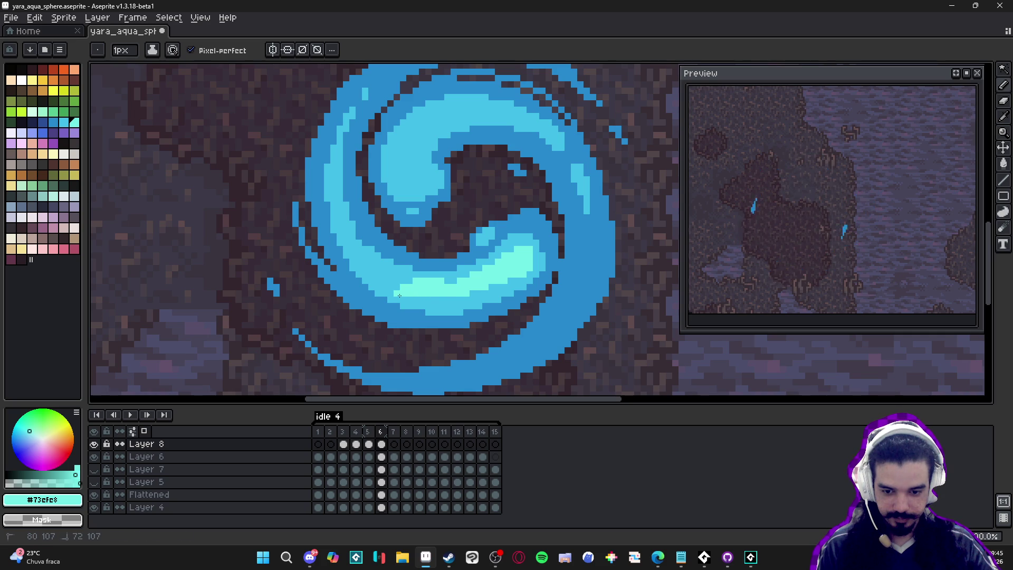
Trim the mint highlight's top and right edges with medium blue #42bfe8 sampled from the swirl.
key(alt)
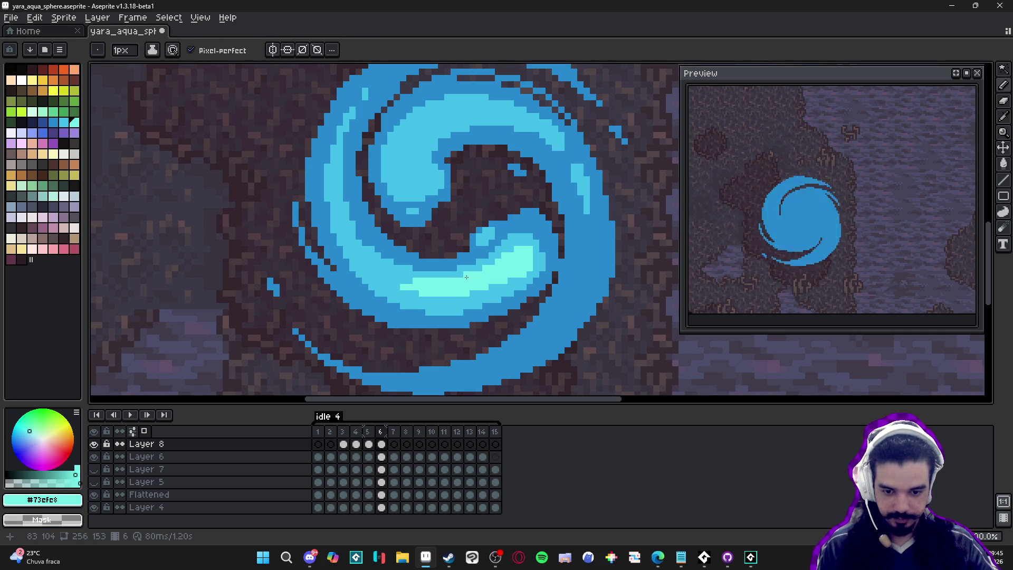
alt+click(465, 276)
alt+click(423, 294)
scroll(414, 298, up, 2)
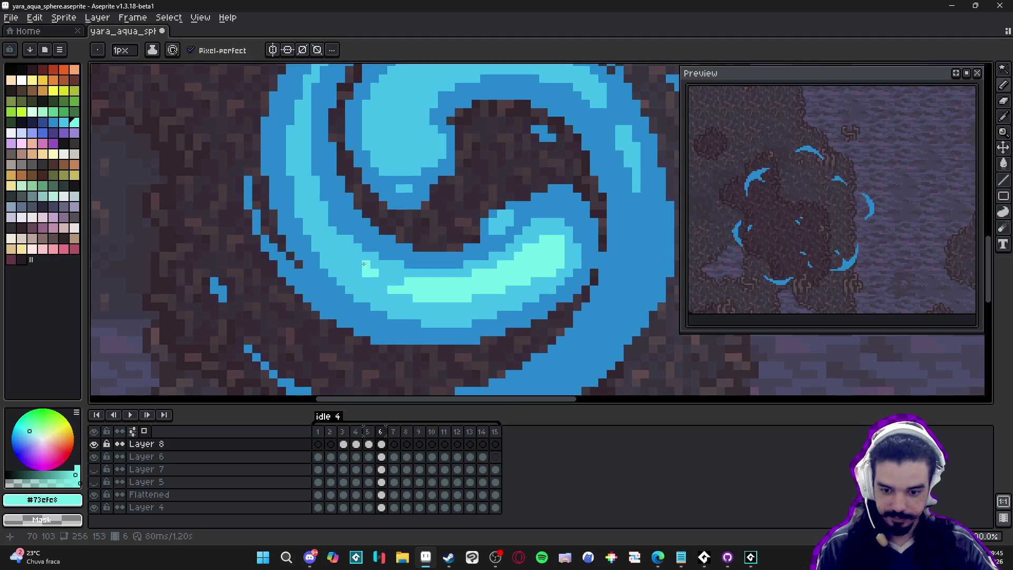
scroll(363, 263, down, 4)
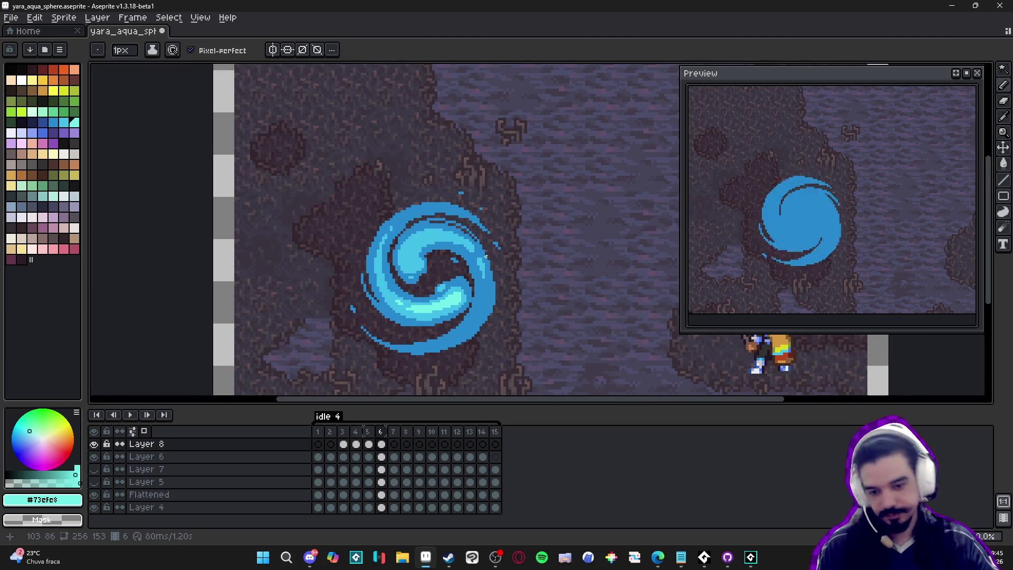
scroll(462, 266, up, 5)
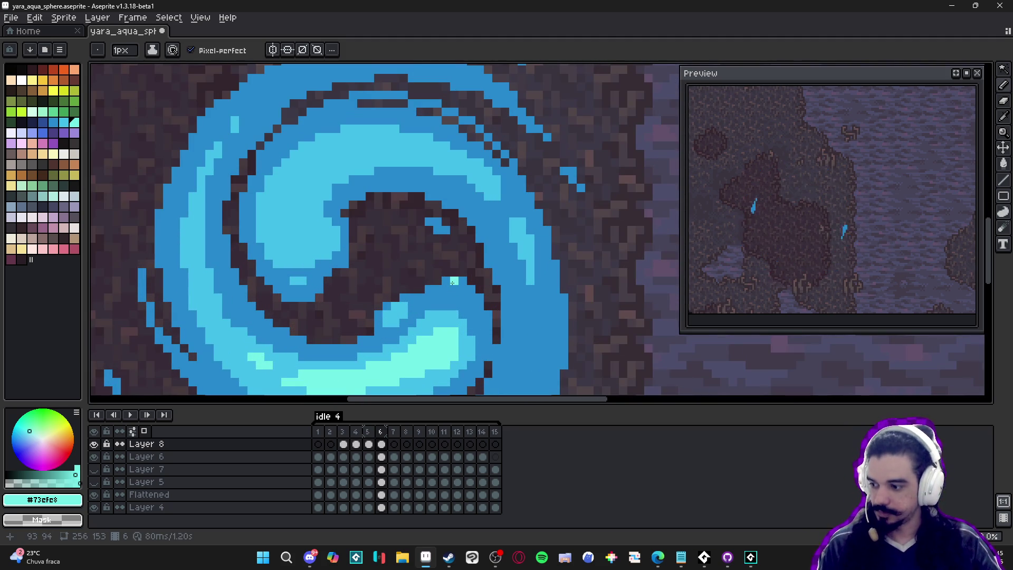
scroll(453, 283, down, 3)
scroll(464, 264, up, 3)
alt+click(467, 240)
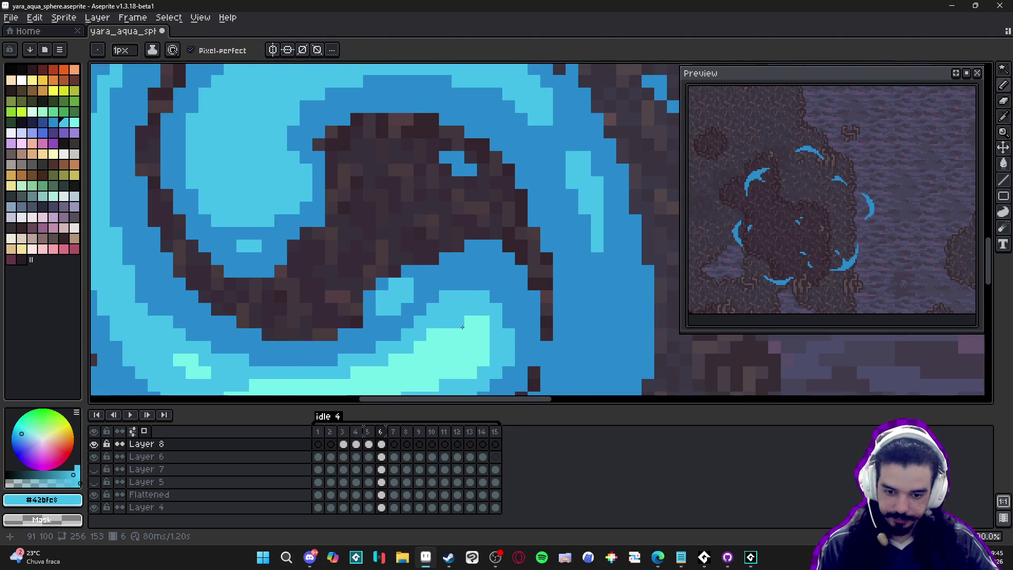
scroll(470, 236, up, 1)
mouse_move(470, 210)
mouse_down()
mouse_move(491, 215)
mouse_move(495, 248)
mouse_move(481, 224)
mouse_up()
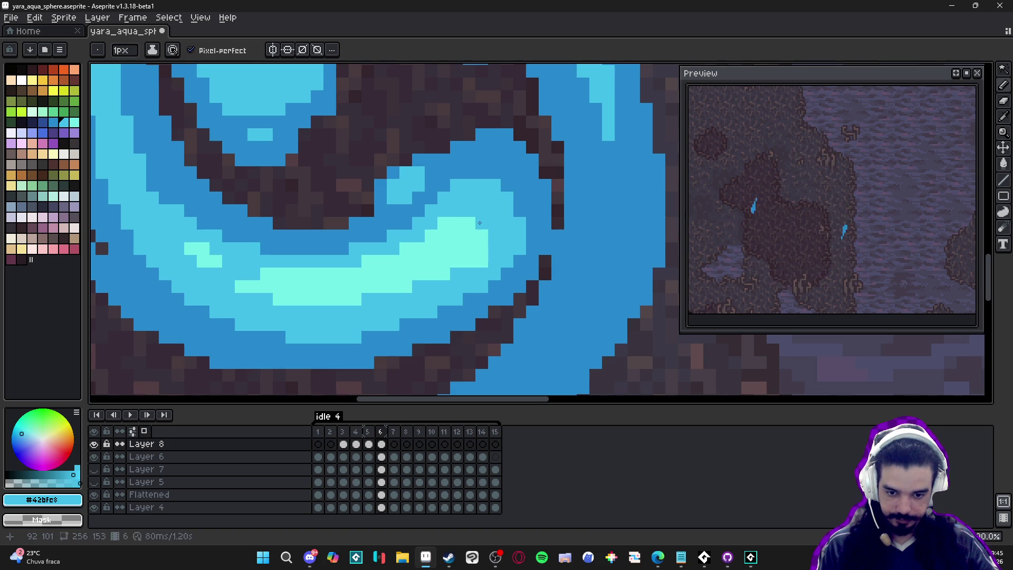
mouse_move(485, 262)
mouse_down()
mouse_move(481, 223)
mouse_move(464, 226)
mouse_move(467, 250)
mouse_move(467, 234)
mouse_move(448, 255)
mouse_move(430, 236)
mouse_move(443, 261)
mouse_up()
alt+click(443, 248)
Return to the 2px pencil and add another light-cyan stroke across the highlight.
key(v)
key(b)
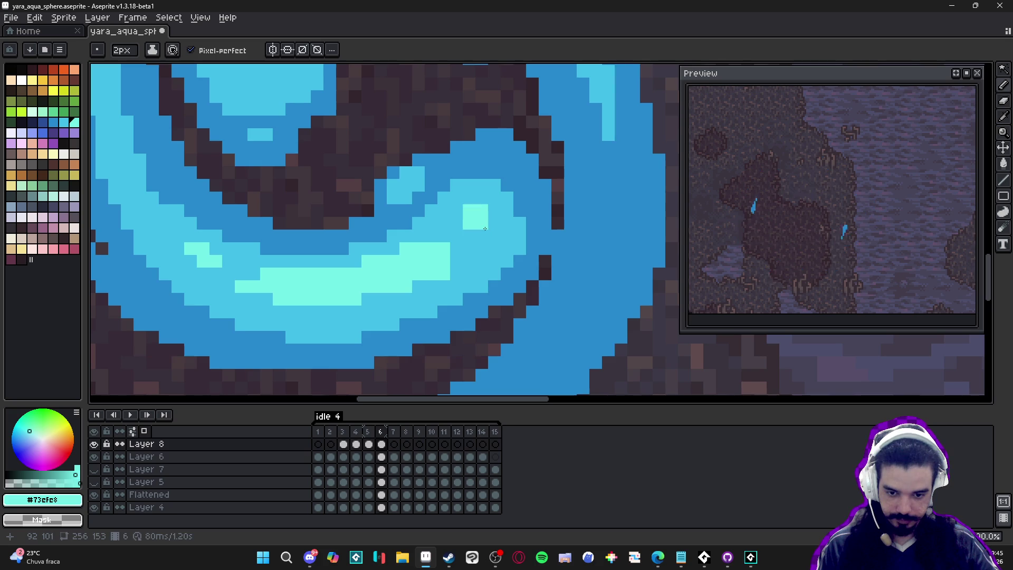
scroll(501, 311, down, 3)
scroll(501, 311, down, 2)
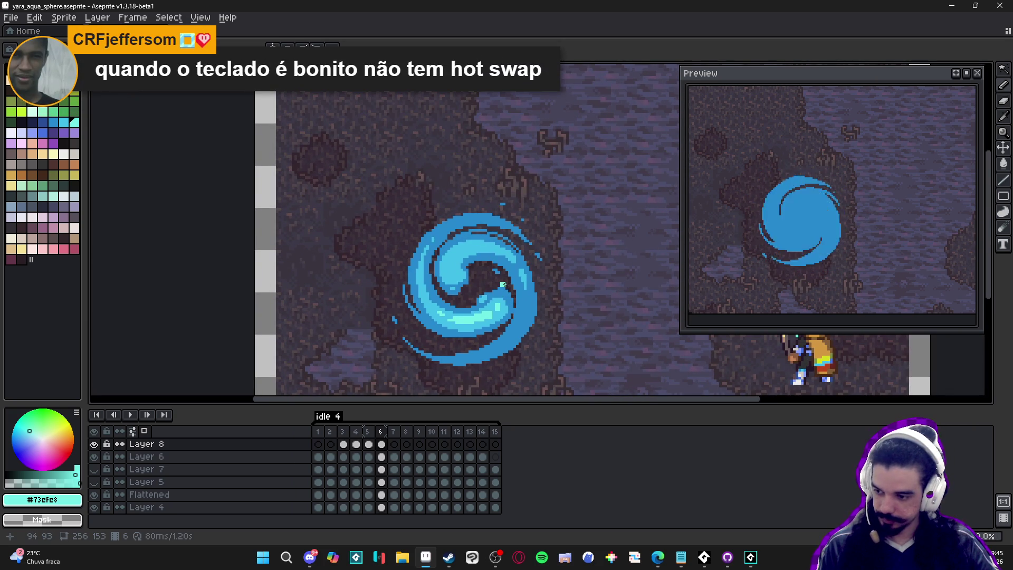
drag(482, 260, 457, 263)
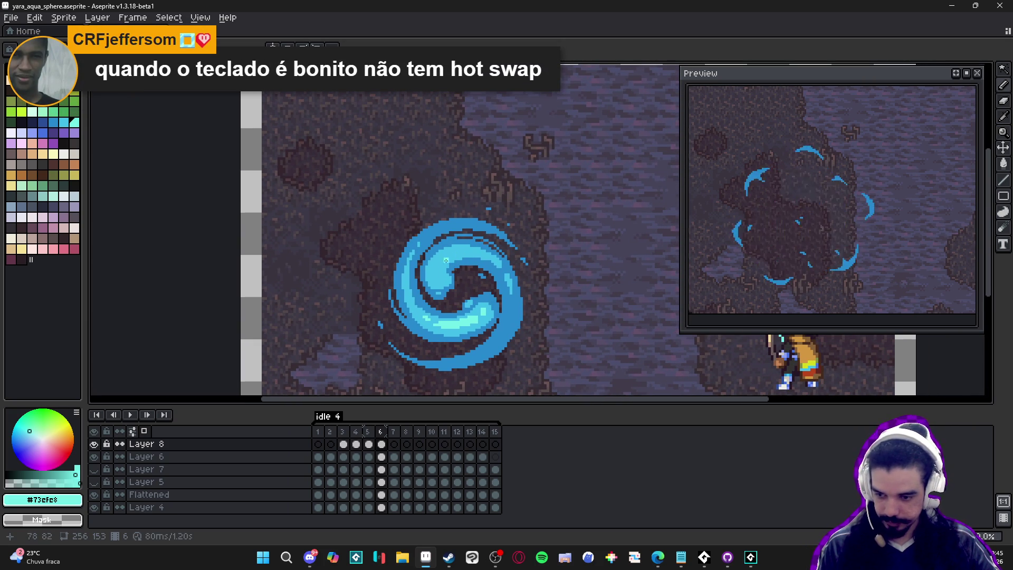
Enlarge the light-cyan highlight at the swirl's centre with a few extra pixels.
scroll(455, 303, up, 2)
scroll(392, 233, up, 1)
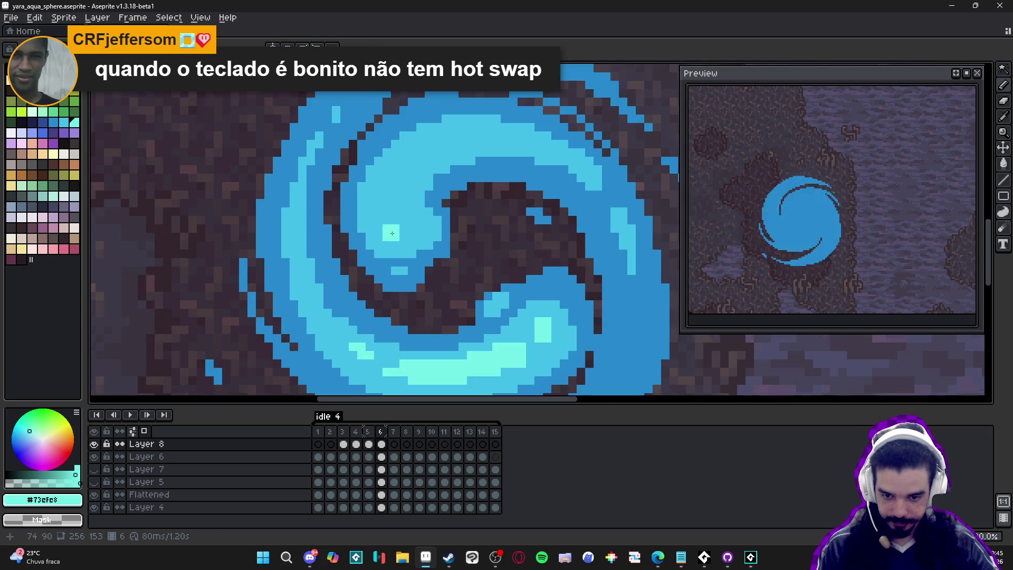
mouse_move(398, 231)
mouse_down()
mouse_move(393, 196)
mouse_move(417, 238)
mouse_move(403, 231)
mouse_up()
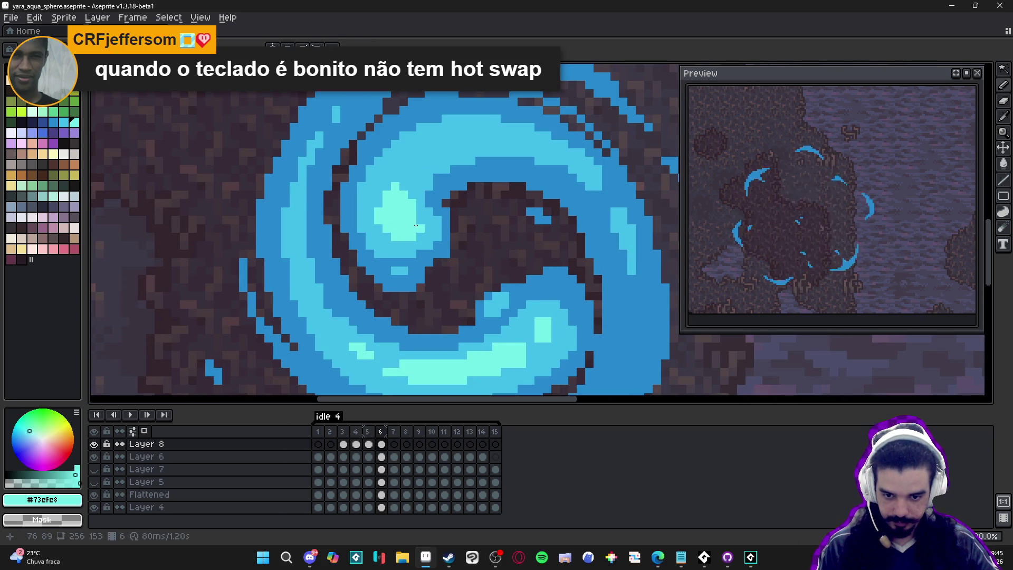
click(421, 214)
click(421, 205)
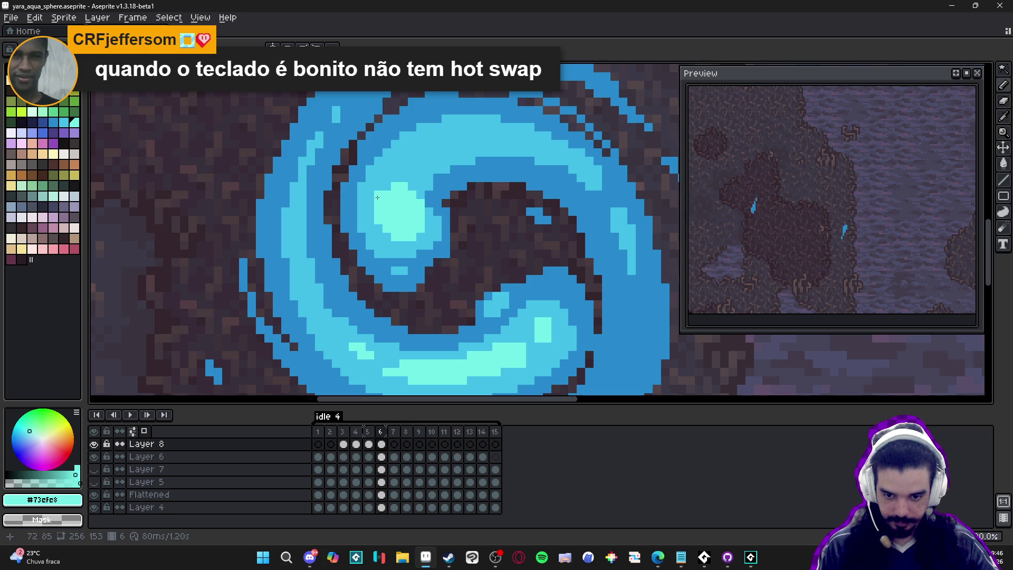
Rework the lower-band highlight: medium-cyan right end, bigger light-cyan patch, blue right edge, leftward extension.
scroll(385, 185, down, 1)
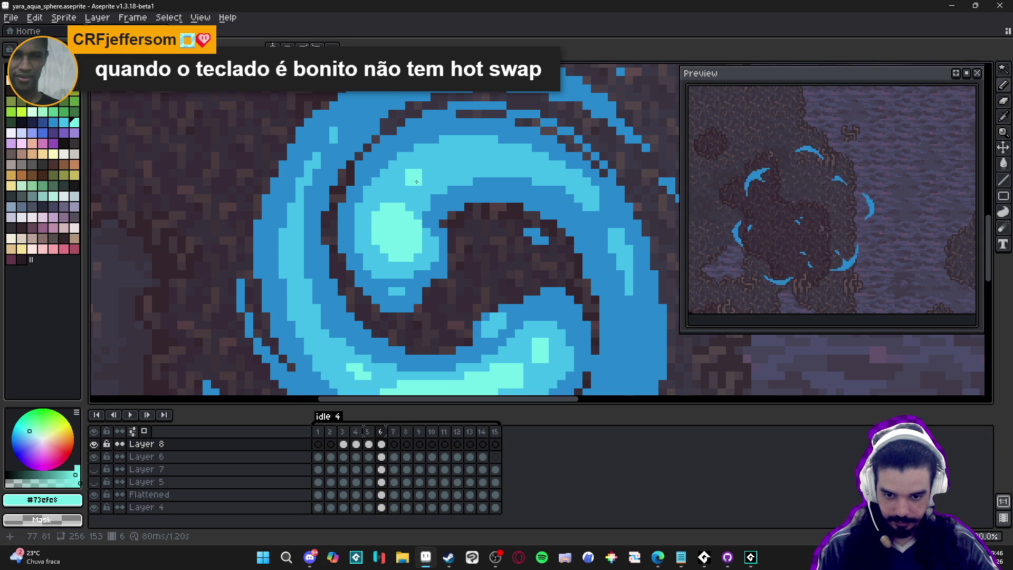
scroll(568, 209, down, 2)
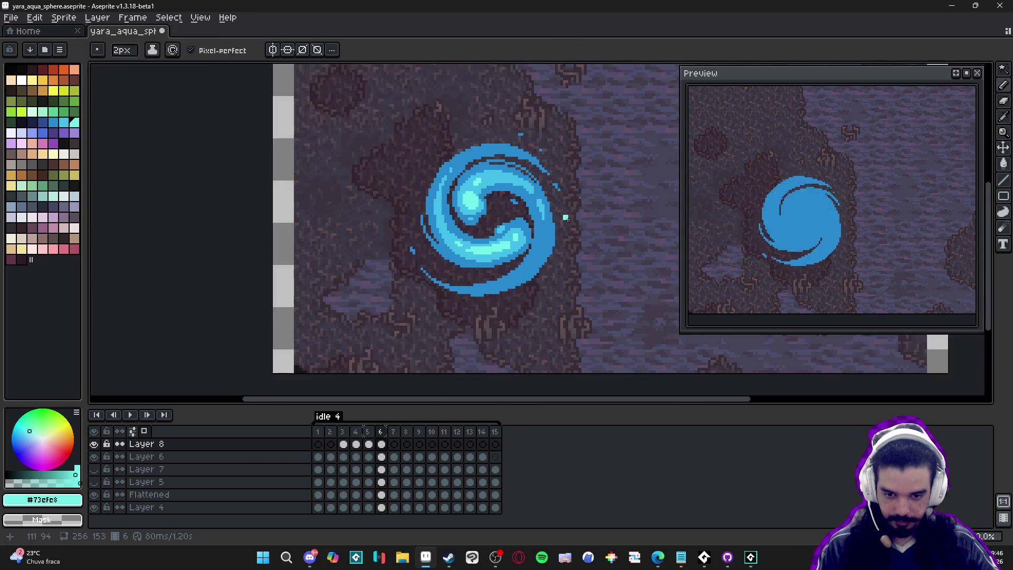
scroll(560, 225, up, 3)
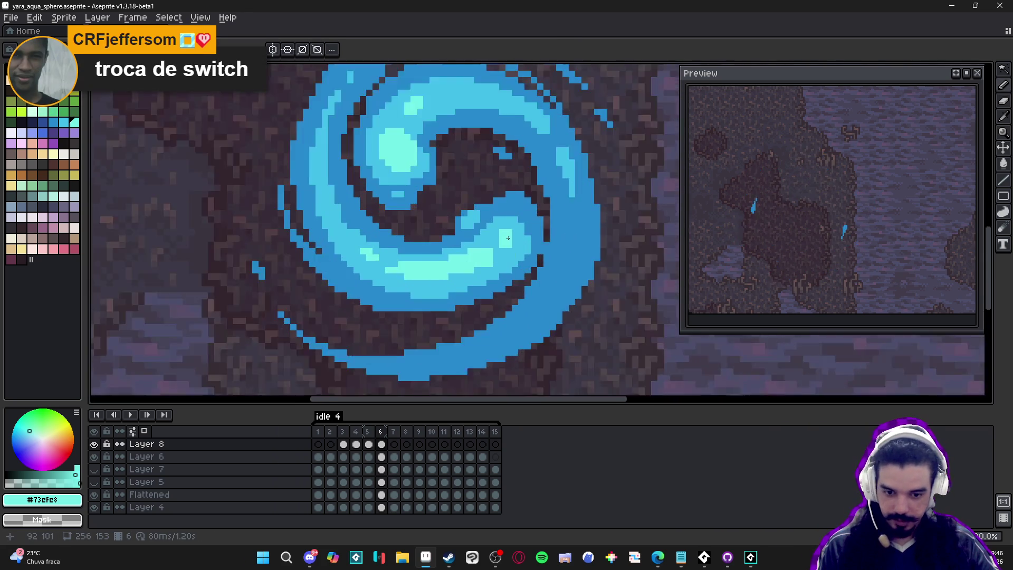
mouse_move(502, 238)
mouse_down()
mouse_move(444, 275)
mouse_move(353, 281)
mouse_up()
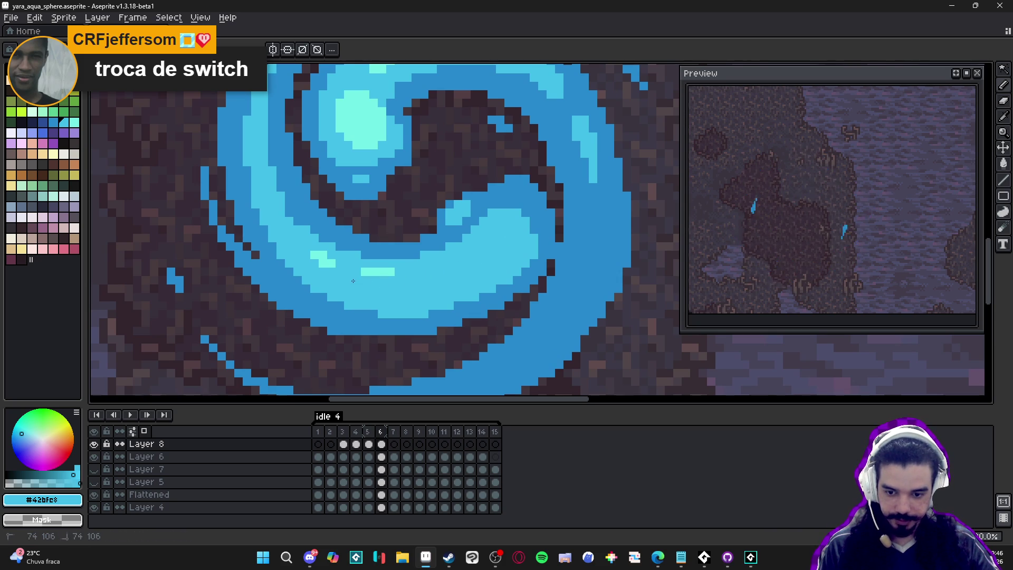
alt+click(369, 125)
mouse_move(507, 244)
mouse_down()
mouse_move(496, 256)
mouse_move(501, 238)
mouse_move(522, 252)
mouse_move(482, 264)
mouse_up()
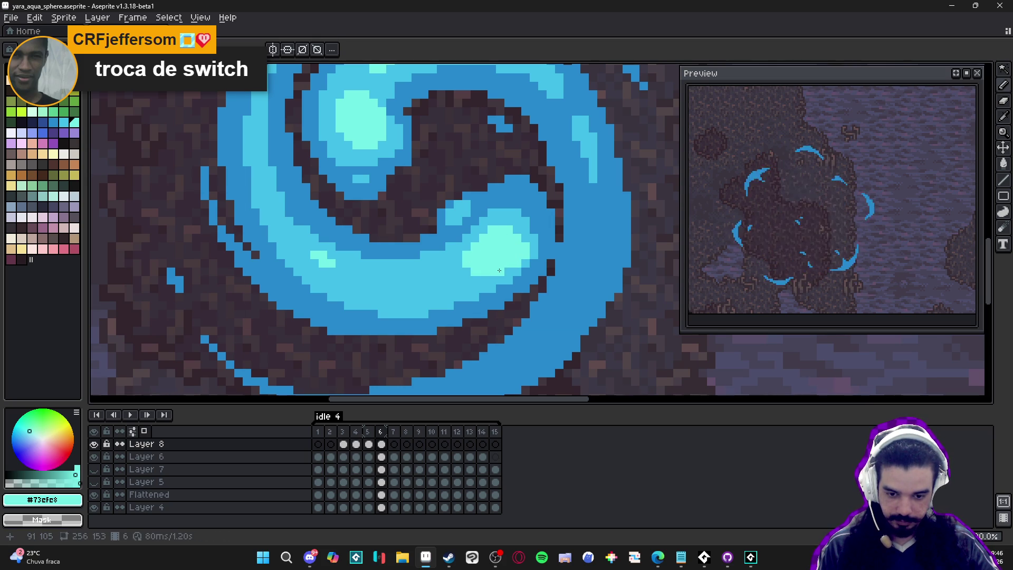
alt+click(516, 267)
drag(526, 256, 526, 246)
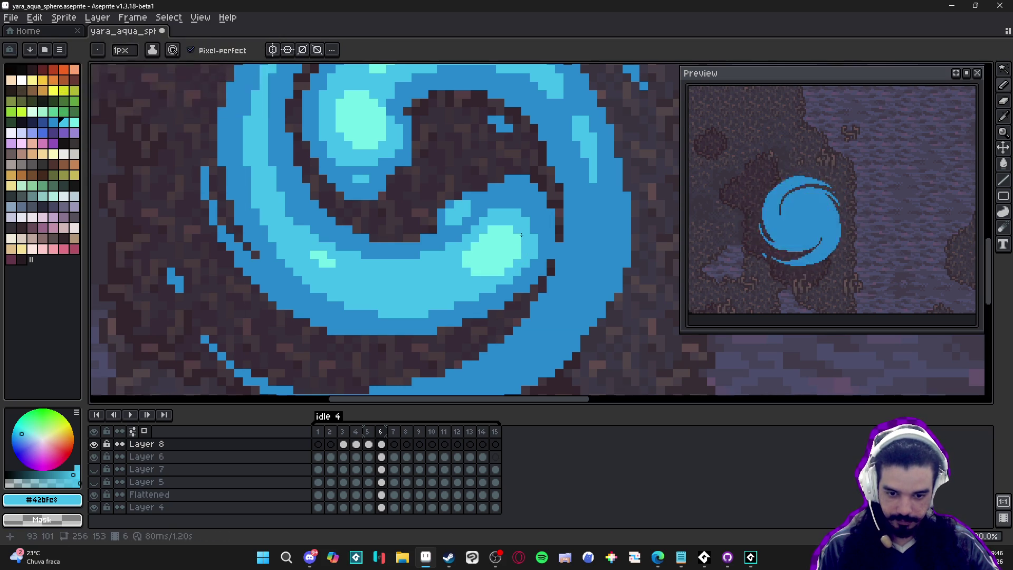
alt+click(496, 253)
click(437, 285)
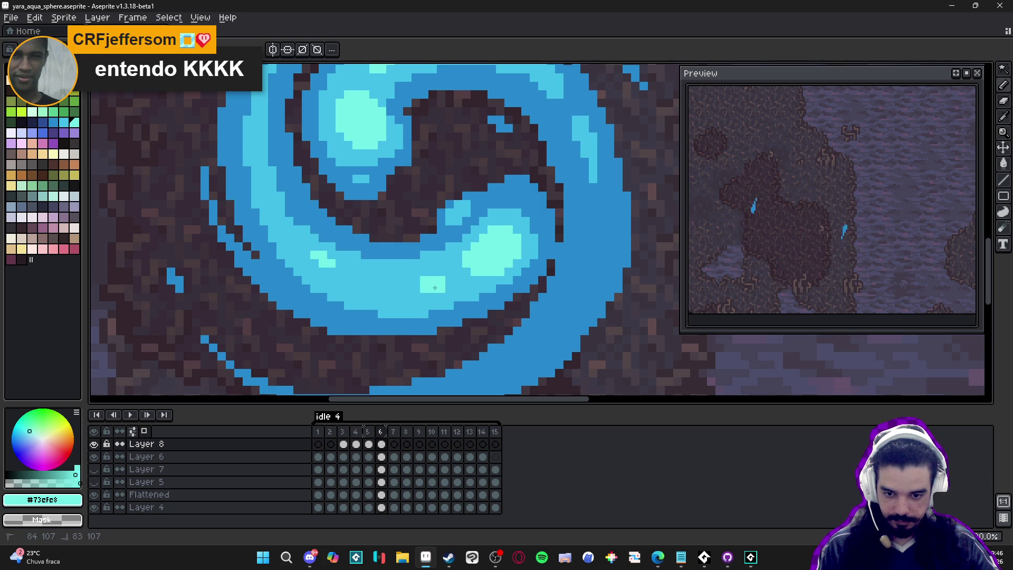
mouse_move(428, 291)
mouse_down()
mouse_move(371, 288)
mouse_move(470, 272)
mouse_move(426, 272)
mouse_move(466, 275)
mouse_up()
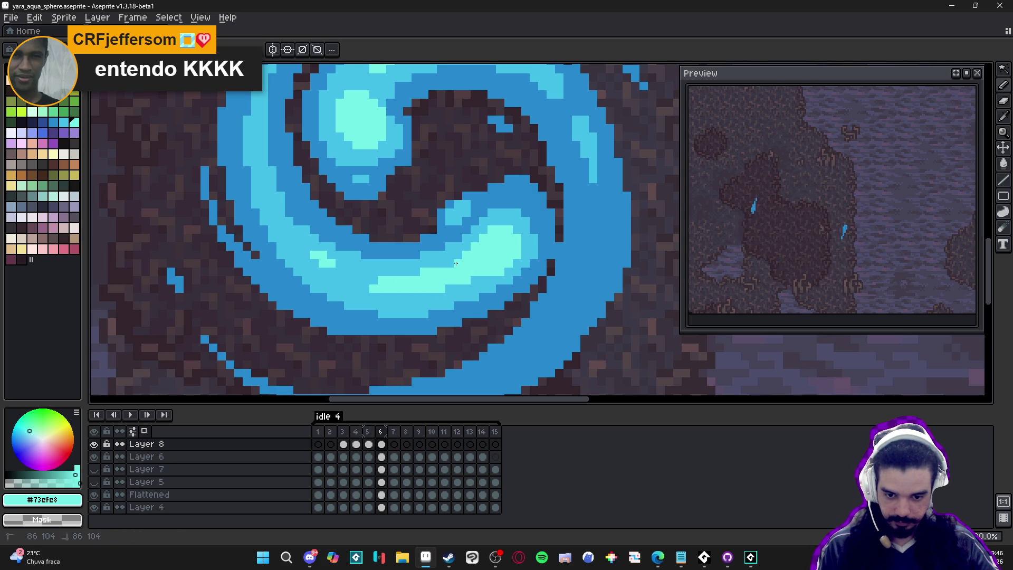
Sample the pale cyan highlight from the swirl as the drawing colour.
scroll(447, 265, down, 3)
scroll(466, 321, up, 4)
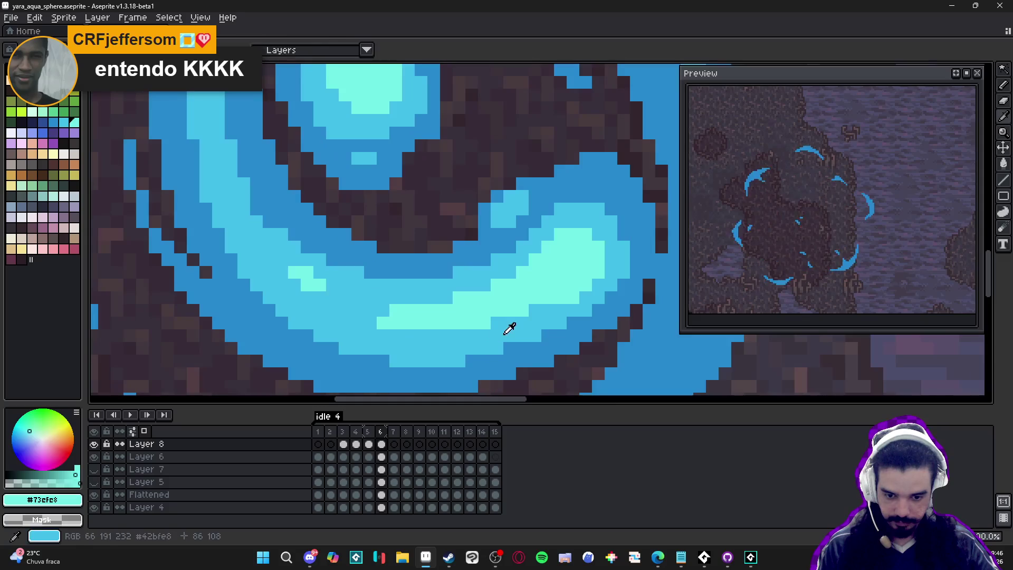
alt+click(467, 321)
scroll(467, 321, down, 4)
scroll(484, 350, up, 2)
alt+click(484, 351)
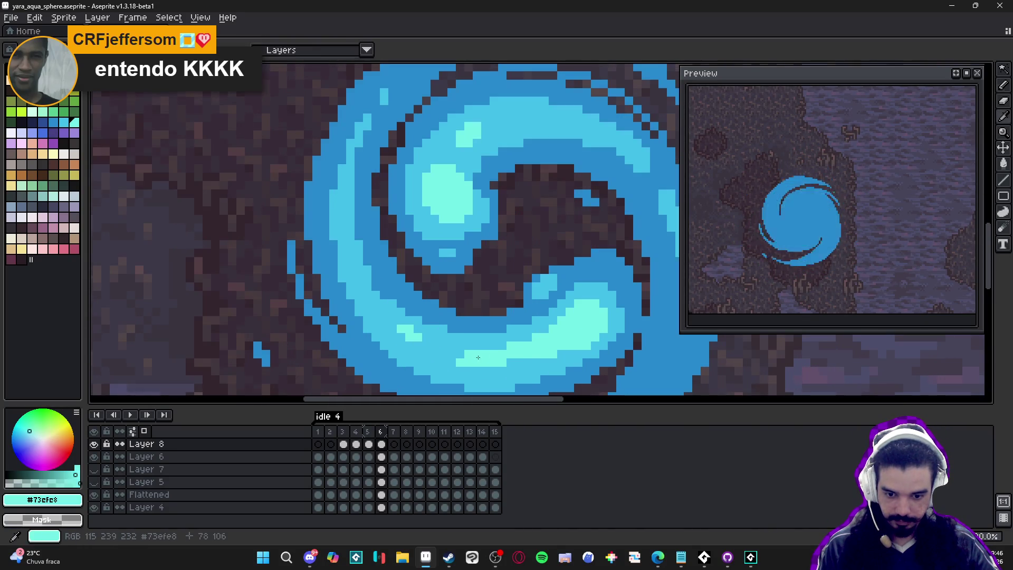
Zoom out and pan to bring the whole swirl into view.
scroll(494, 356, down, 2)
scroll(492, 356, up, 2)
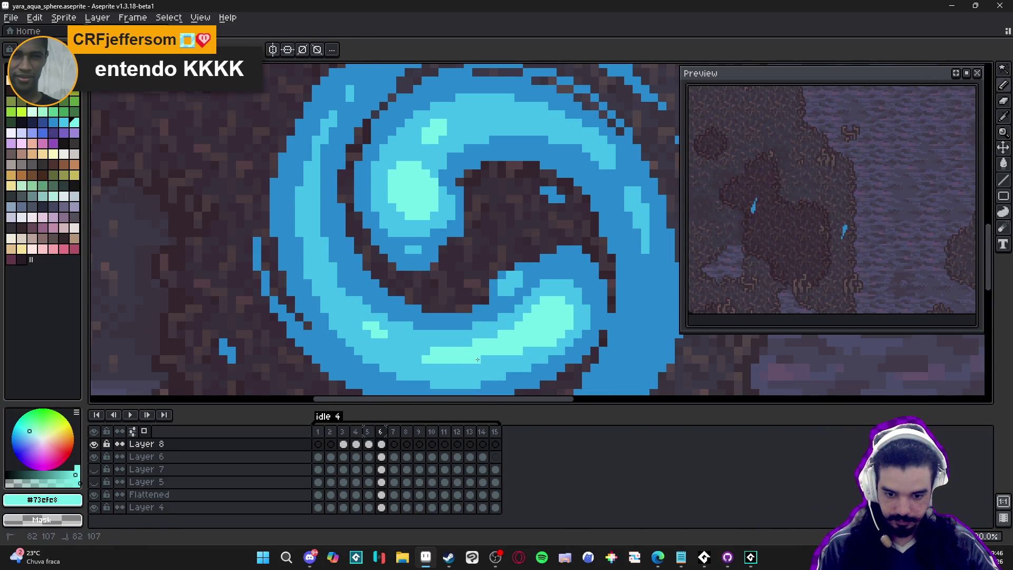
scroll(520, 349, down, 2)
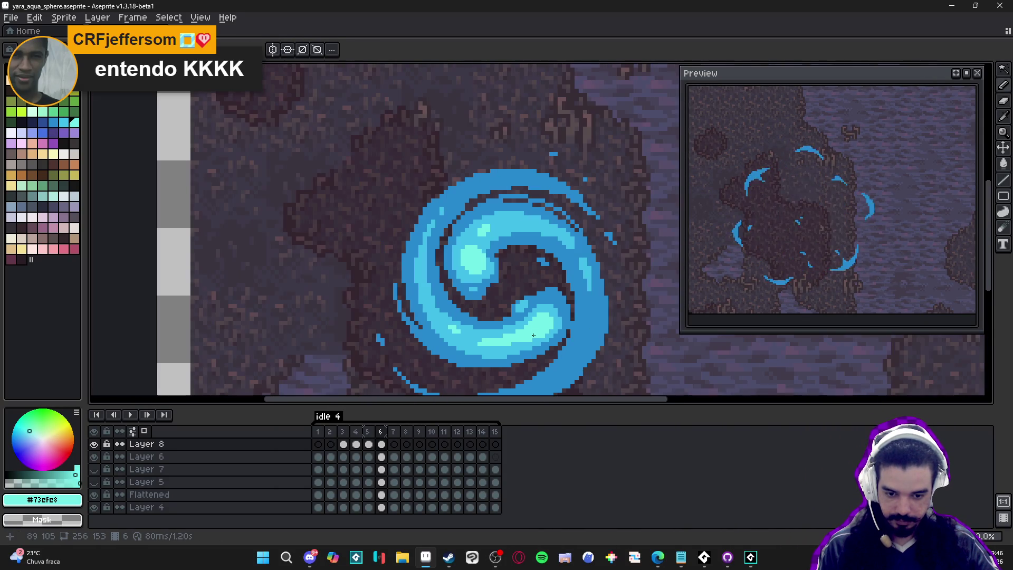
scroll(584, 301, down, 1)
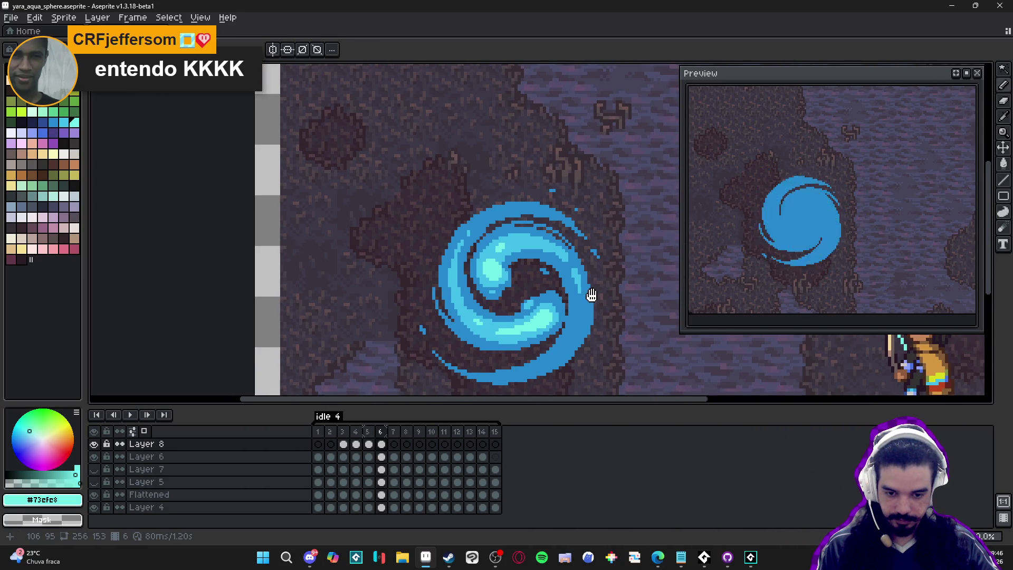
drag(470, 283, 442, 257)
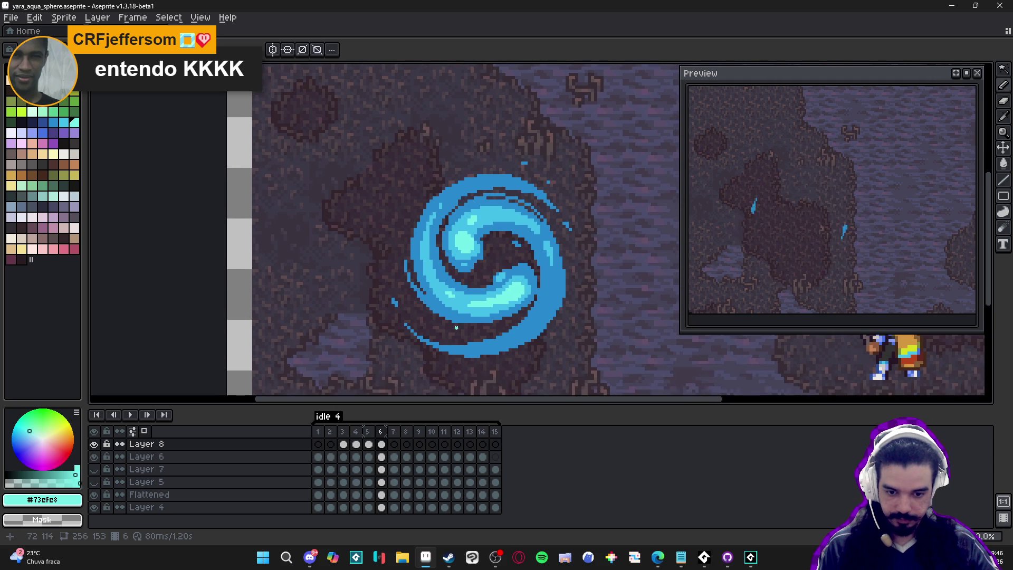
drag(530, 284, 516, 251)
scroll(520, 291, down, 1)
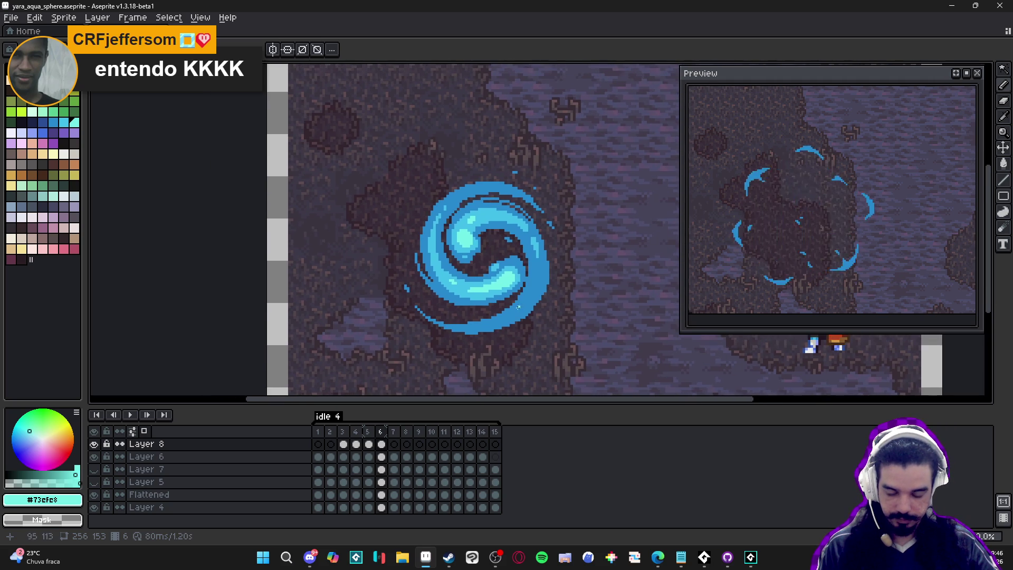
drag(472, 309, 467, 327)
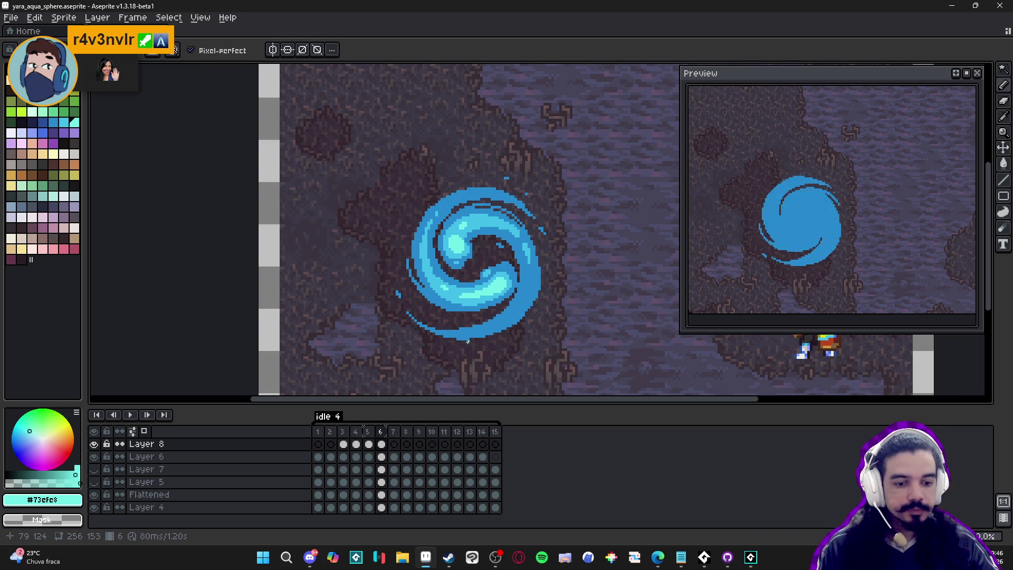
In frame 7, paint a large #42bfe8 light-blue highlight on the sphere, filling into the right notch.
click(394, 444)
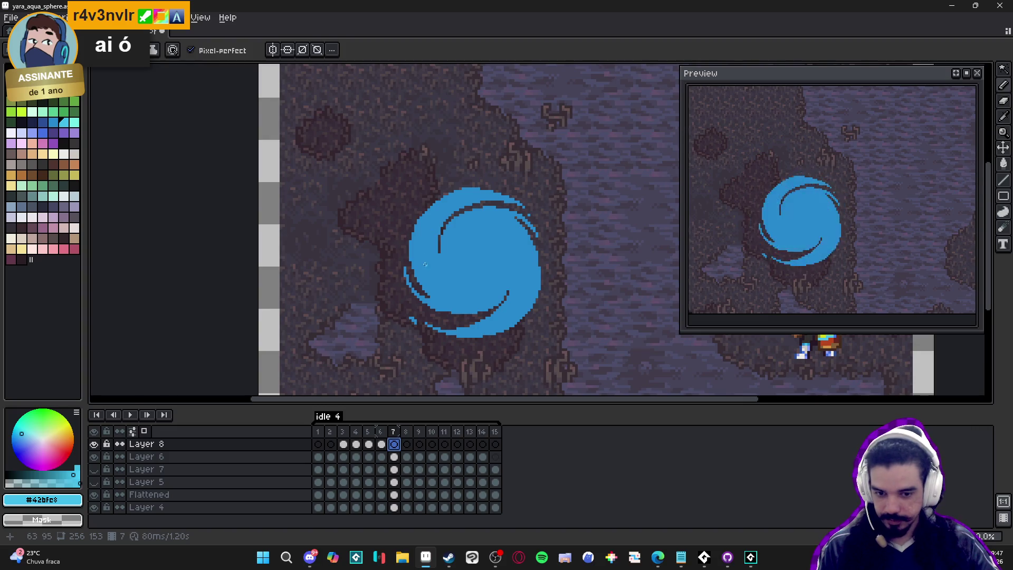
scroll(475, 238, up, 1)
mouse_move(495, 212)
mouse_down()
mouse_move(448, 234)
mouse_move(454, 279)
mouse_up()
drag(467, 227, 451, 245)
drag(485, 213, 505, 210)
mouse_move(441, 226)
mouse_down()
mouse_move(451, 257)
mouse_move(478, 277)
mouse_move(491, 235)
mouse_move(528, 221)
mouse_move(530, 256)
mouse_up()
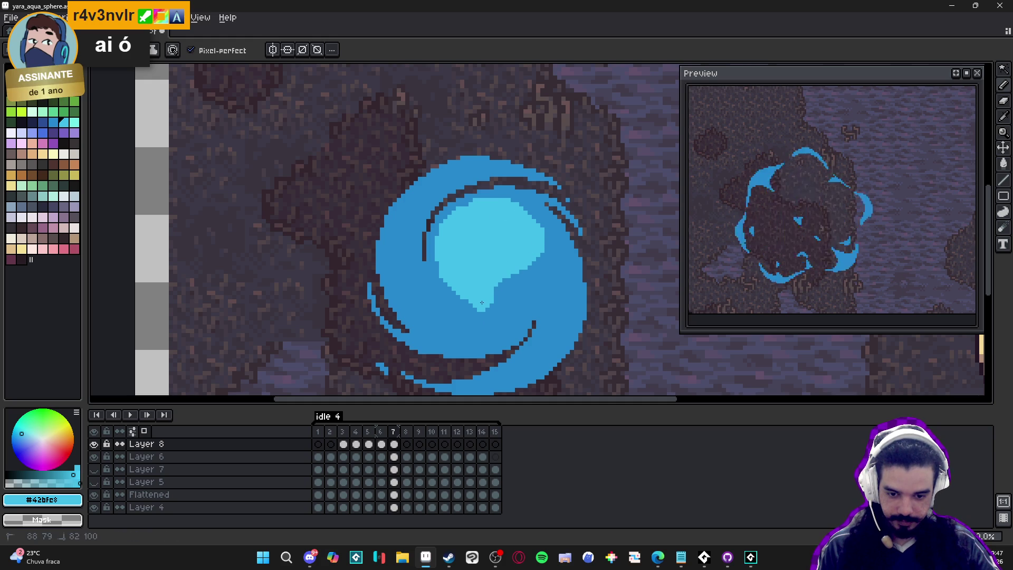
drag(482, 297, 443, 303)
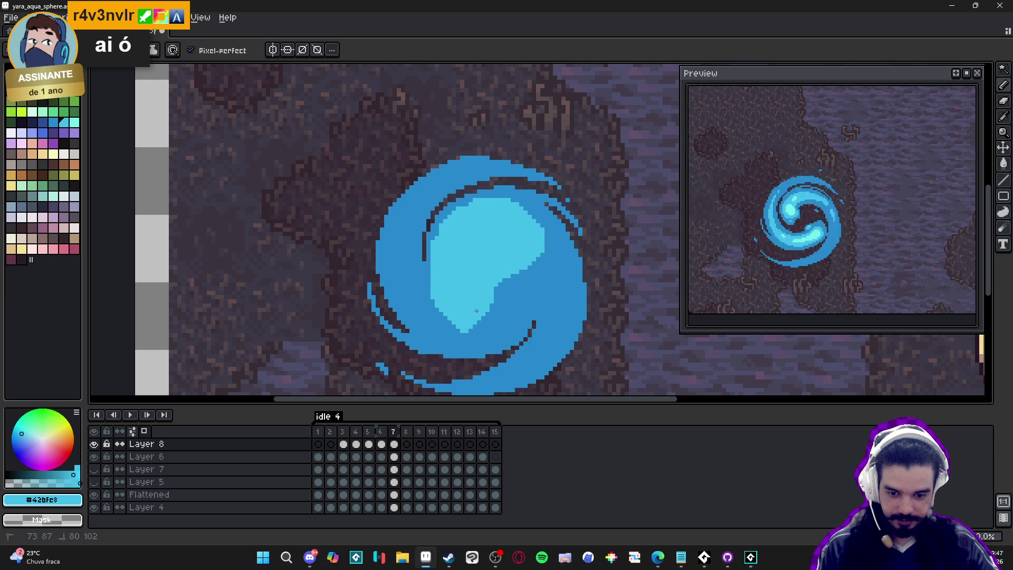
mouse_move(475, 319)
mouse_down()
mouse_move(546, 261)
mouse_move(533, 250)
mouse_up()
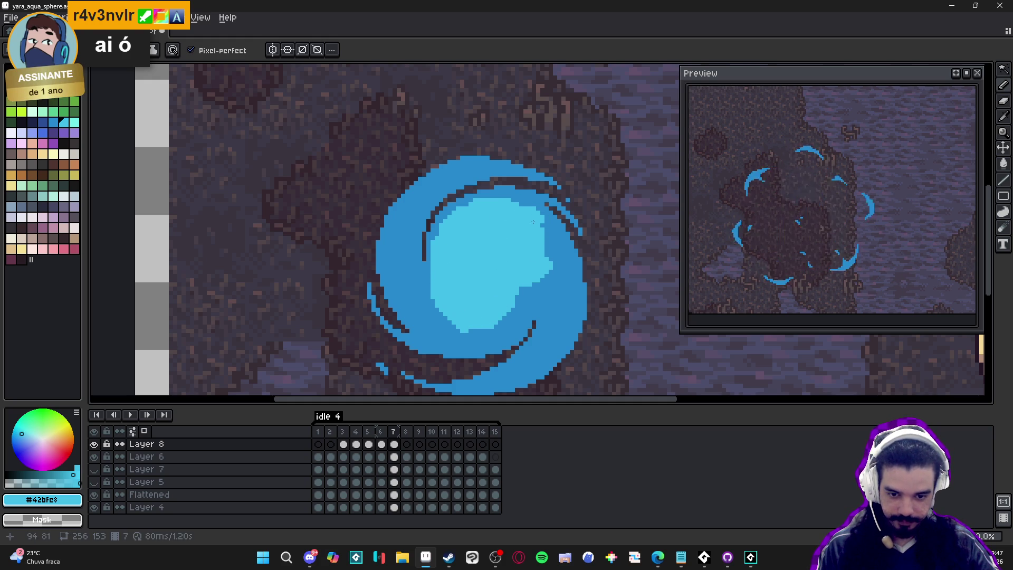
drag(528, 249, 554, 264)
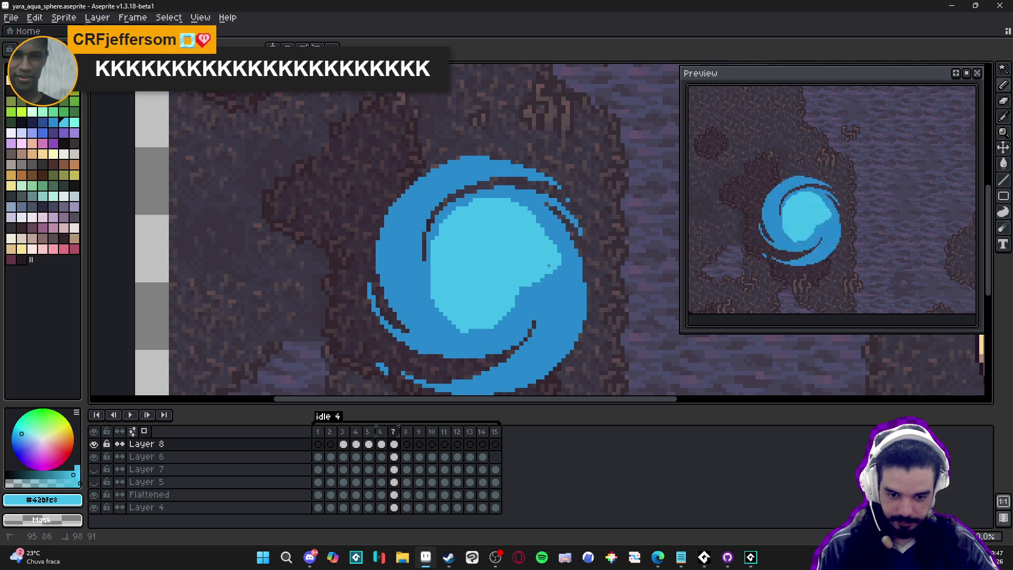
drag(501, 313, 446, 319)
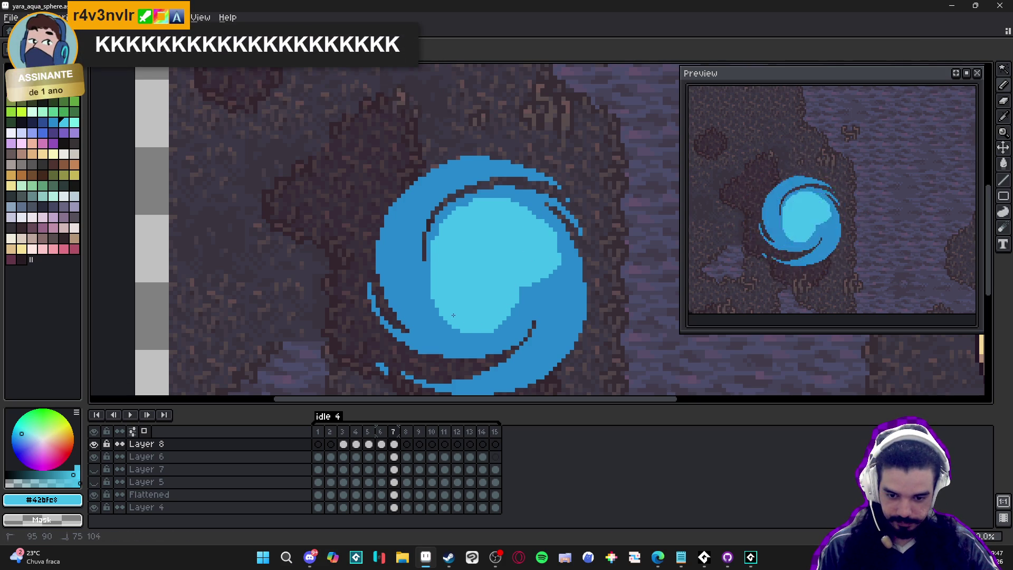
Edge the highlight's bottom with darker blue #2789cd, then save yara_aqua_sphere.aseprite.
alt+click(428, 297)
drag(491, 323, 458, 332)
click(473, 325)
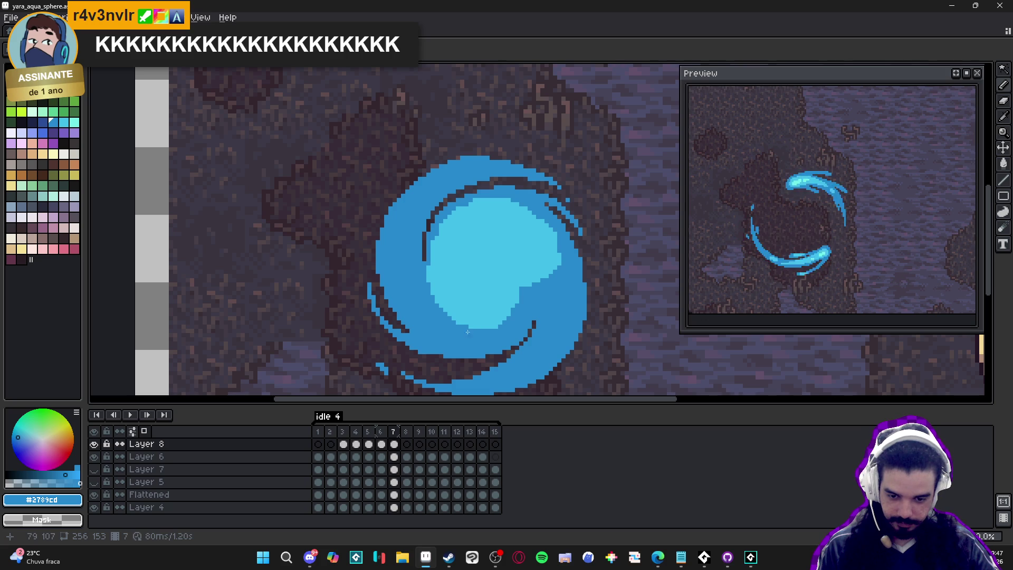
alt+click(469, 285)
scroll(439, 330, up, 2)
scroll(439, 330, down, 2)
scroll(437, 331, up, 1)
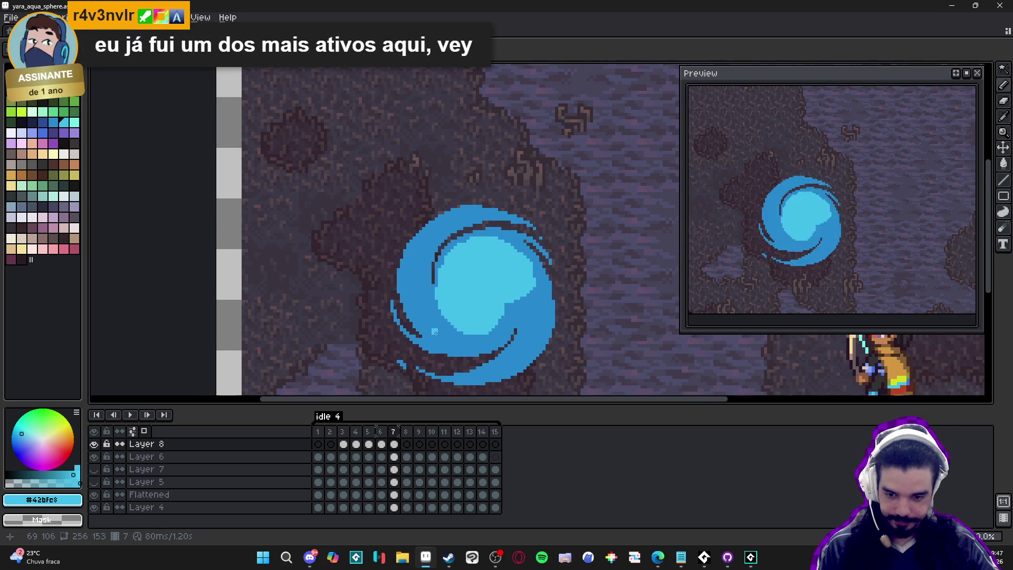
key(ctrl+s)
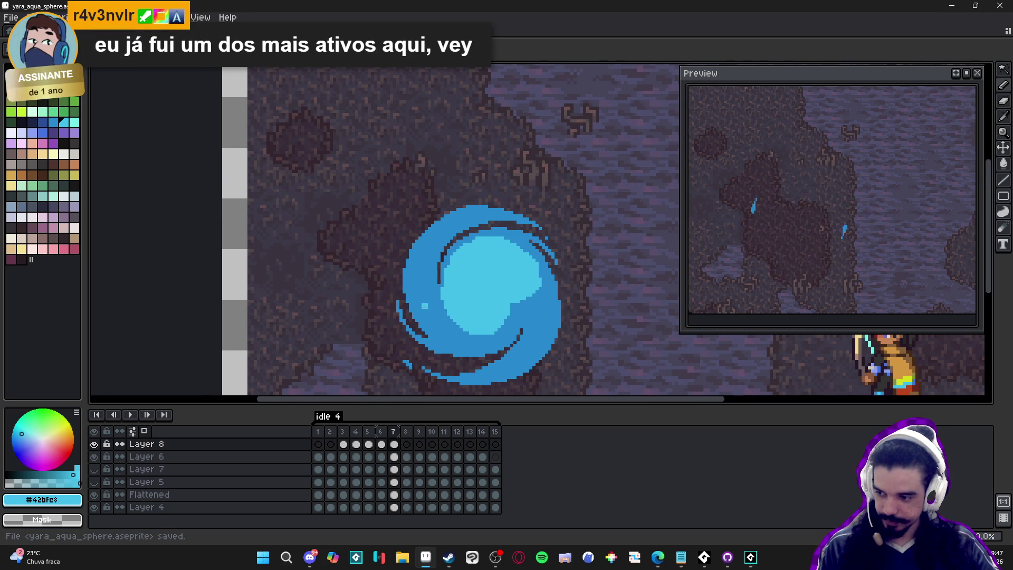
Extend the light-blue highlight along the sphere's lower left and up into the right notch.
scroll(405, 296, up, 3)
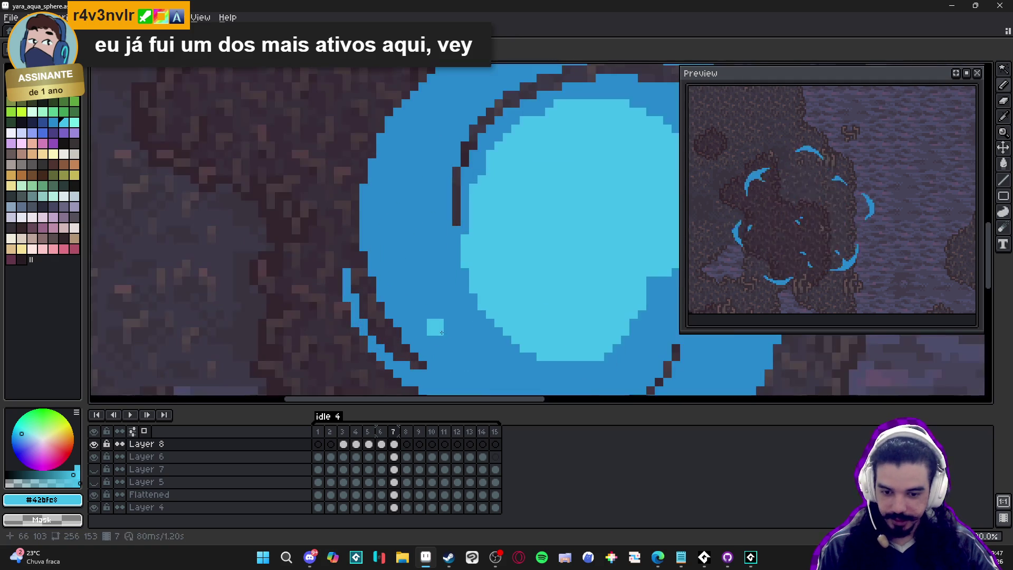
click(474, 347)
mouse_move(477, 347)
mouse_down()
mouse_move(431, 268)
mouse_move(438, 248)
mouse_move(439, 262)
mouse_move(425, 227)
mouse_move(431, 193)
mouse_move(417, 305)
mouse_move(497, 349)
mouse_move(475, 327)
mouse_move(478, 337)
mouse_move(545, 330)
mouse_up()
scroll(544, 330, up, 1)
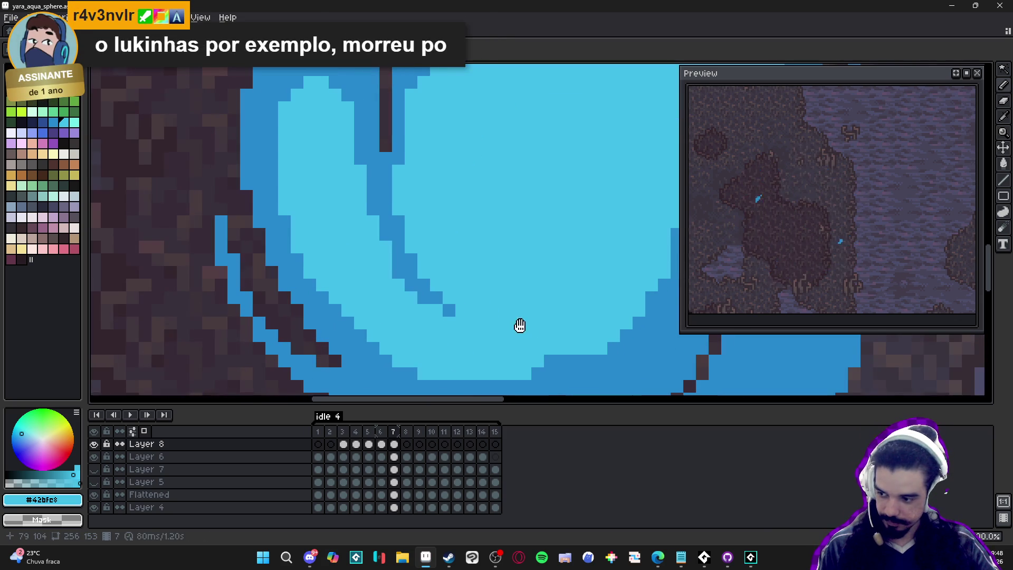
mouse_move(533, 364)
mouse_down()
mouse_move(602, 366)
mouse_move(577, 349)
mouse_up()
scroll(577, 349, down, 2)
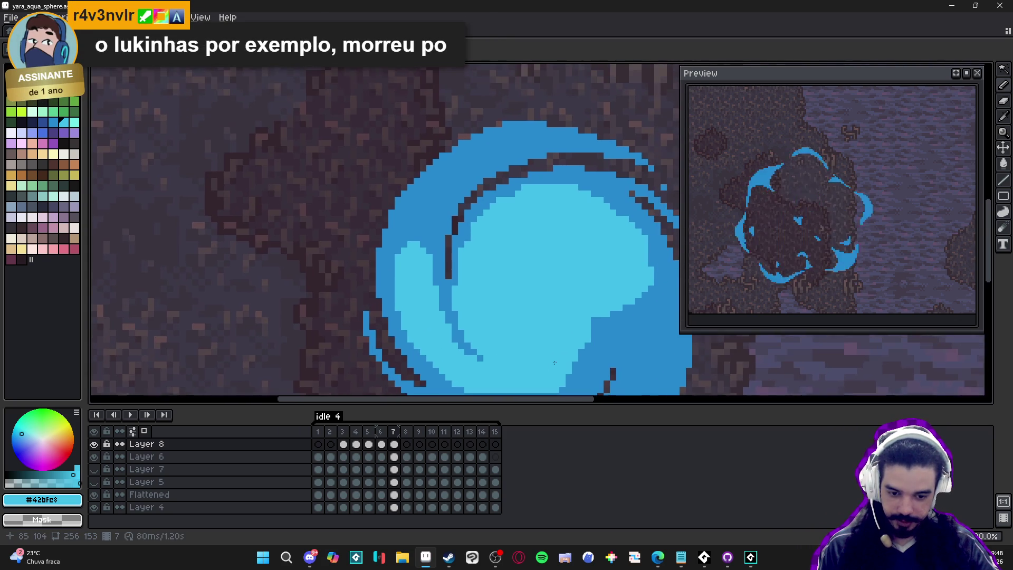
mouse_move(555, 301)
mouse_down()
mouse_move(510, 363)
mouse_move(499, 348)
mouse_up()
mouse_move(554, 295)
mouse_down()
mouse_move(627, 264)
mouse_move(623, 226)
mouse_up()
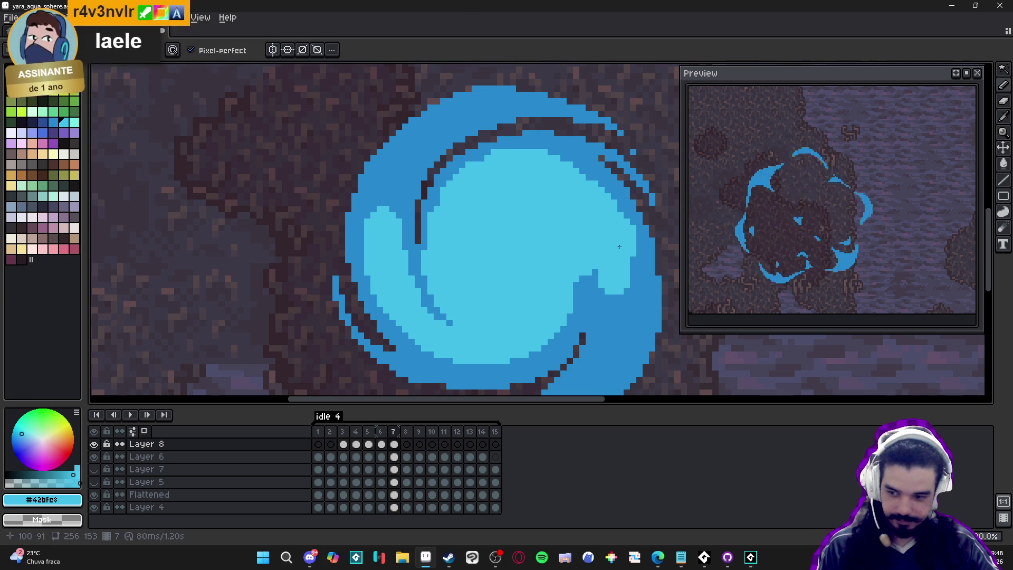
scroll(619, 232, up, 1)
Swap to #2789cd with X and outline the highlight's right edge in darker blue.
key(x)
mouse_move(616, 216)
mouse_down()
mouse_move(613, 252)
mouse_move(602, 248)
mouse_move(577, 267)
mouse_up()
key(x)
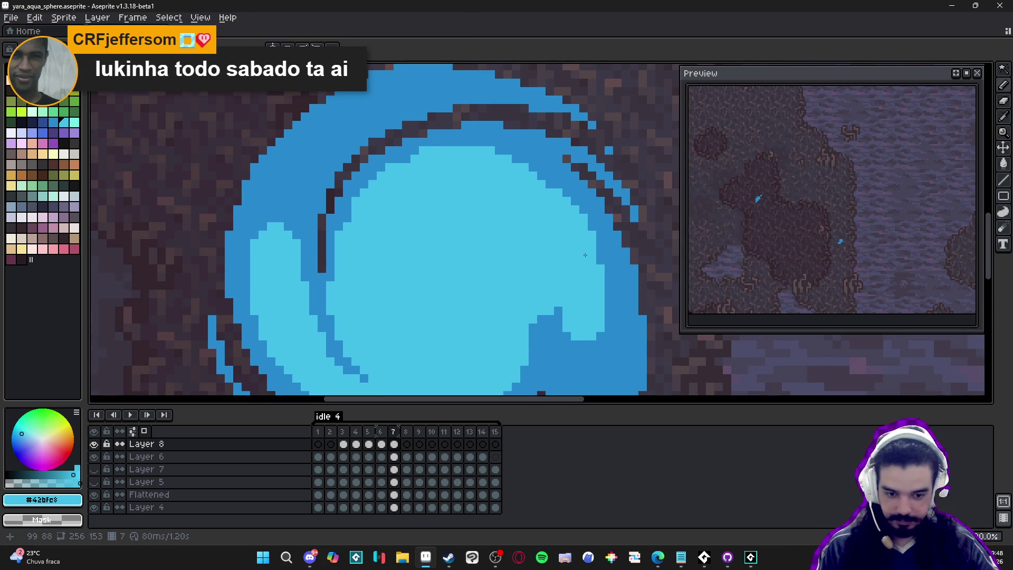
key(x)
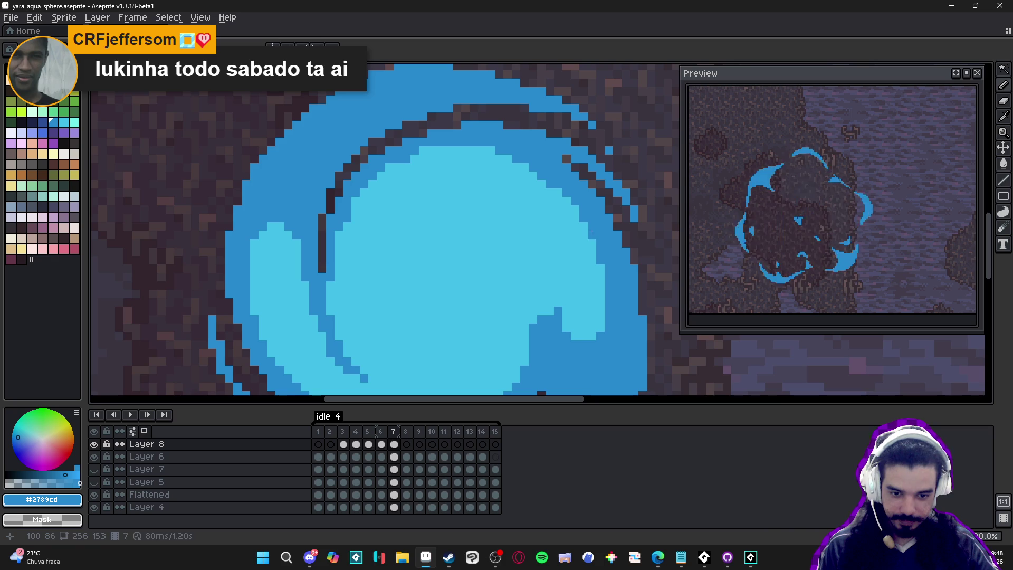
key(x)
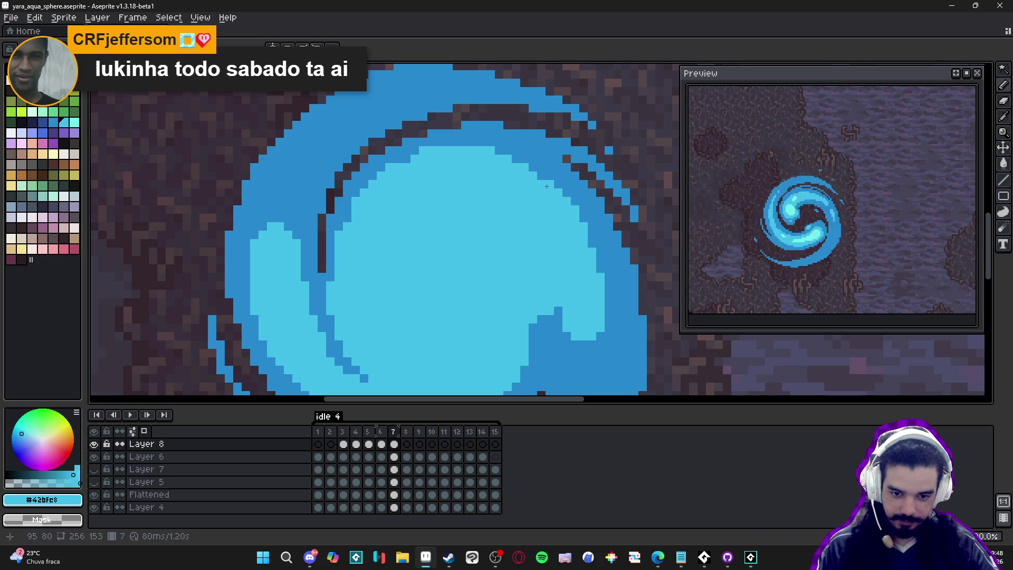
scroll(547, 165, down, 3)
scroll(399, 219, up, 5)
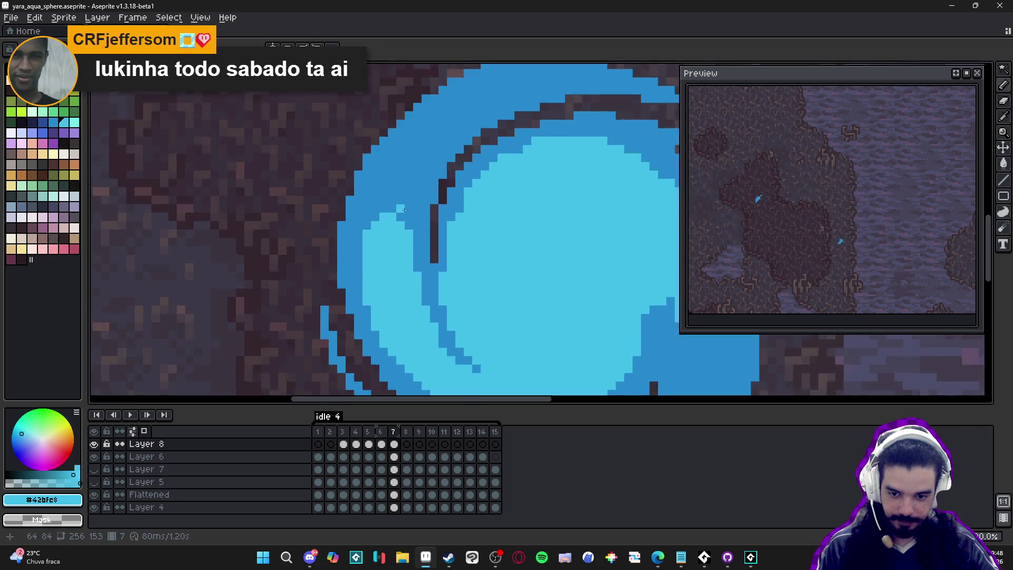
Stamp small light-blue dots and blocks into the sphere's upper-left outer band.
mouse_move(411, 206)
mouse_down()
mouse_move(411, 235)
mouse_move(352, 292)
mouse_up()
click(398, 218)
click(410, 205)
click(417, 193)
click(403, 199)
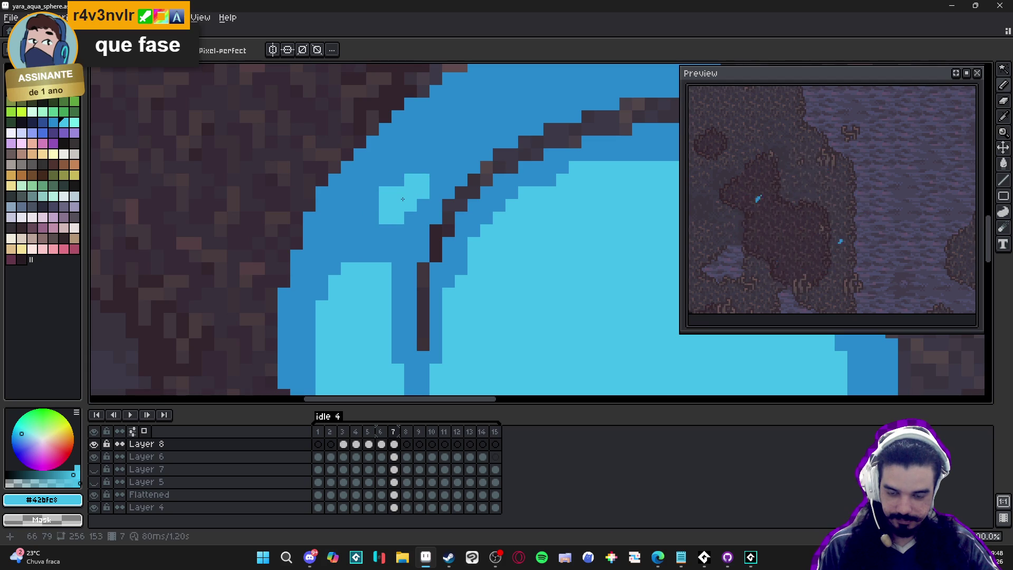
scroll(428, 172, down, 2)
alt+click(429, 163)
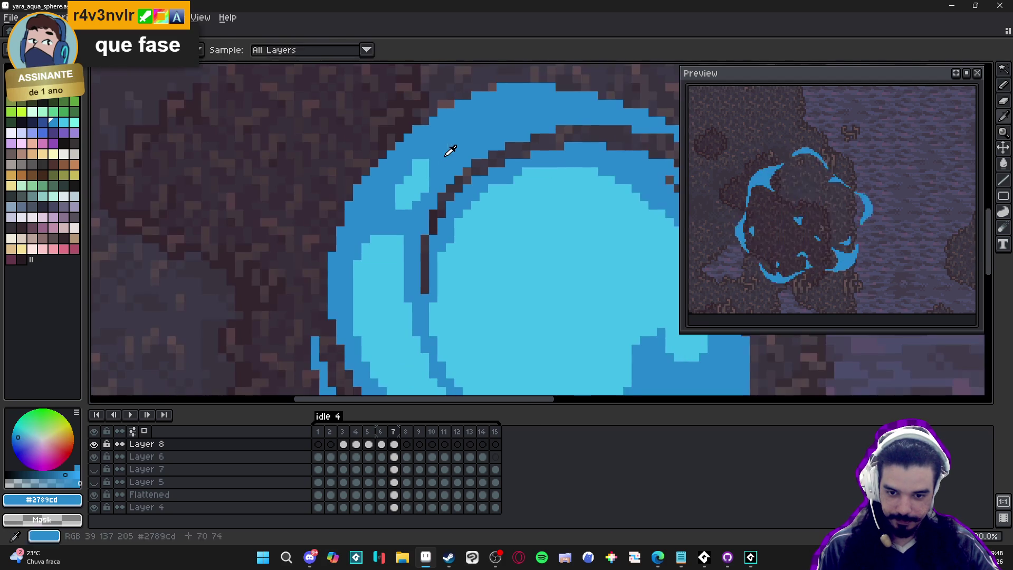
scroll(426, 192, up, 3)
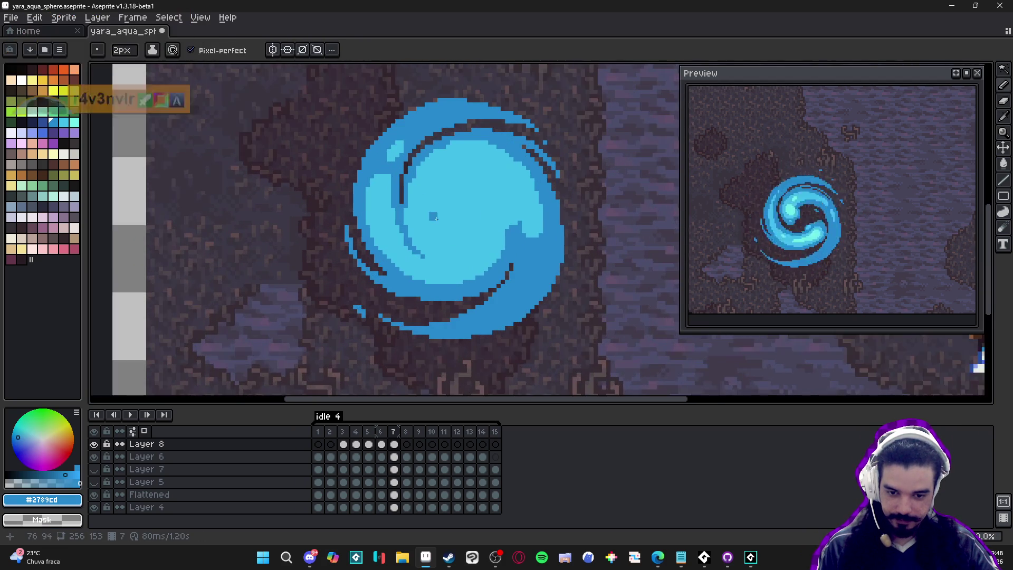
Eyedrop the light cyan #42bfe8 and paint a patch on the sphere's right side.
alt+click(506, 209)
scroll(525, 283, down, 1)
mouse_move(515, 247)
mouse_down()
mouse_move(501, 285)
mouse_move(500, 243)
mouse_move(505, 279)
mouse_up()
scroll(533, 248, up, 1)
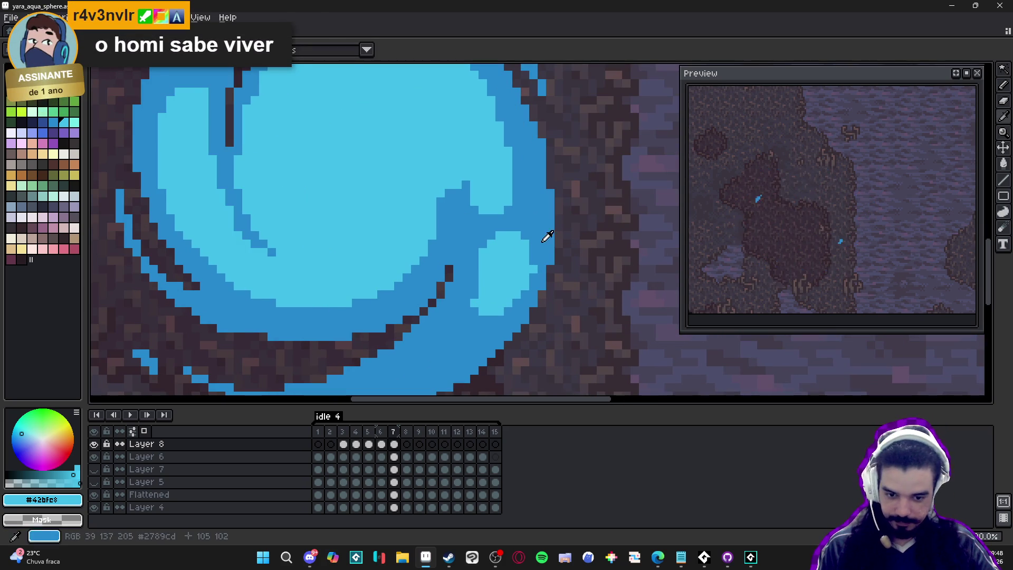
Resample the sphere's blues and paint a light-cyan stroke across the lower sphere.
alt+click(532, 257)
scroll(537, 262, up, 1)
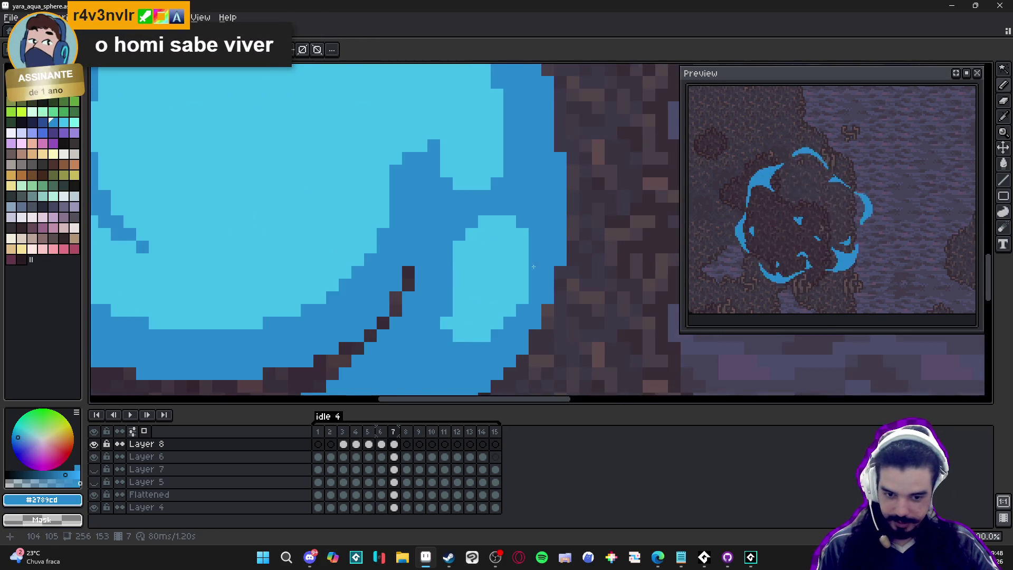
scroll(526, 296, down, 1)
scroll(511, 274, up, 1)
alt+click(486, 291)
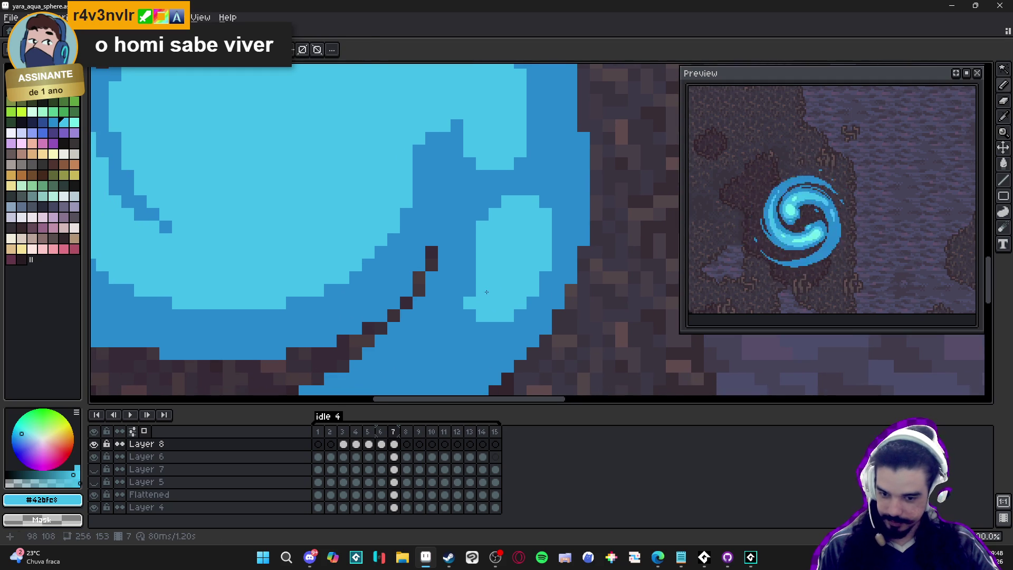
scroll(464, 290, down, 1)
scroll(496, 317, up, 1)
click(496, 323)
mouse_move(498, 323)
mouse_down()
mouse_move(488, 314)
mouse_move(446, 356)
mouse_move(451, 328)
mouse_move(484, 323)
mouse_up()
Add scattered light-cyan pixels and widen the patch on the lower right.
click(494, 337)
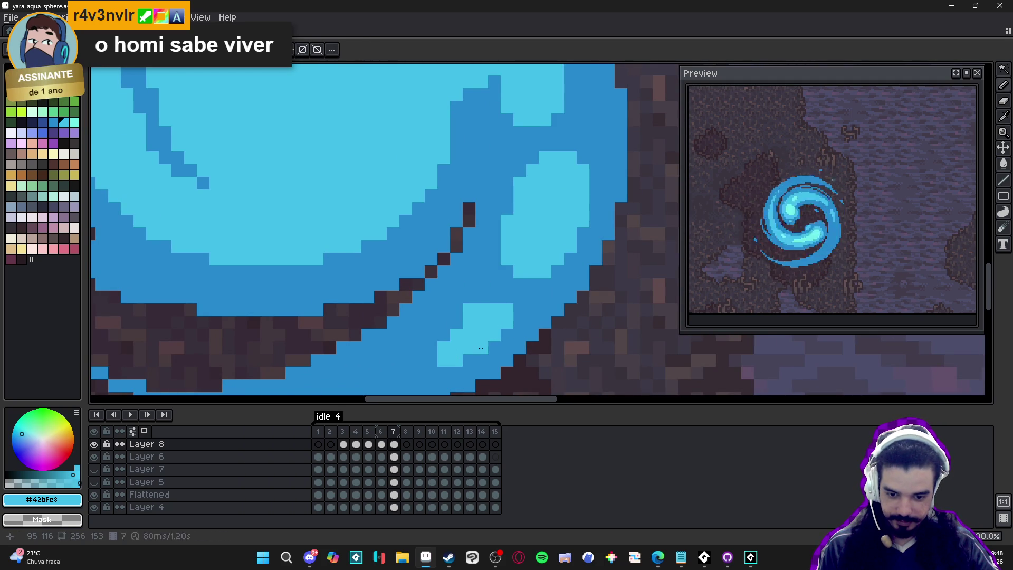
click(469, 359)
click(500, 298)
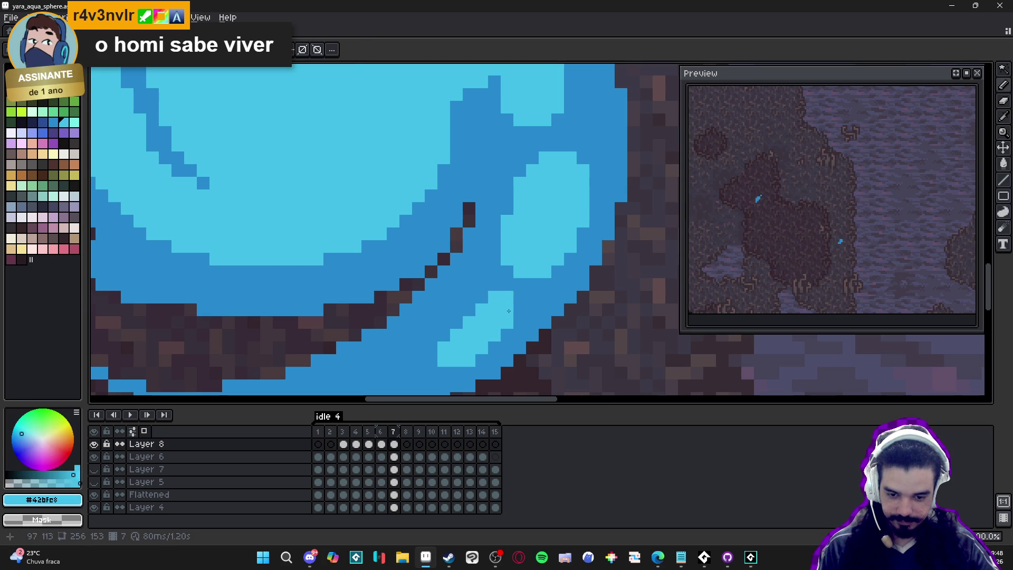
drag(519, 304, 497, 302)
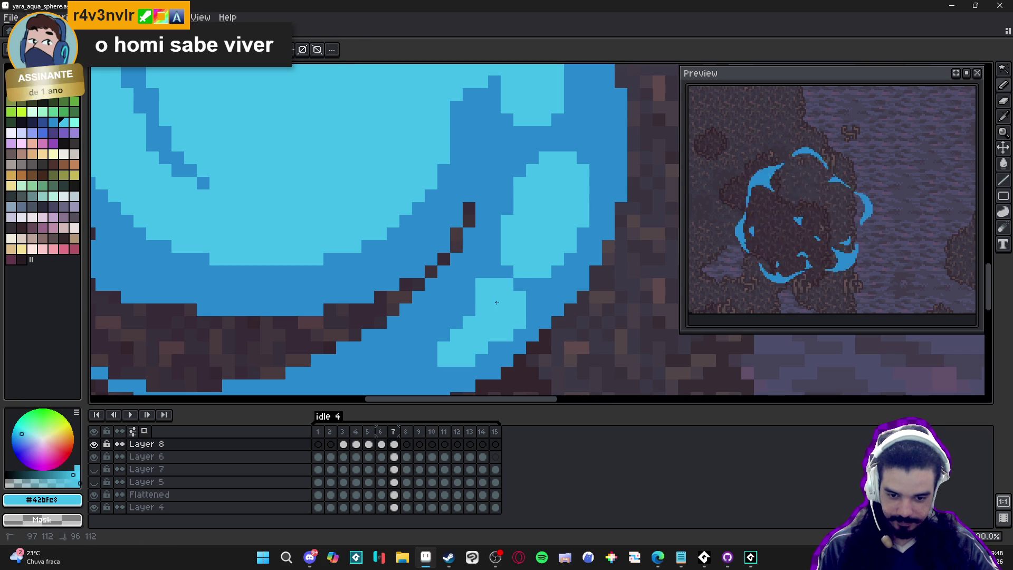
scroll(497, 302, down, 3)
scroll(524, 311, up, 2)
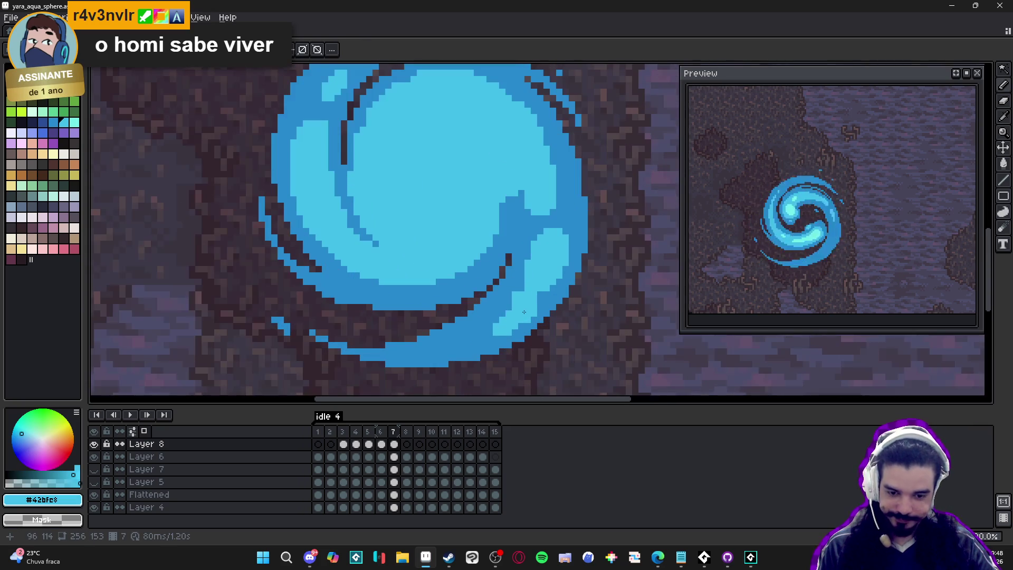
drag(515, 308, 520, 301)
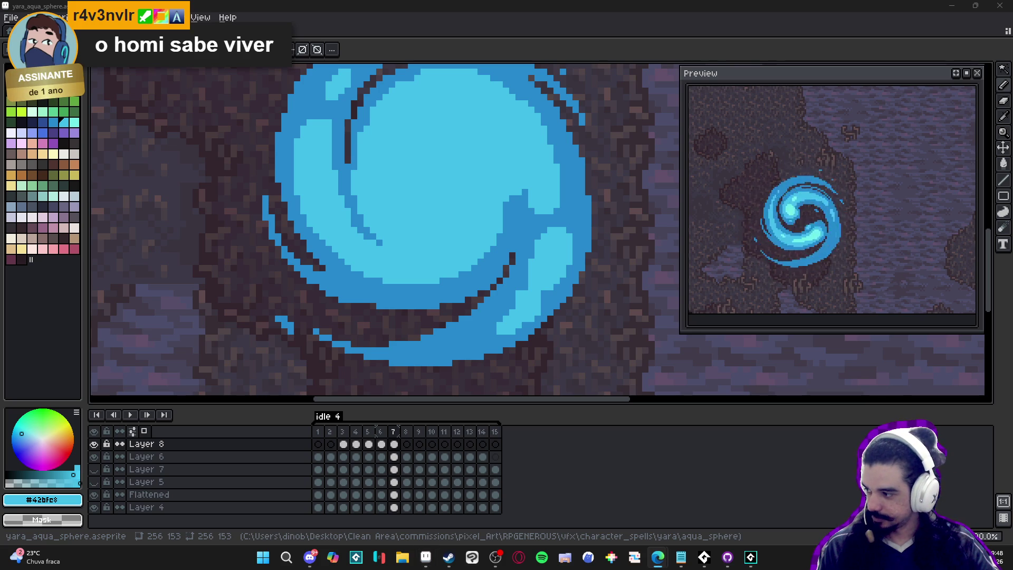
Paint darker blue over stray pixels and add light-blue blocks along the lower-right edge.
scroll(533, 327, down, 3)
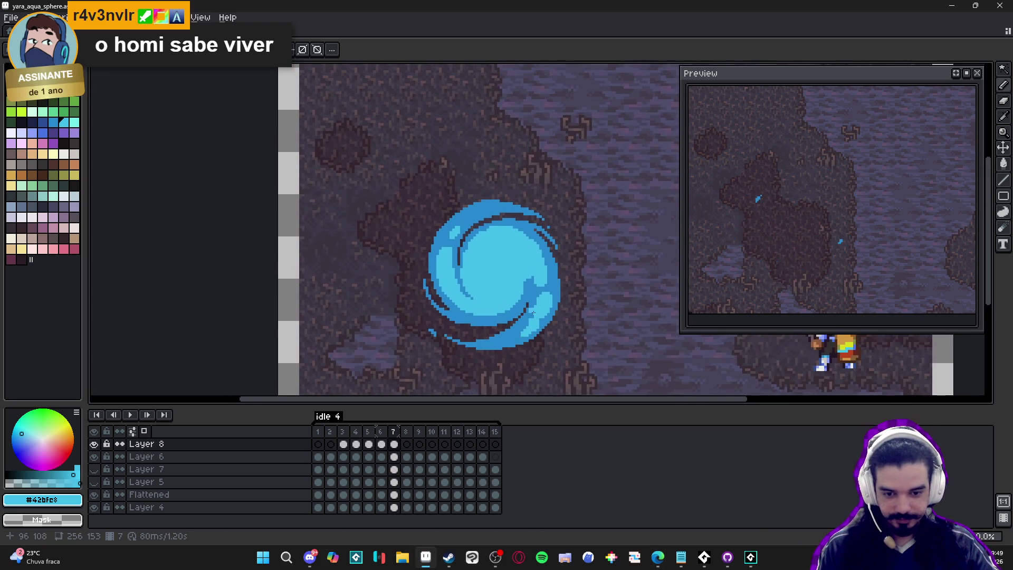
scroll(535, 341, up, 2)
scroll(530, 321, up, 2)
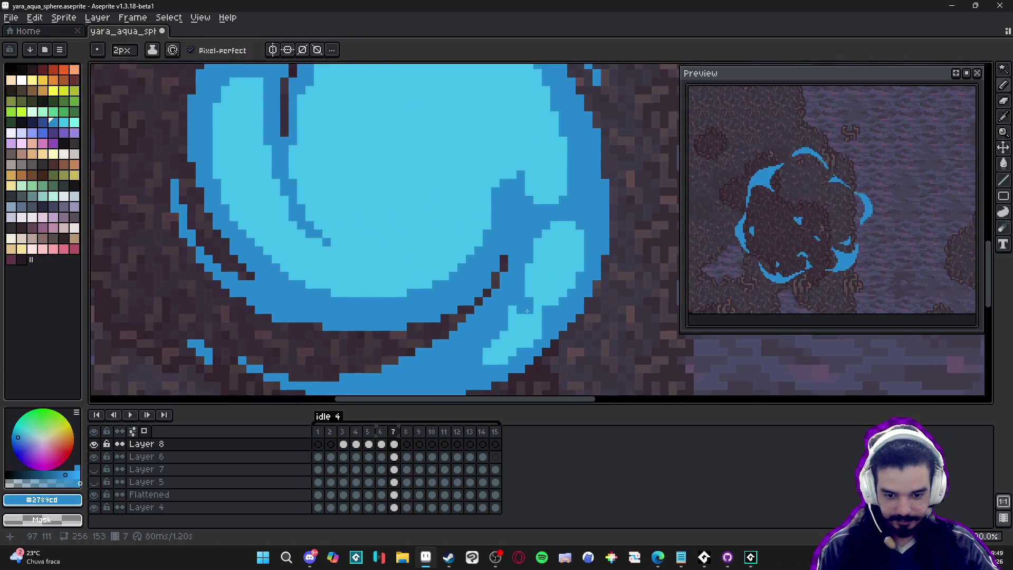
mouse_move(527, 313)
mouse_down()
mouse_move(534, 326)
mouse_move(507, 338)
mouse_move(535, 336)
mouse_move(491, 351)
mouse_up()
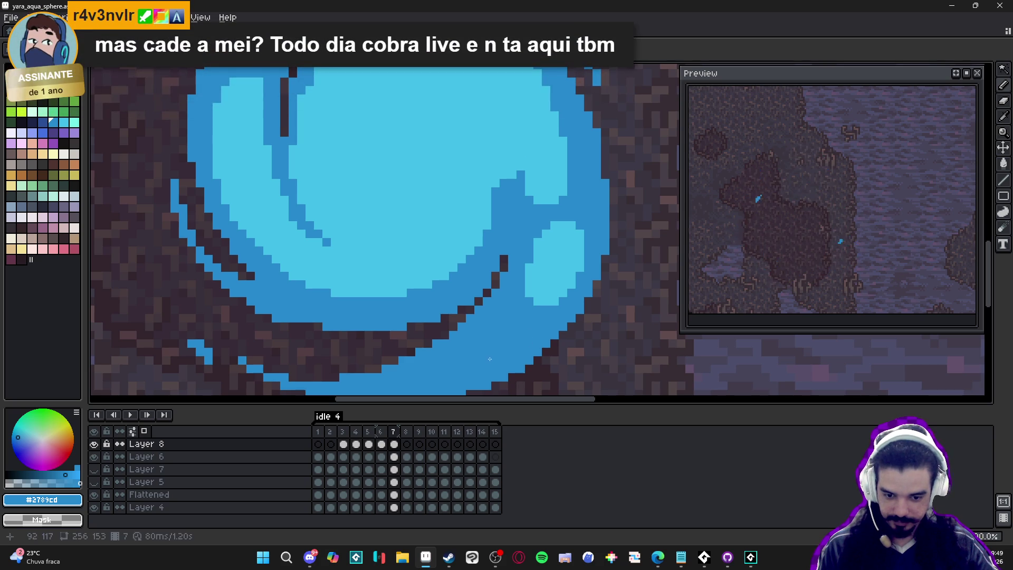
alt+click(556, 276)
click(492, 331)
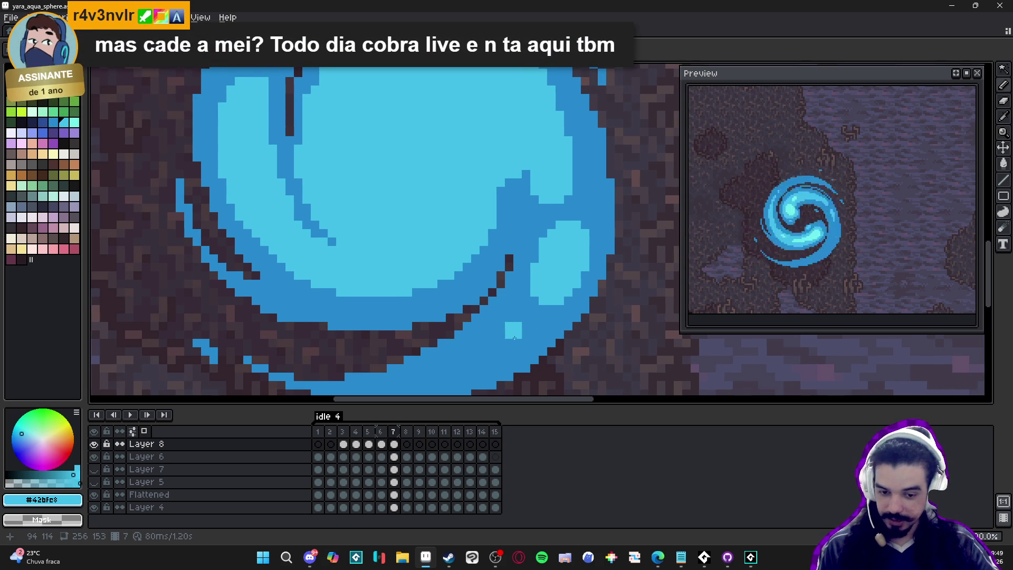
drag(532, 330, 514, 355)
Grow the light-blue patch on the lower-right edge with more pixels.
click(497, 343)
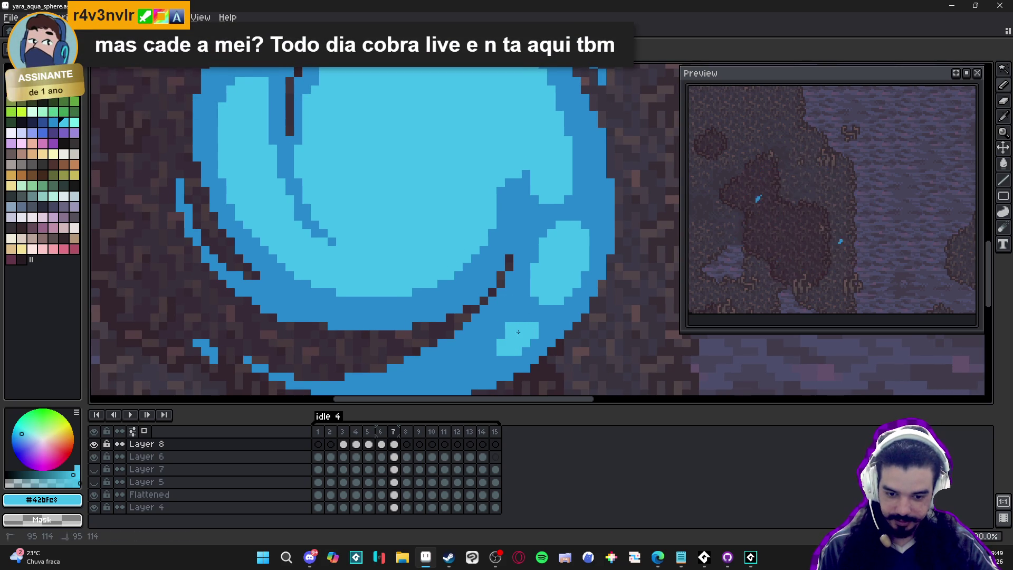
click(530, 318)
click(522, 348)
click(505, 359)
scroll(507, 357, down, 3)
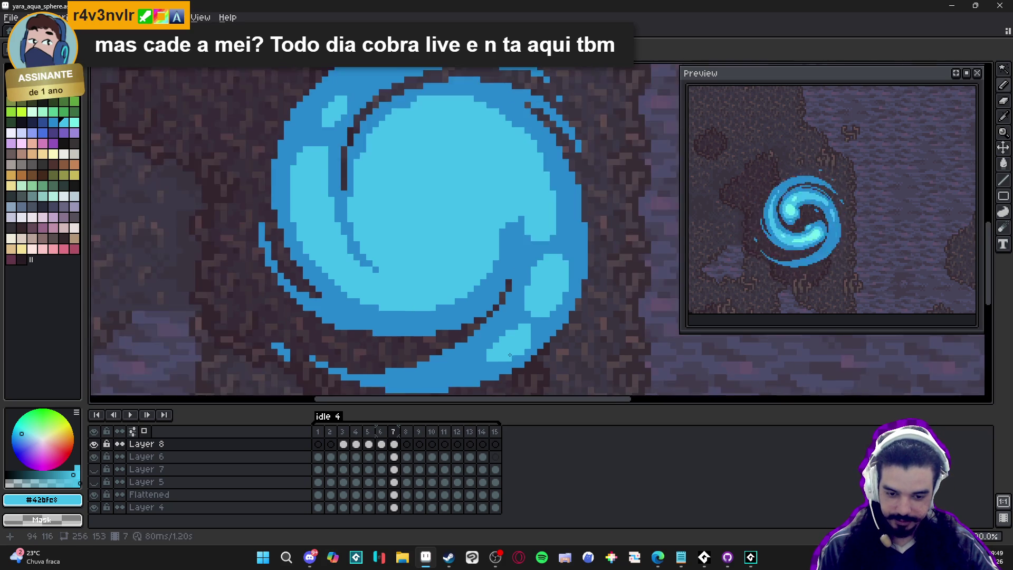
Compare frame 6 with frame 7, then choose pale cyan palette index 41 as the drawing colour.
scroll(528, 343, up, 1)
scroll(544, 334, down, 1)
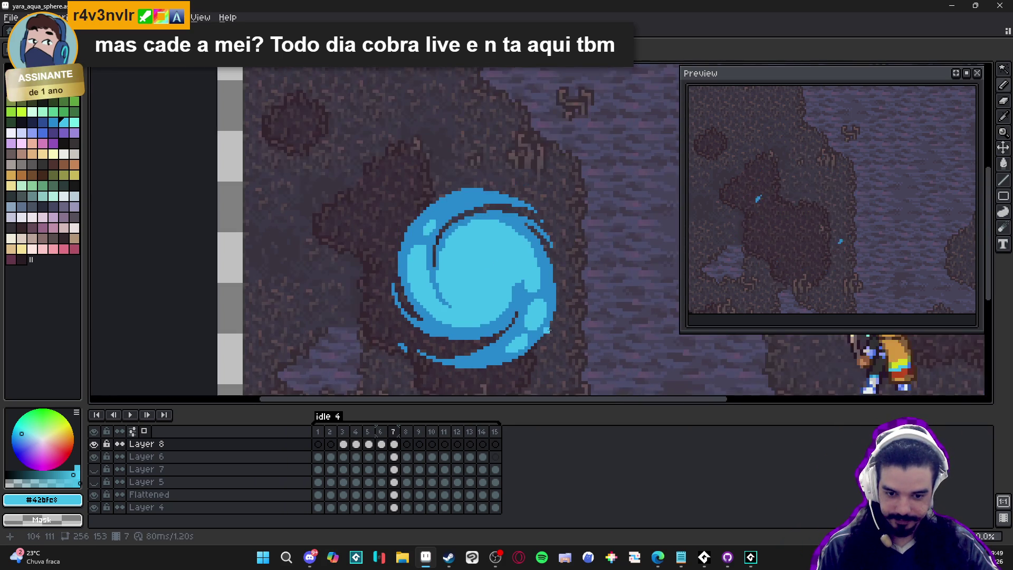
scroll(549, 277, down, 1)
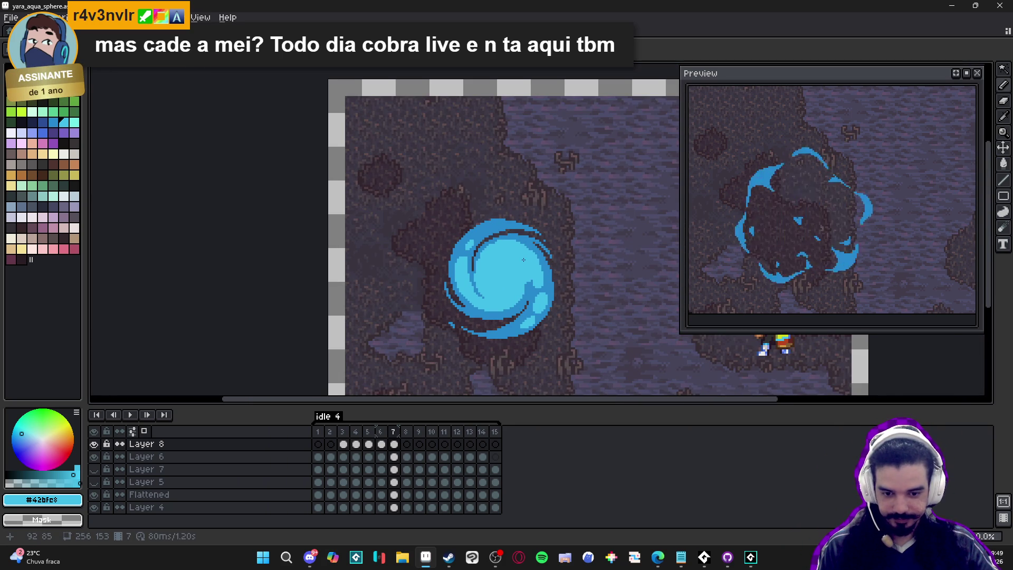
scroll(507, 279, up, 1)
scroll(475, 272, down, 1)
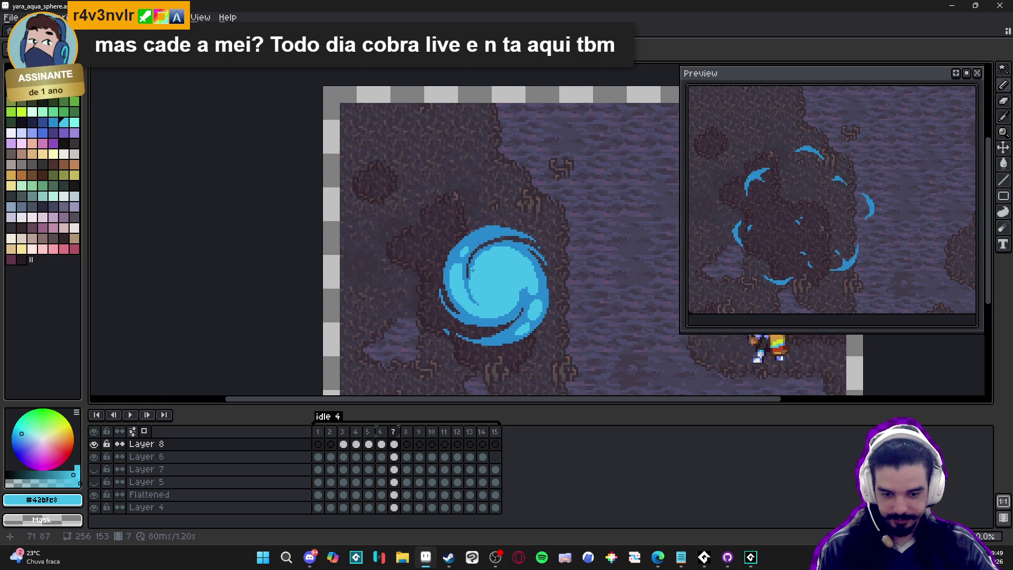
click(380, 431)
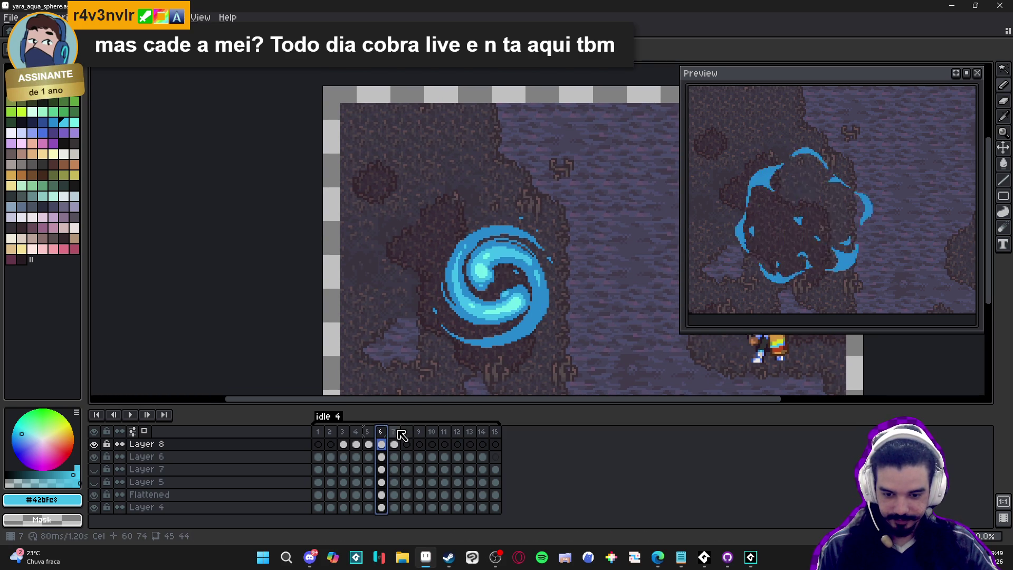
click(397, 432)
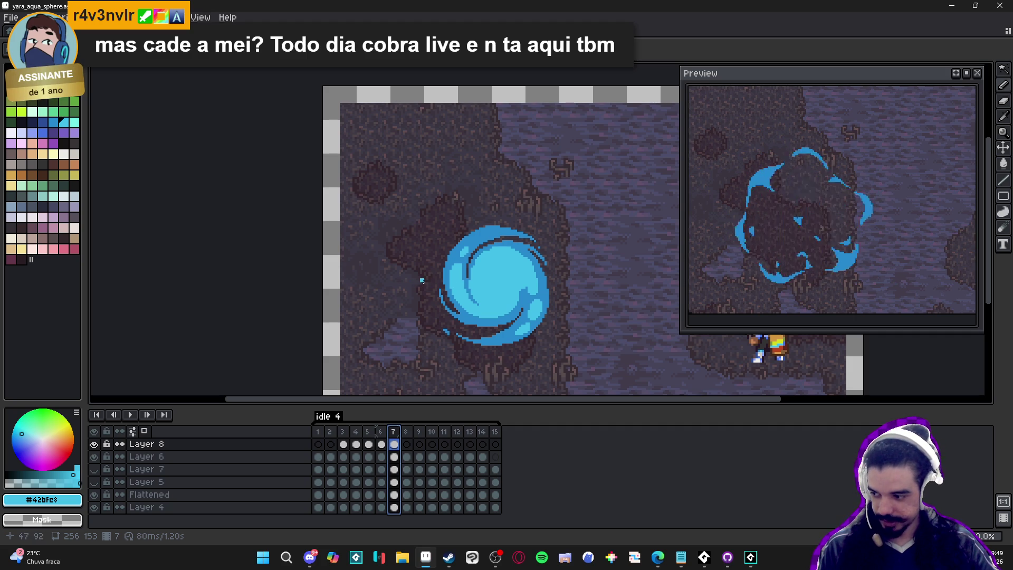
scroll(496, 280, up, 1)
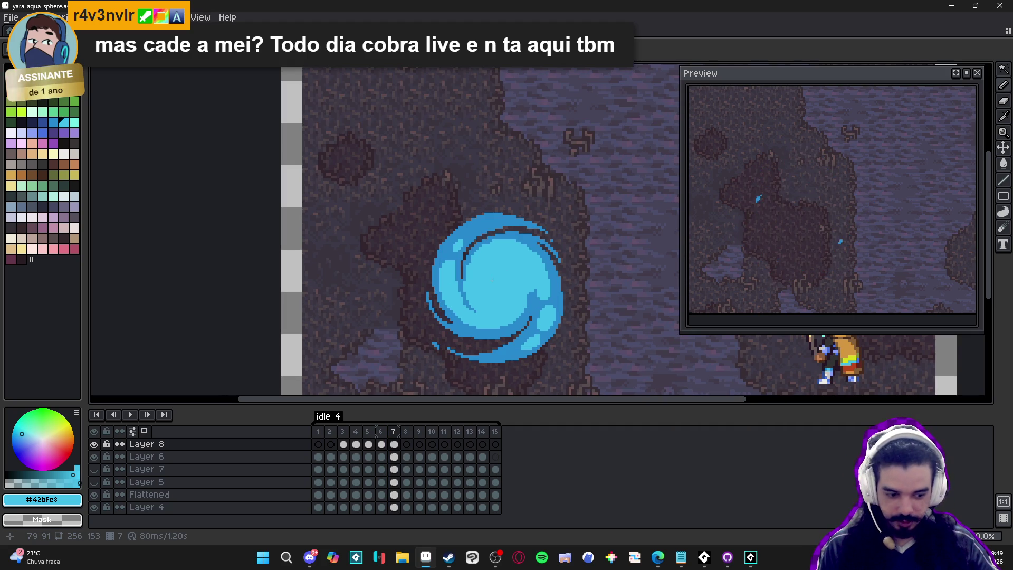
click(74, 122)
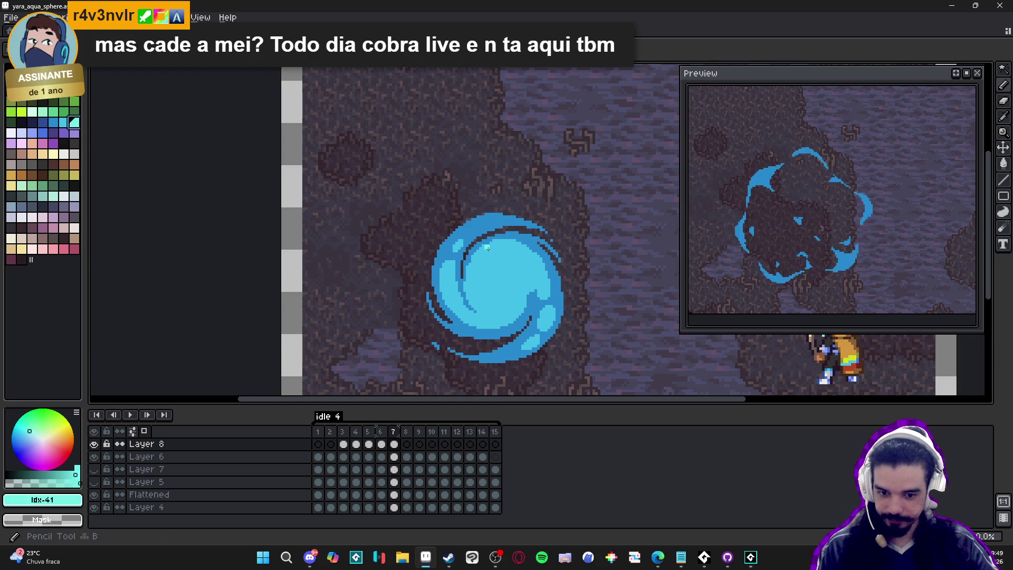
Enlarge the brush and paint a #73efe8 highlight across the sphere's upper centre.
scroll(479, 264, up, 2)
drag(479, 264, 457, 257)
key(plus)
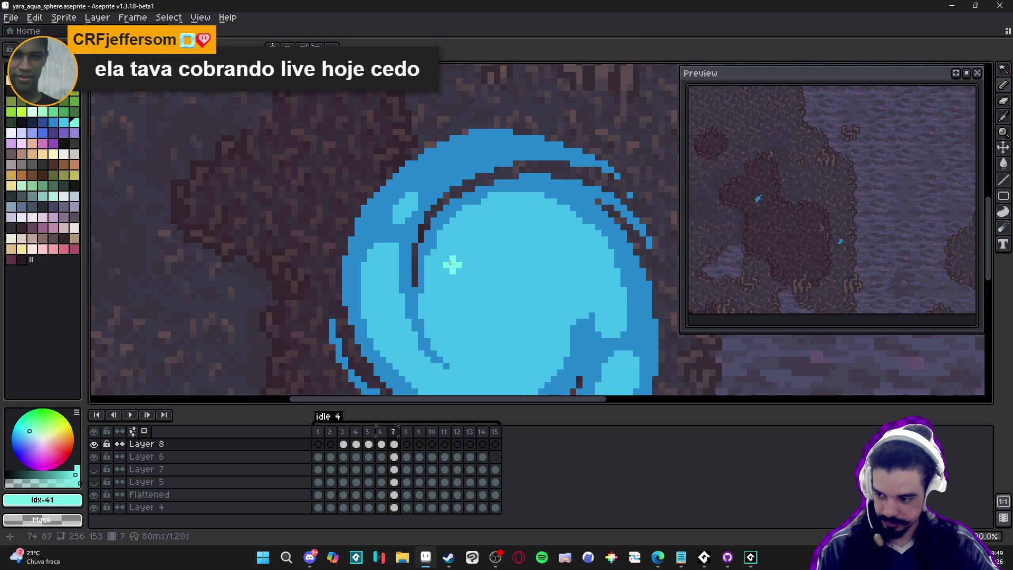
mouse_move(514, 219)
mouse_down()
mouse_move(480, 230)
mouse_move(456, 280)
mouse_up()
mouse_move(494, 245)
mouse_down()
mouse_move(488, 230)
mouse_move(457, 252)
mouse_move(449, 285)
mouse_move(455, 298)
mouse_move(477, 300)
mouse_move(514, 261)
mouse_move(503, 232)
mouse_move(516, 230)
mouse_move(466, 290)
mouse_up()
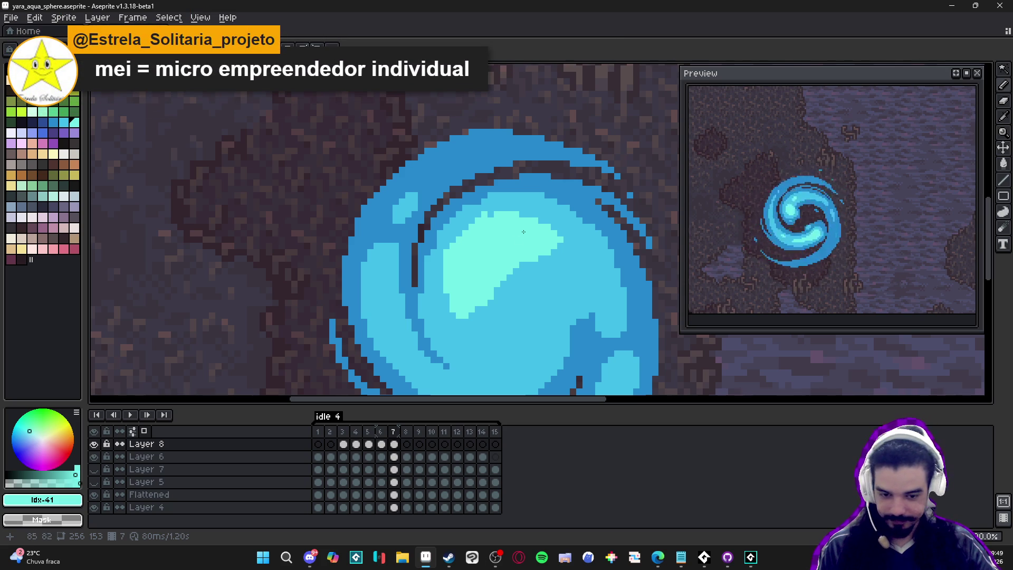
drag(562, 248, 535, 266)
drag(496, 302, 484, 315)
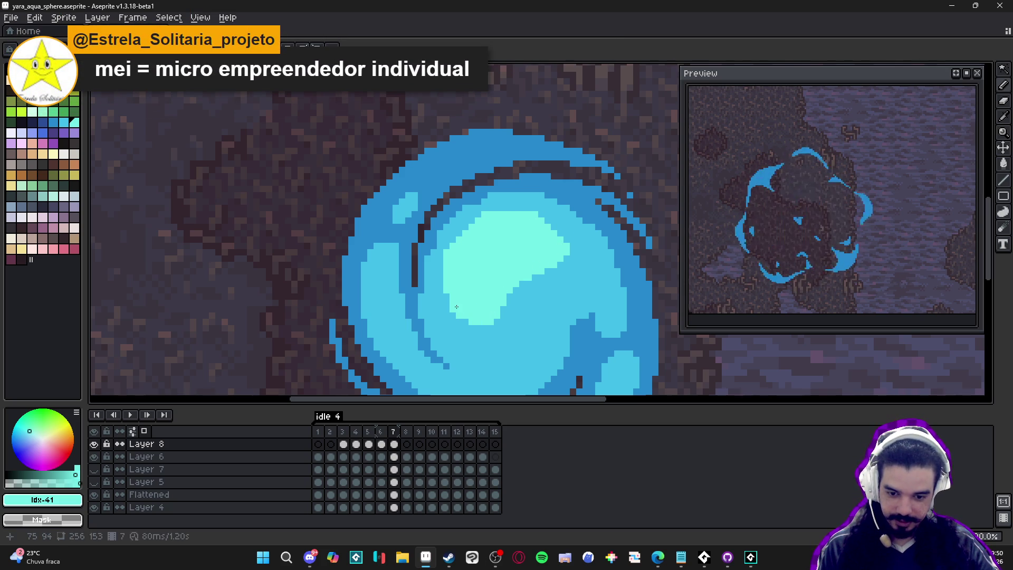
Trim the highlight's top and right edges with mid blue #42bfe8 and add a light-aqua dot below.
alt+click(436, 264)
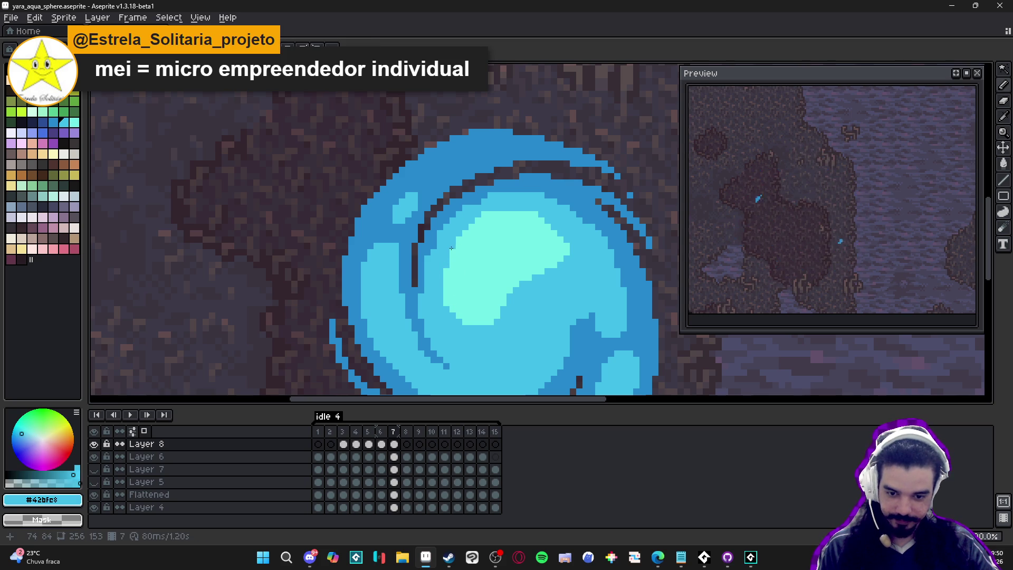
click(483, 216)
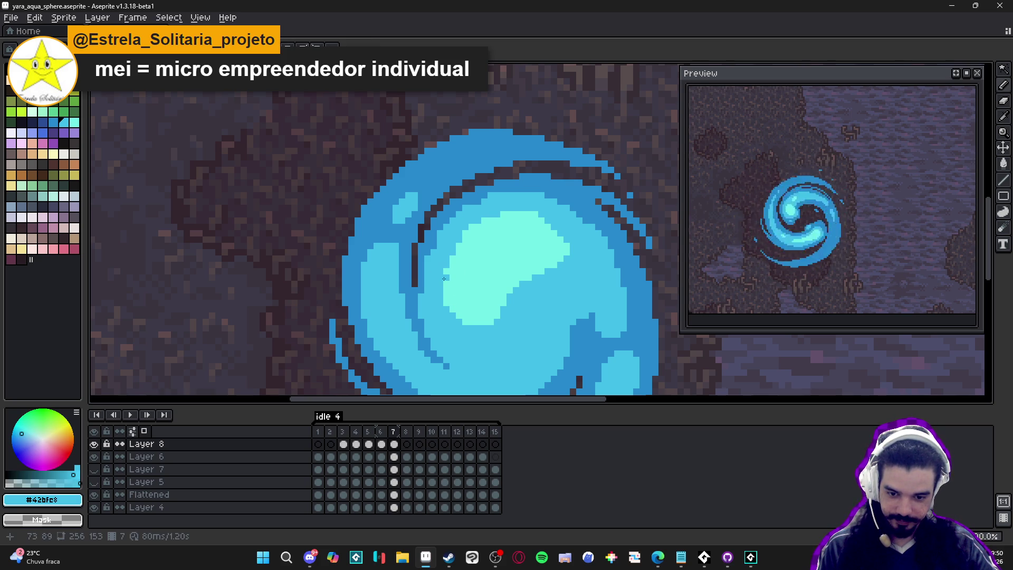
drag(566, 241, 564, 256)
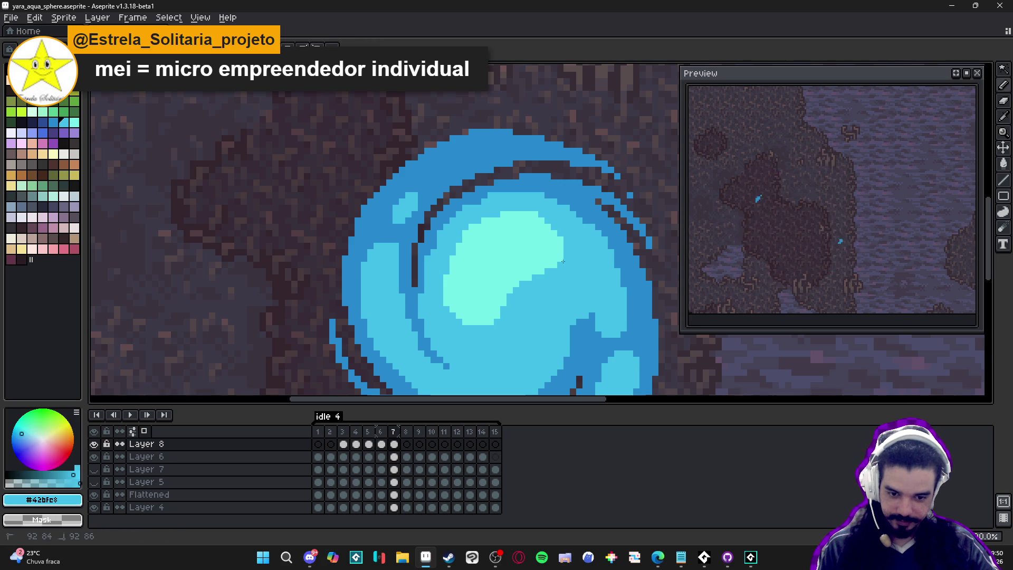
alt+click(482, 298)
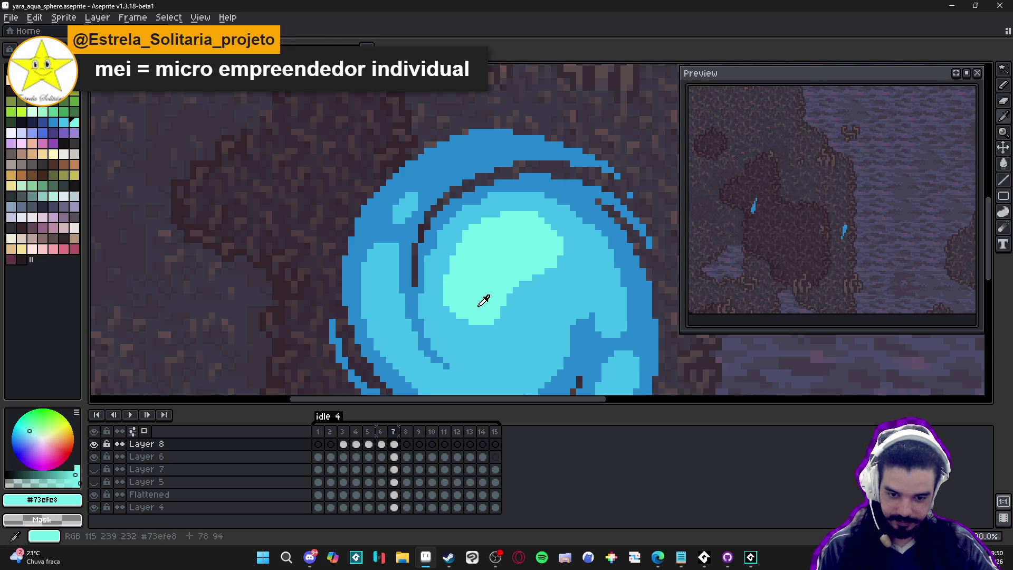
click(455, 347)
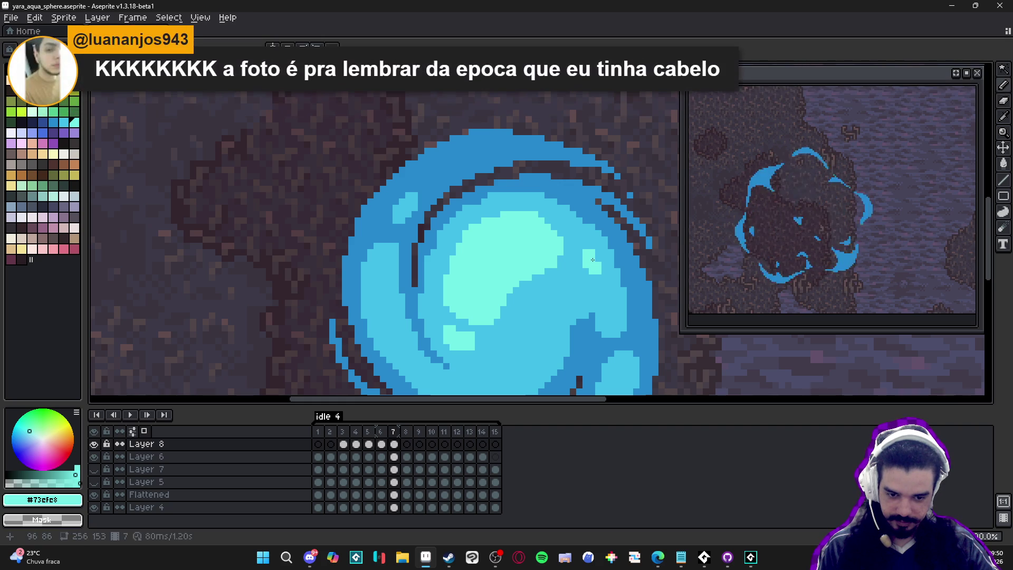
Paint a small light-aqua block on the sphere's right side and touch it up with mid blue.
drag(579, 270, 584, 265)
click(582, 247)
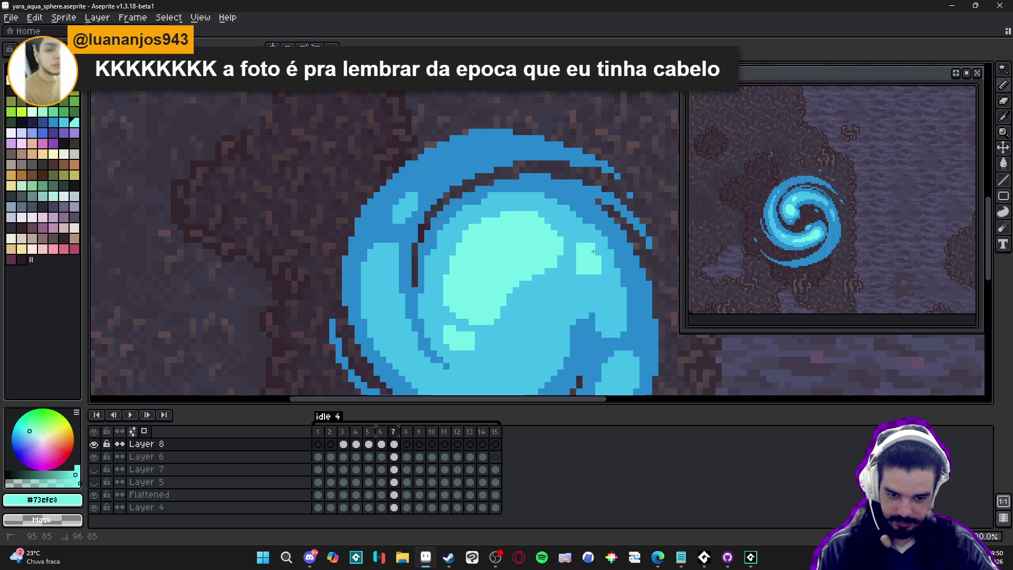
click(569, 237)
alt+click(567, 233)
click(560, 238)
scroll(560, 238, down, 1)
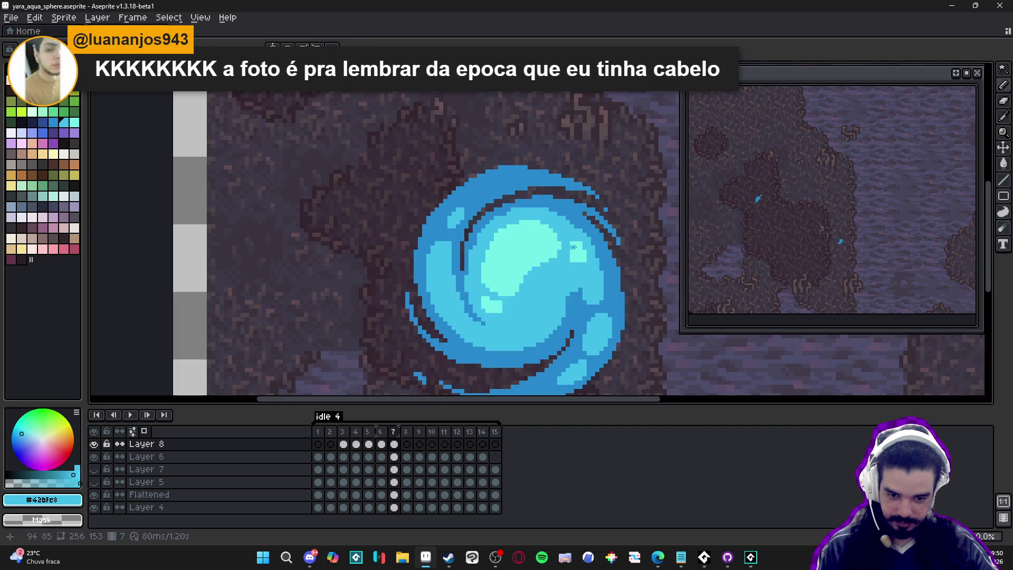
alt+click(562, 250)
Sample #42bfe8 and #73efe8 from the sphere, then save the sprite with Ctrl+S.
scroll(562, 250, up, 2)
scroll(562, 251, down, 1)
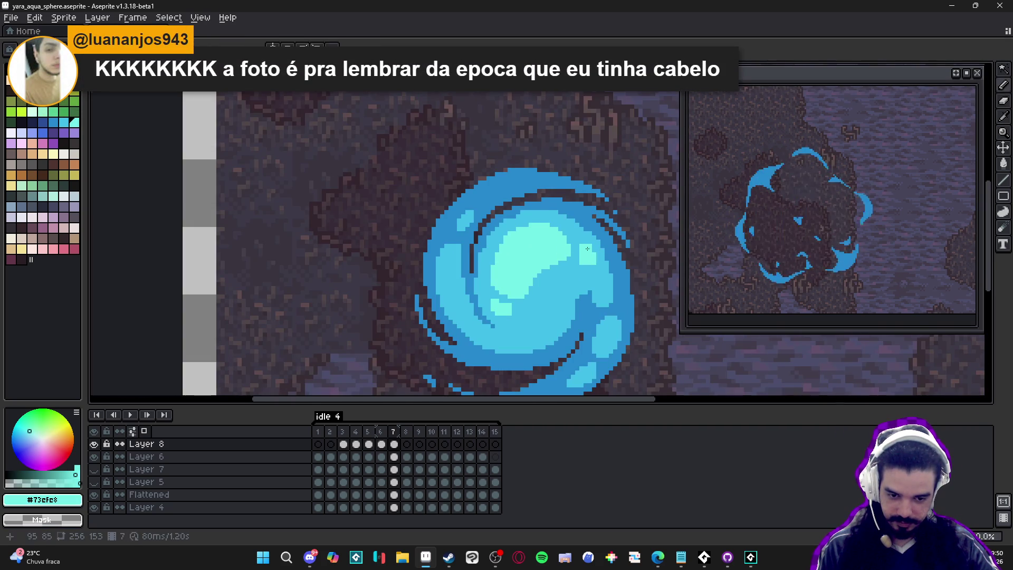
scroll(564, 269, up, 1)
alt+click(566, 283)
scroll(569, 280, down, 2)
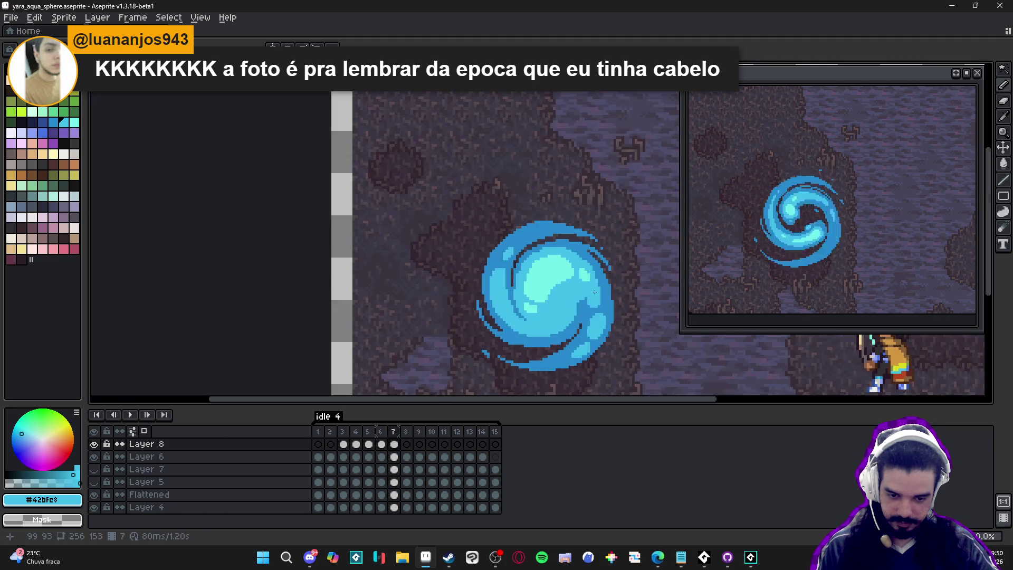
alt+click(567, 307)
scroll(566, 306, up, 1)
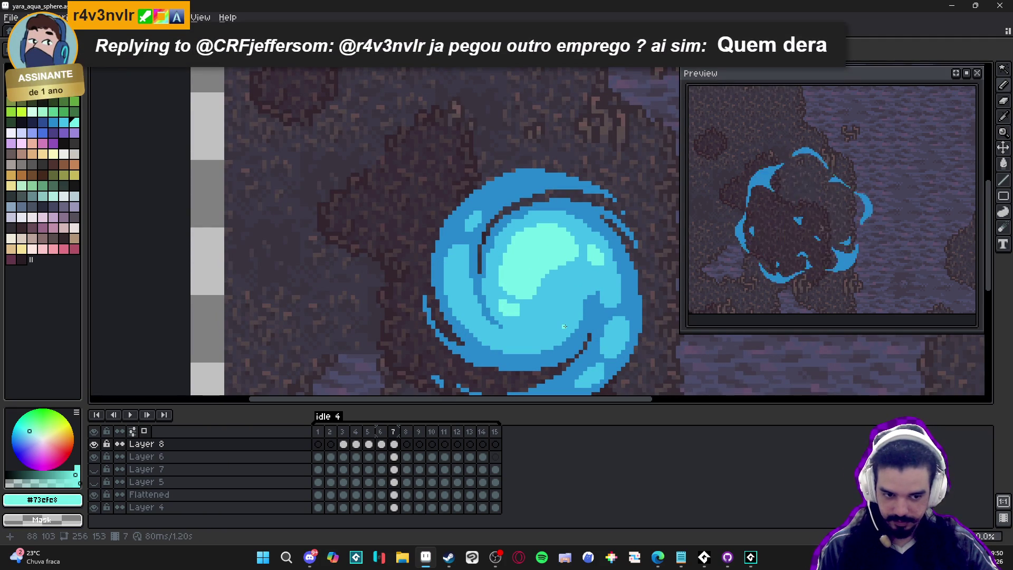
scroll(549, 324, left, 1)
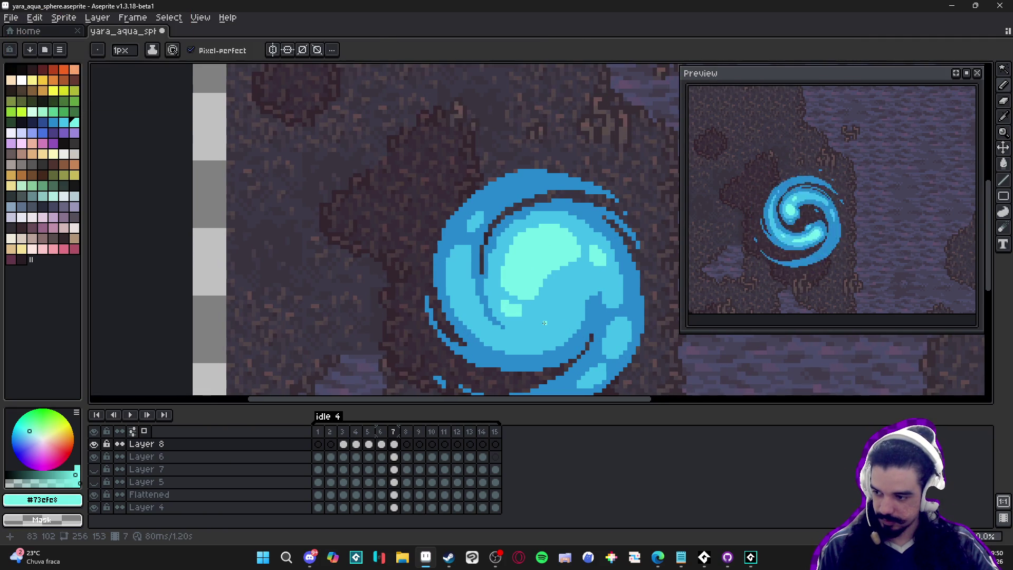
key(ctrl+s)
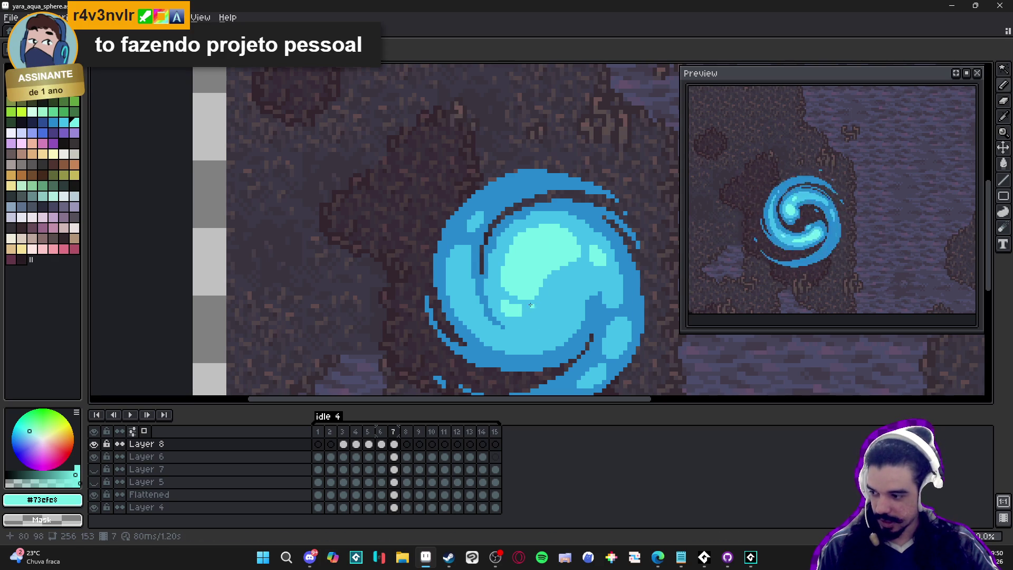
Sample the sphere's blues, including #2789cd, and extend the pale cyan highlight on its left.
scroll(487, 283, up, 3)
alt+click(475, 245)
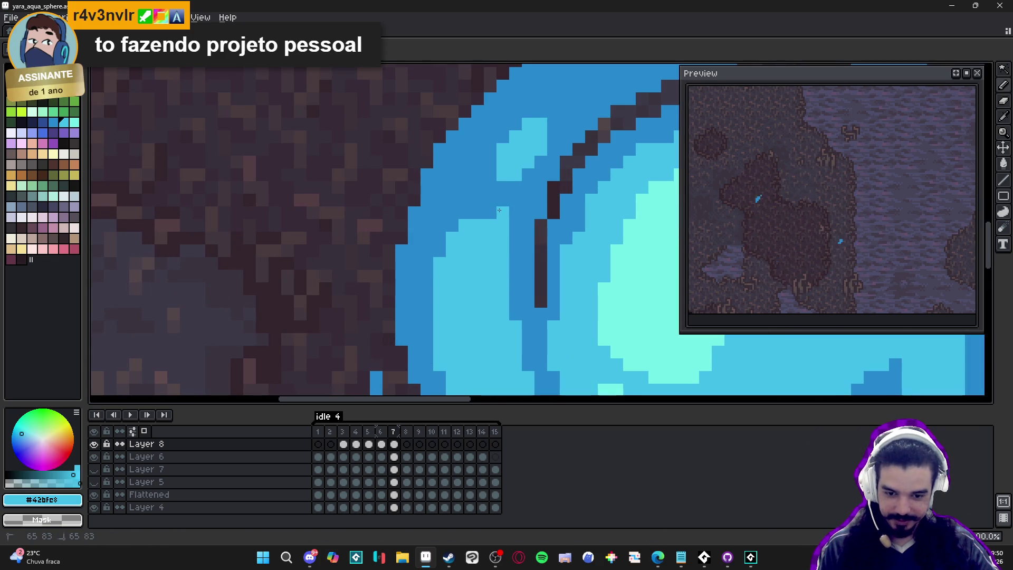
alt+click(475, 204)
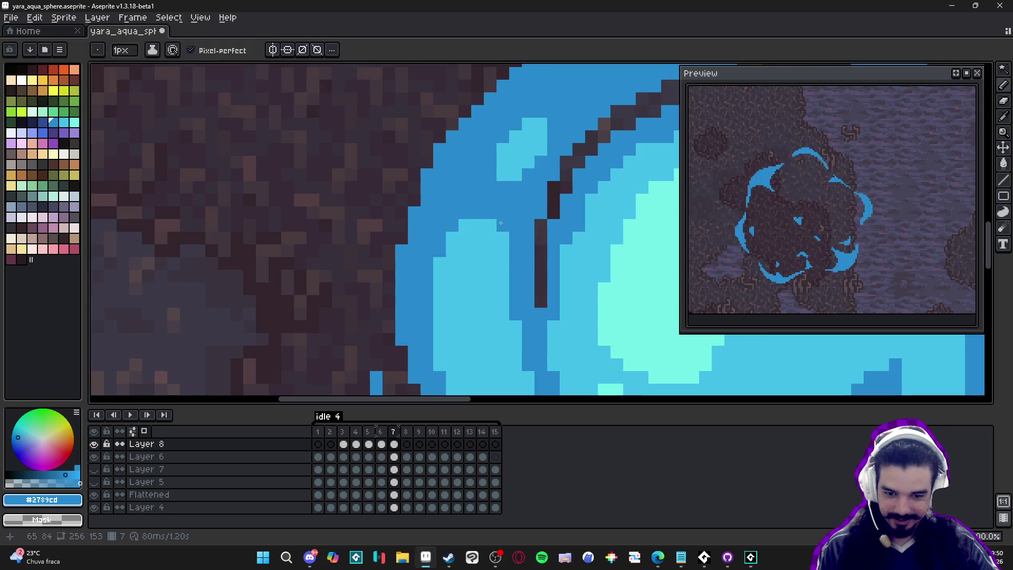
scroll(542, 261, down, 3)
alt+click(542, 261)
scroll(509, 261, up, 2)
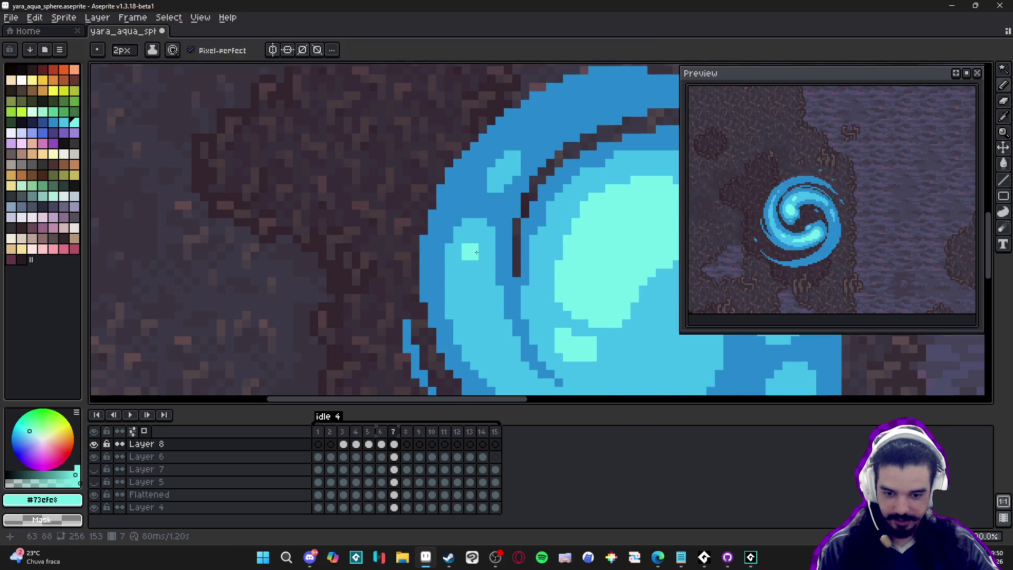
mouse_move(463, 272)
mouse_down()
mouse_move(462, 216)
mouse_move(473, 229)
mouse_move(455, 221)
mouse_move(455, 237)
mouse_move(477, 244)
mouse_move(488, 288)
mouse_up()
scroll(497, 329, down, 3)
scroll(565, 324, up, 2)
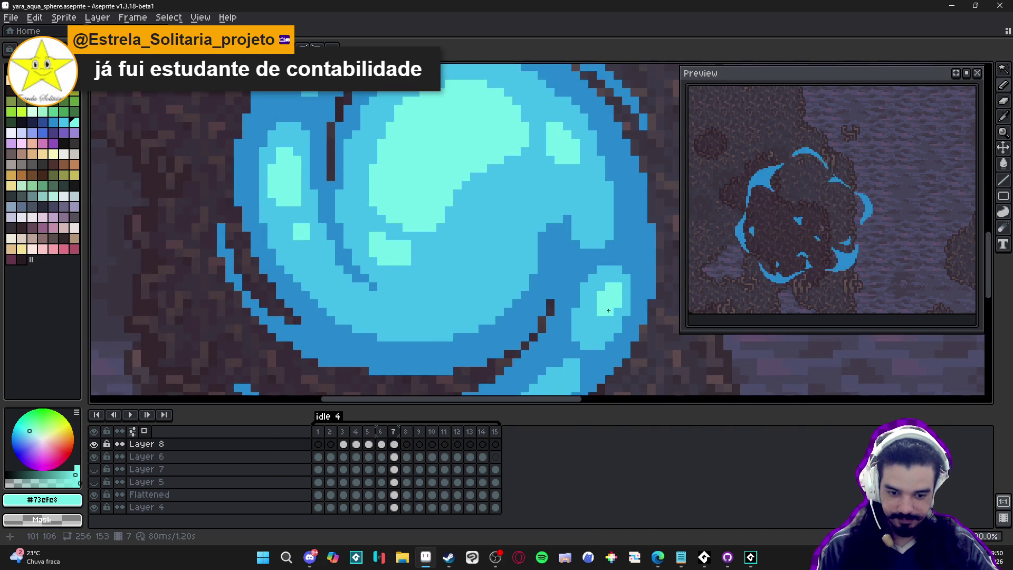
scroll(606, 306, down, 2)
scroll(538, 321, up, 2)
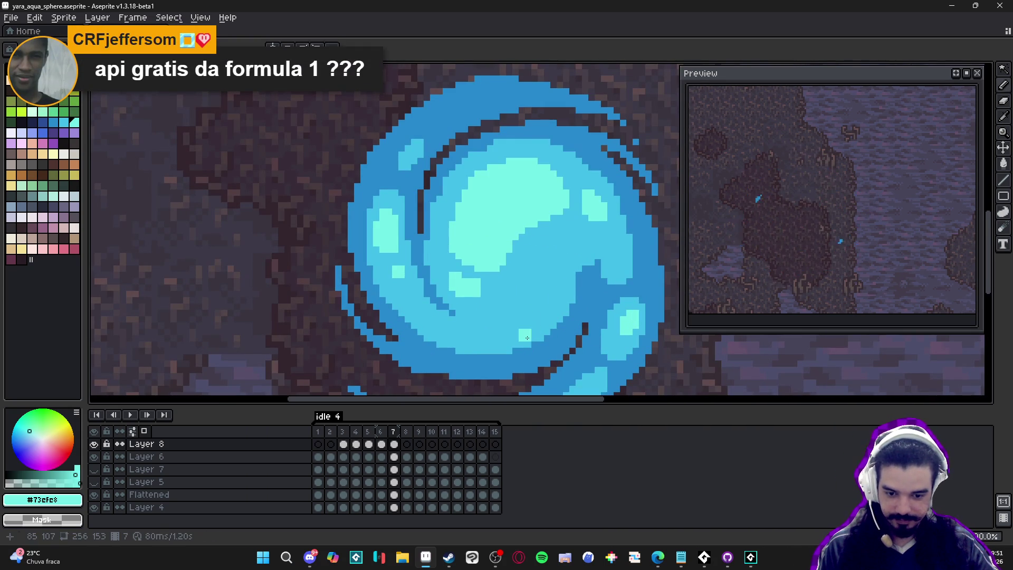
scroll(546, 348, down, 1)
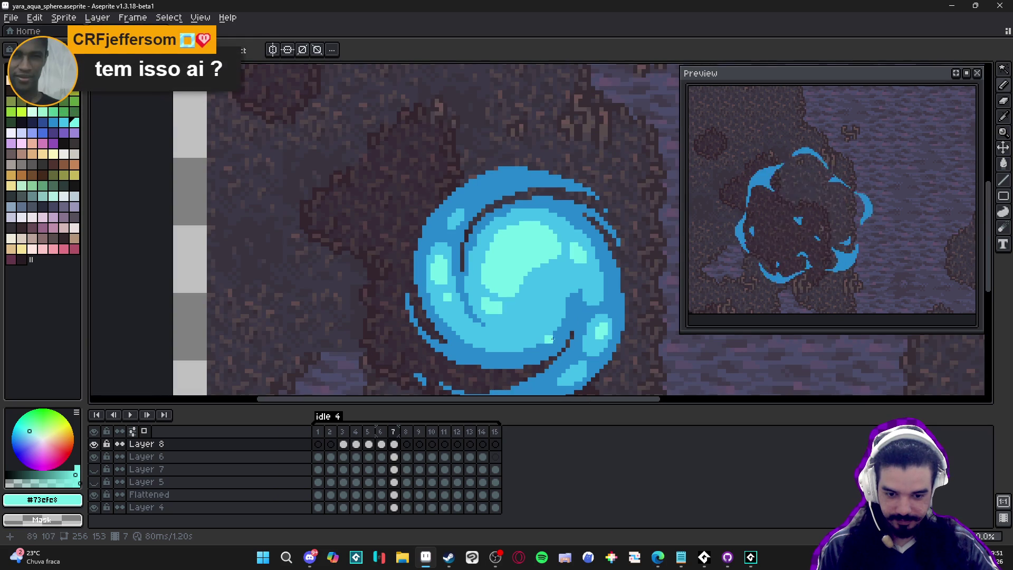
scroll(551, 316, down, 1)
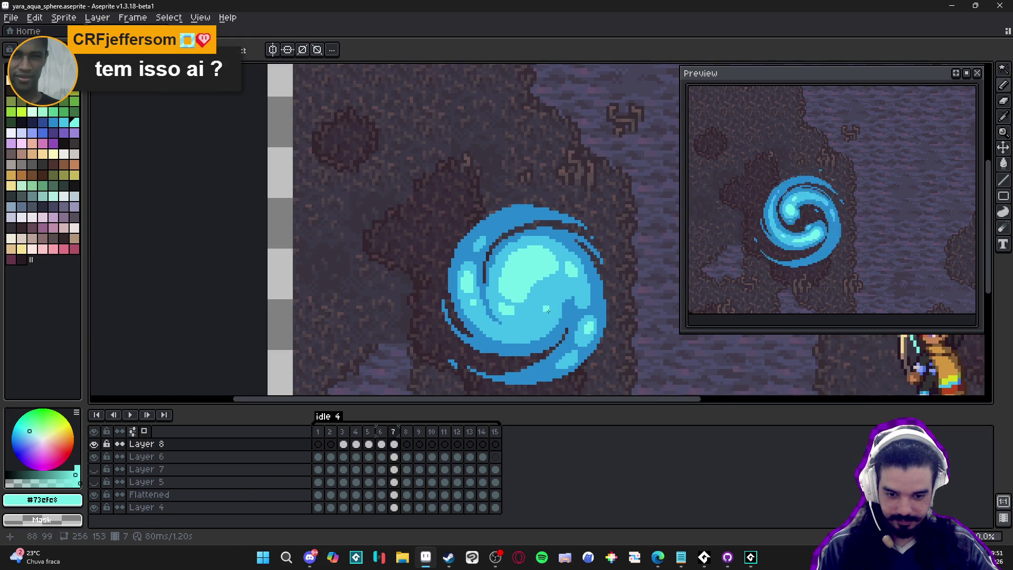
scroll(537, 315, down, 1)
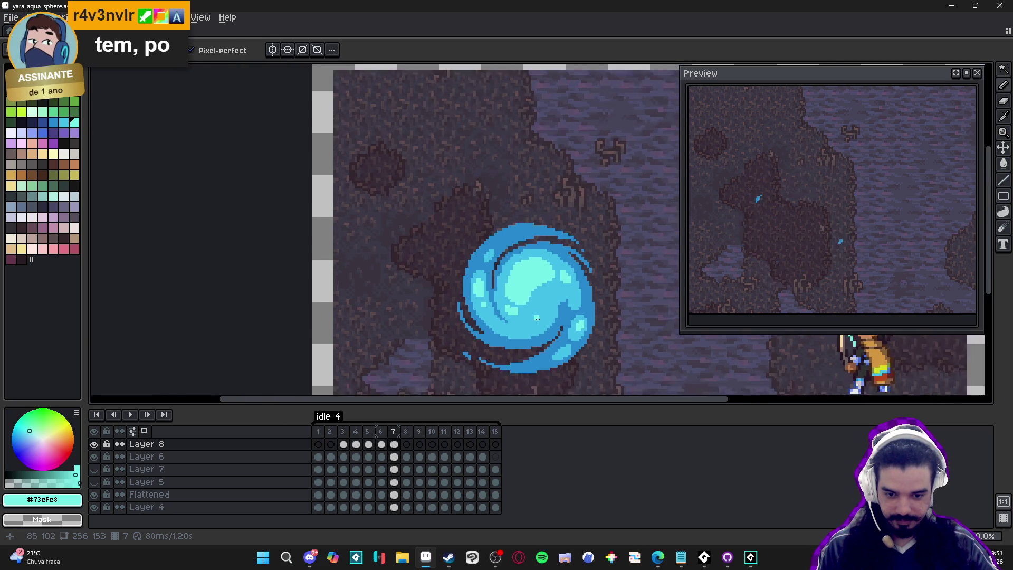
scroll(537, 315, down, 1)
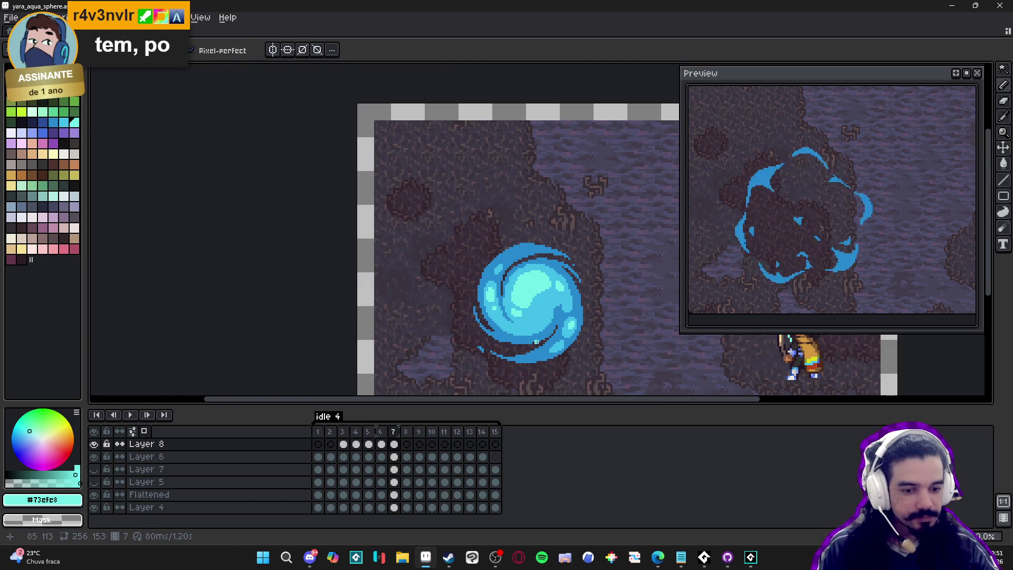
scroll(534, 313, down, 1)
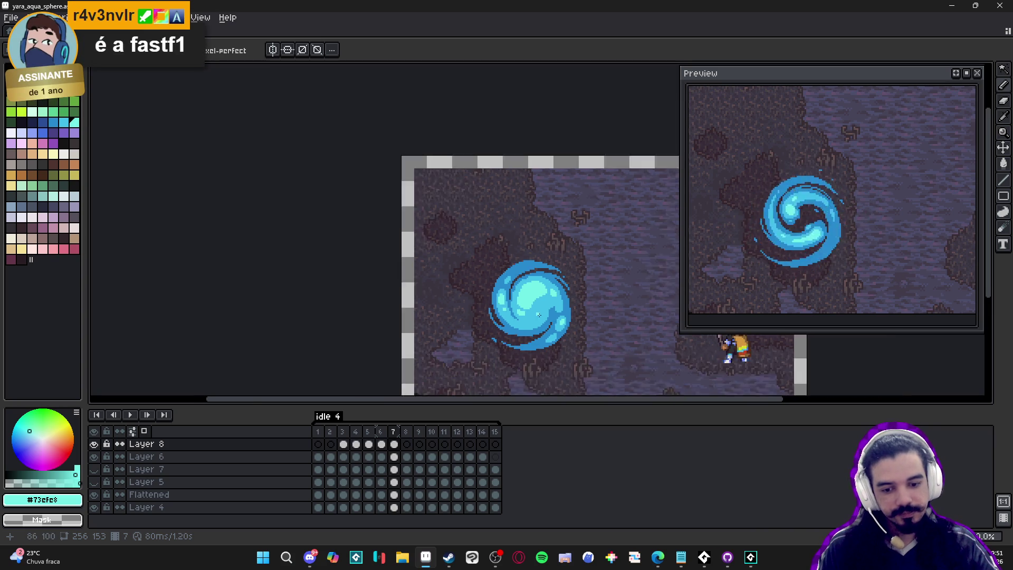
scroll(535, 312, down, 1)
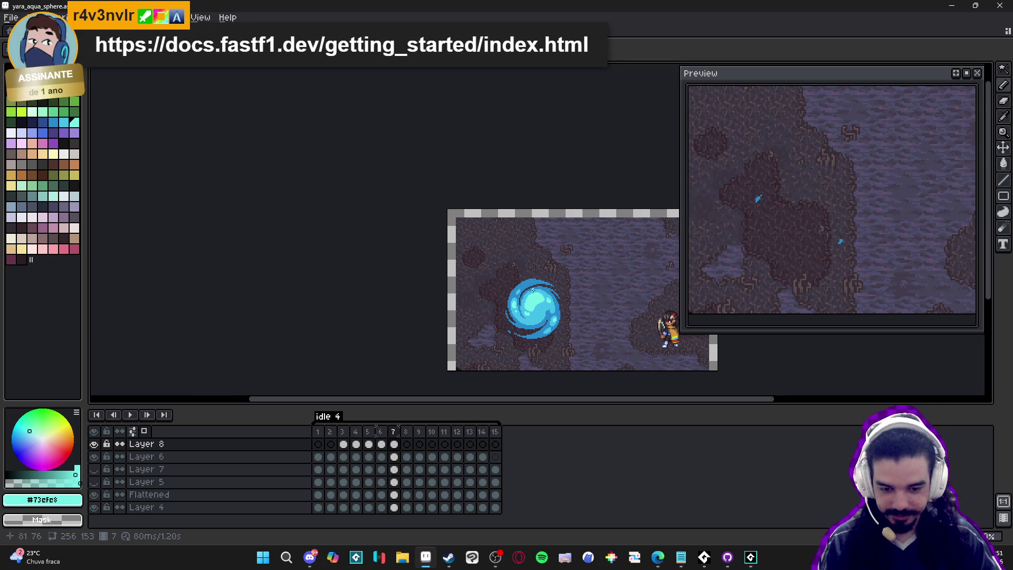
Place a pale cyan #73efe8 pixel on the sphere's lower swirl.
scroll(536, 311, up, 3)
scroll(536, 310, up, 2)
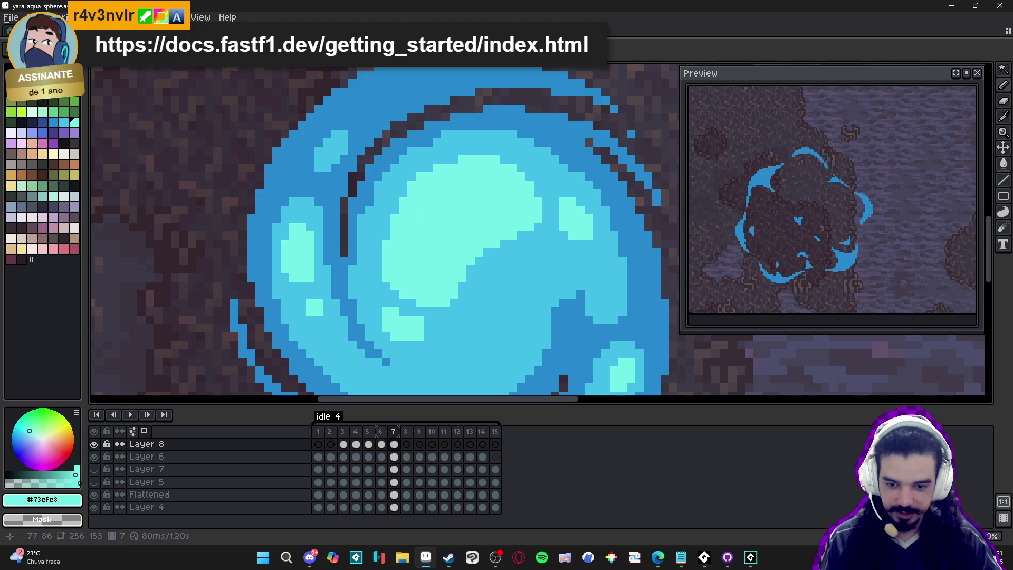
key(i)
key(m)
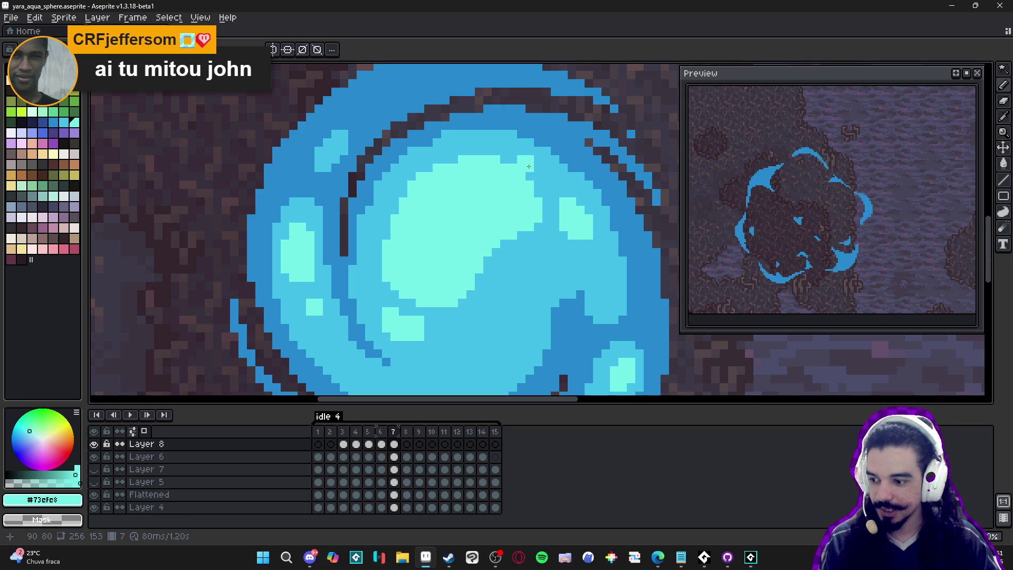
scroll(497, 191, down, 3)
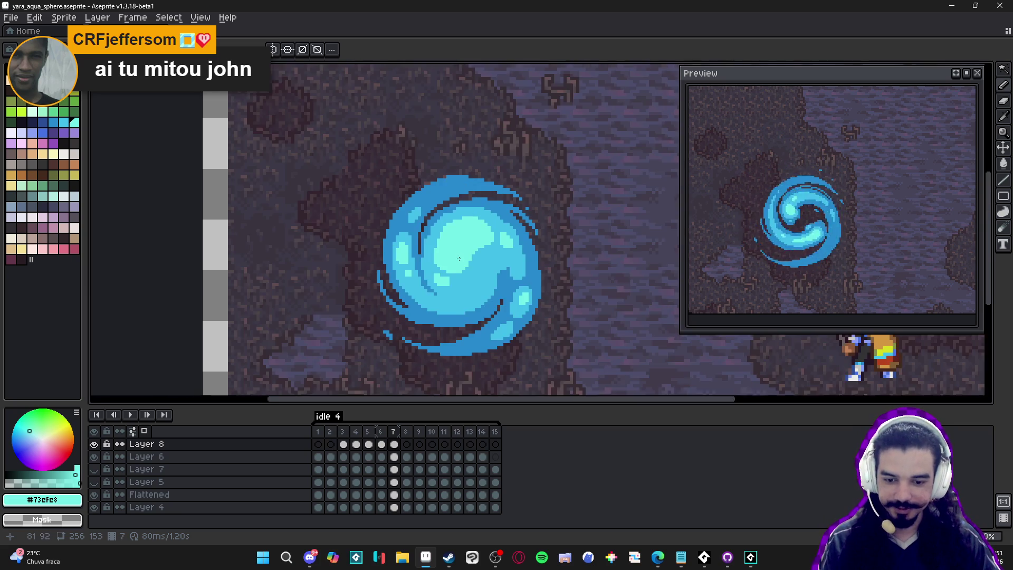
scroll(451, 285, up, 3)
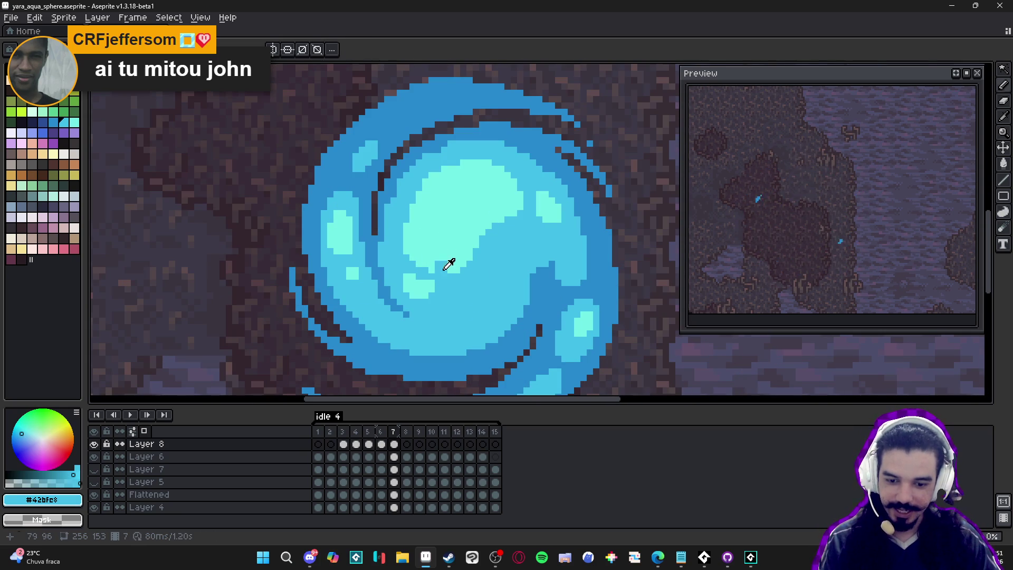
click(444, 289)
scroll(453, 285, down, 1)
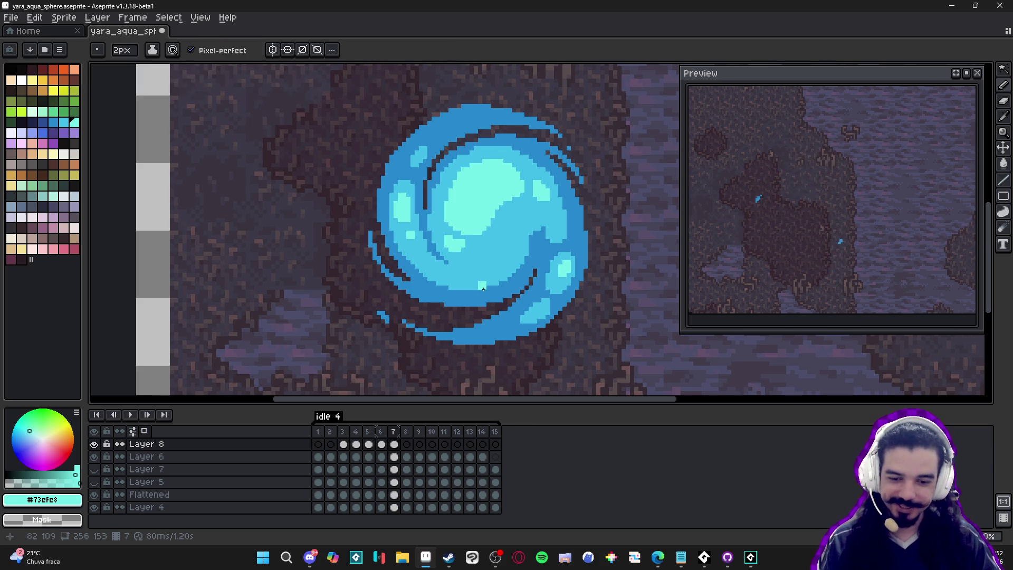
Resample the blues and paint a pale cyan highlight patch beneath the sphere's aqua core.
scroll(466, 295, up, 2)
alt+click(371, 281)
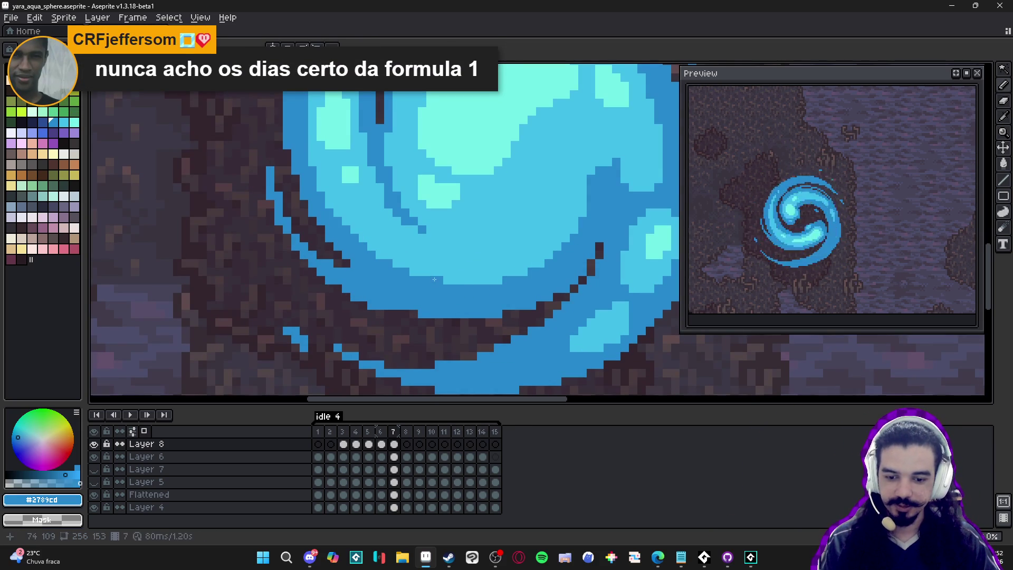
scroll(449, 293, down, 3)
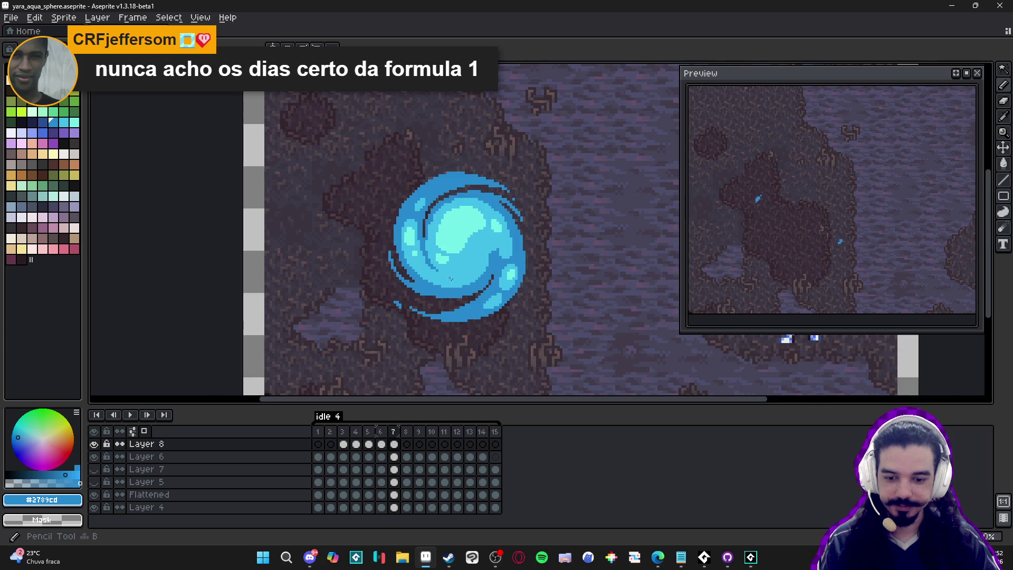
scroll(453, 296, up, 3)
scroll(441, 276, down, 3)
scroll(442, 277, up, 2)
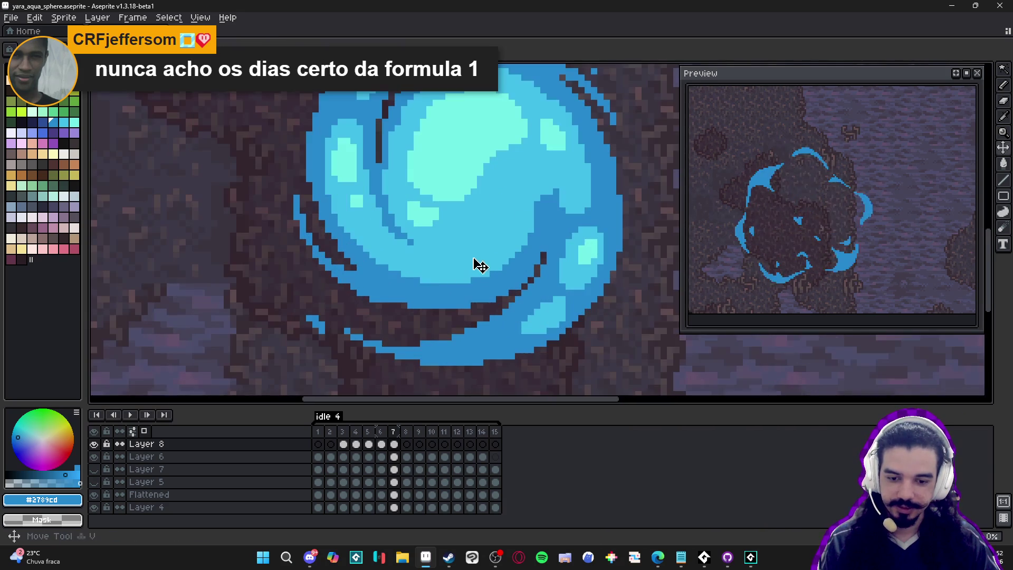
alt+click(490, 241)
mouse_move(490, 242)
mouse_down()
mouse_move(505, 238)
mouse_move(465, 252)
mouse_move(495, 235)
mouse_up()
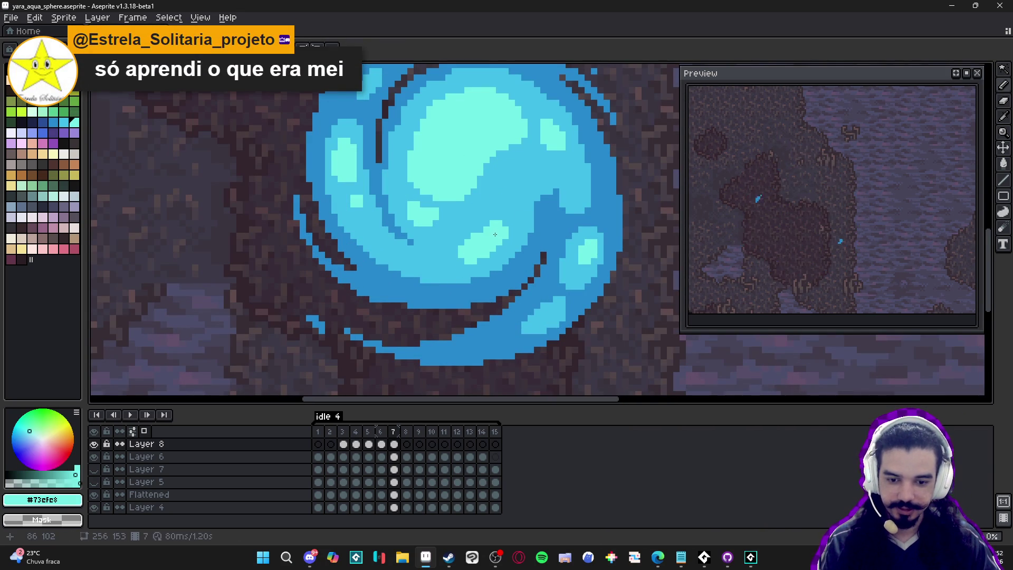
scroll(496, 248, down, 2)
scroll(472, 257, up, 2)
click(471, 258)
click(476, 258)
scroll(469, 258, down, 3)
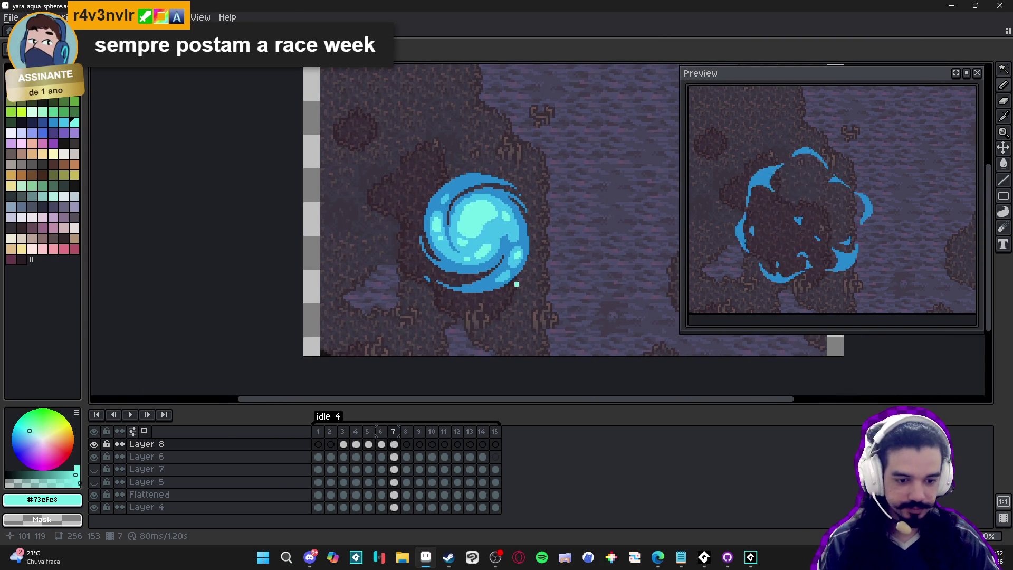
Compare frame 6 with frame 7's finished swirl and save the sprite.
drag(504, 299, 482, 298)
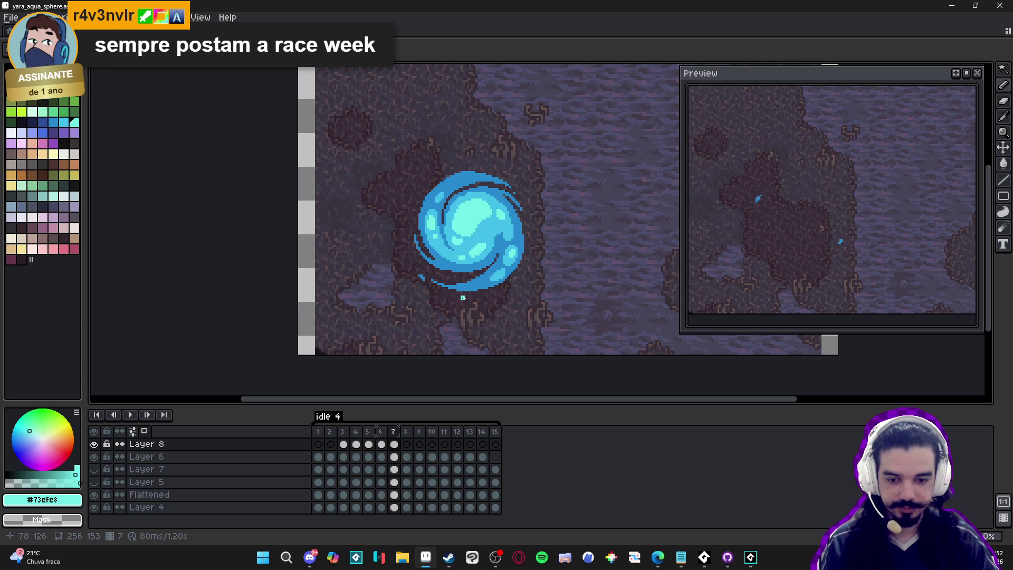
click(384, 432)
click(395, 432)
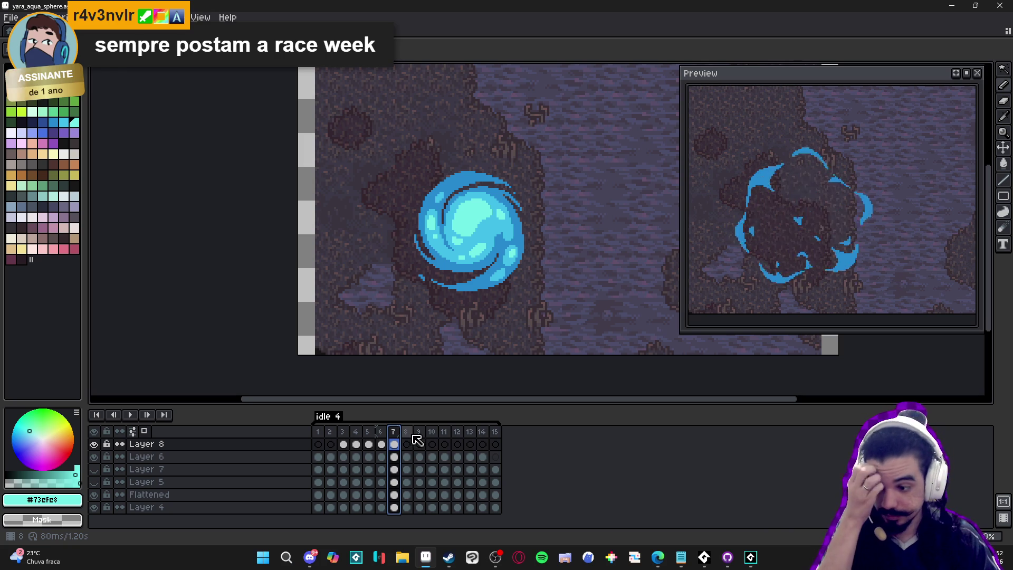
key(ctrl+s)
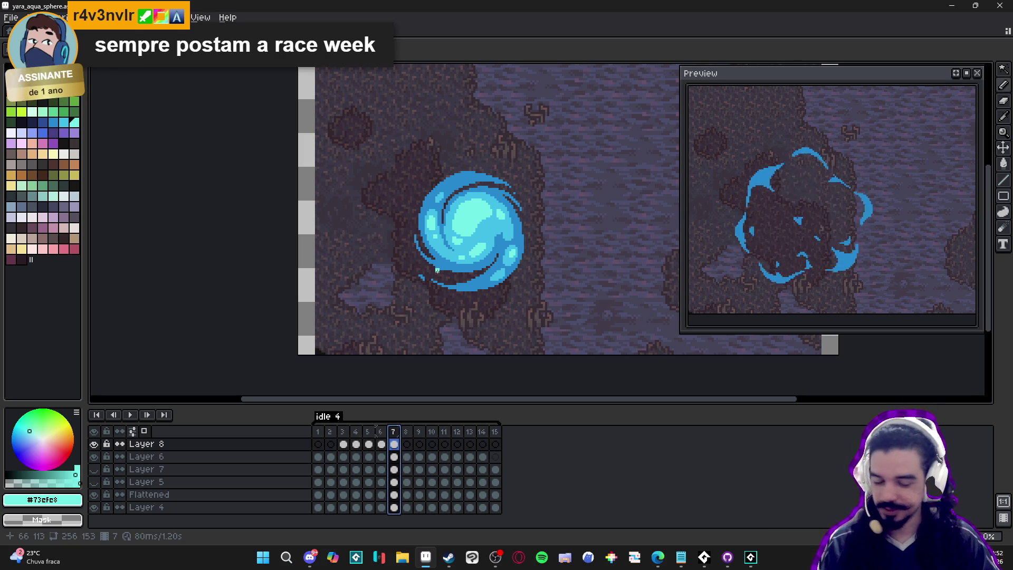
Eyedrop #42bfe8 from frame 7's swirl, then show frame 9's blue ring zoomed in.
click(409, 445)
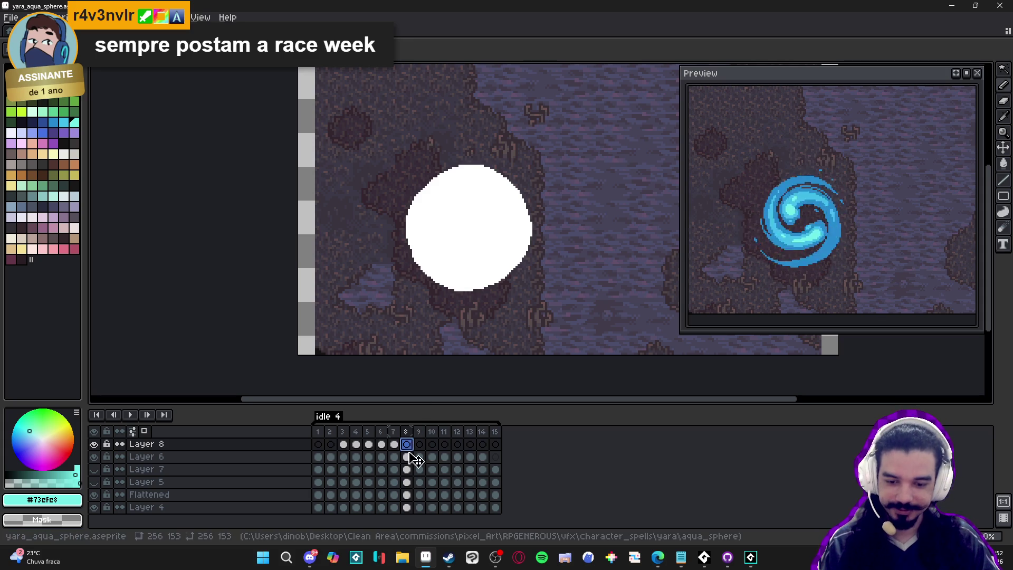
click(419, 445)
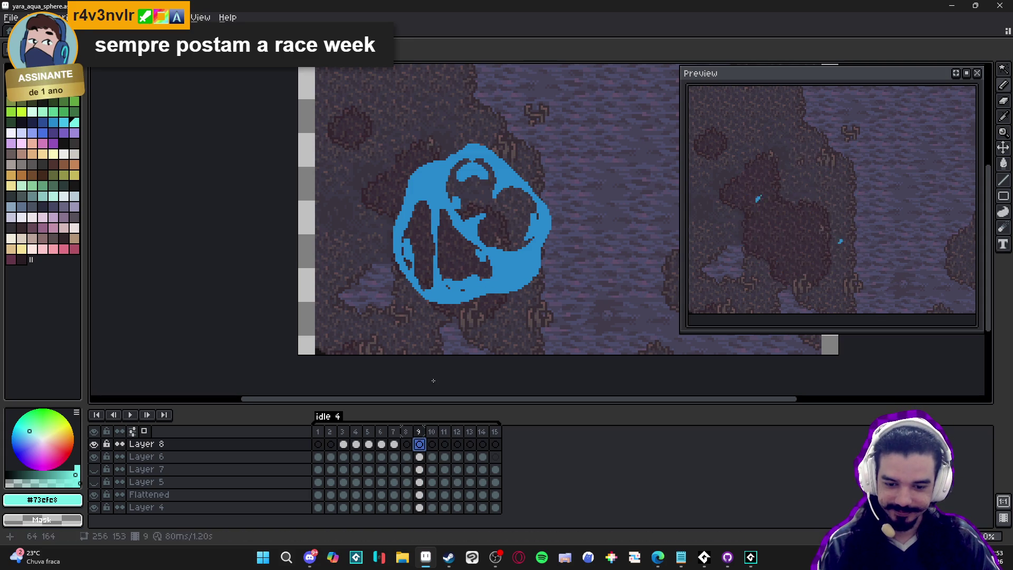
click(394, 444)
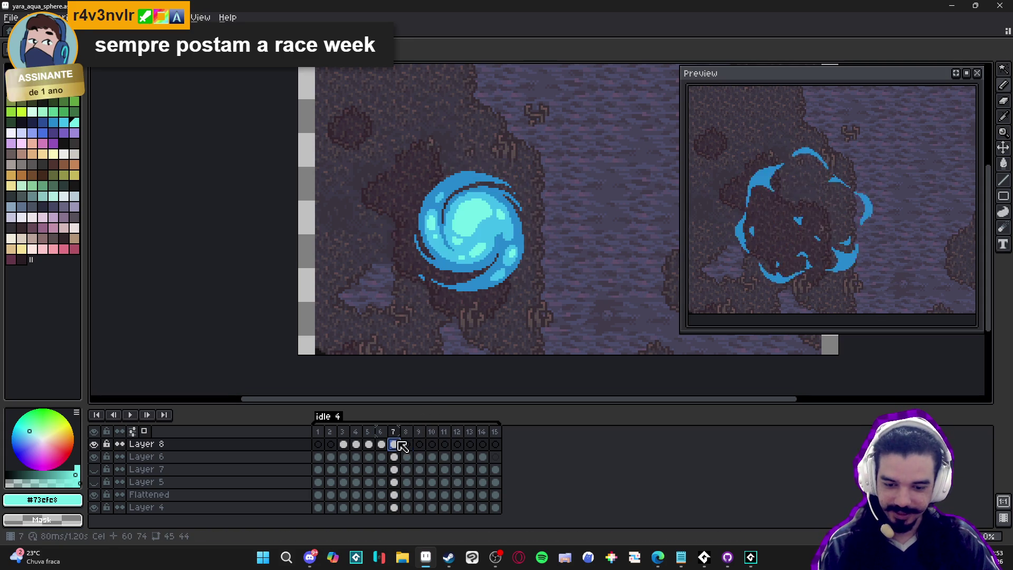
scroll(480, 226, up, 1)
alt+click(480, 226)
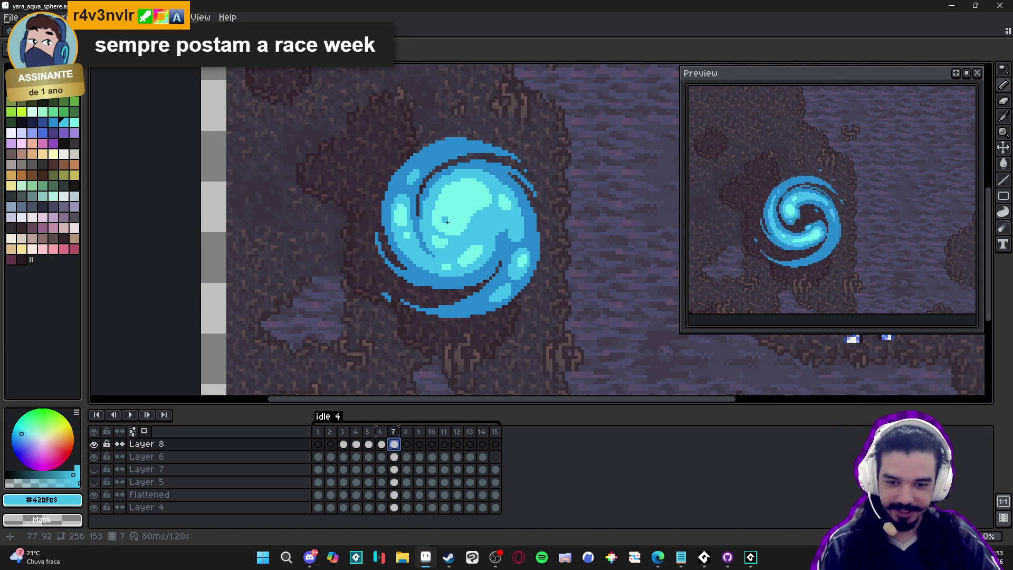
click(419, 445)
scroll(523, 288, up, 1)
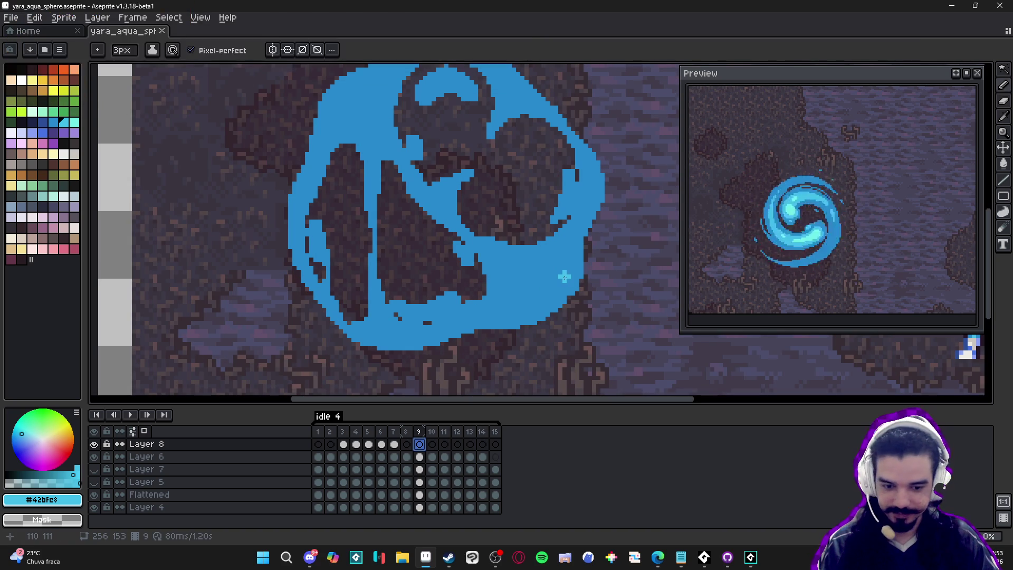
On Layer 6, paint a light-cyan patch on the ring's lower right and darken its right edge.
key(v)
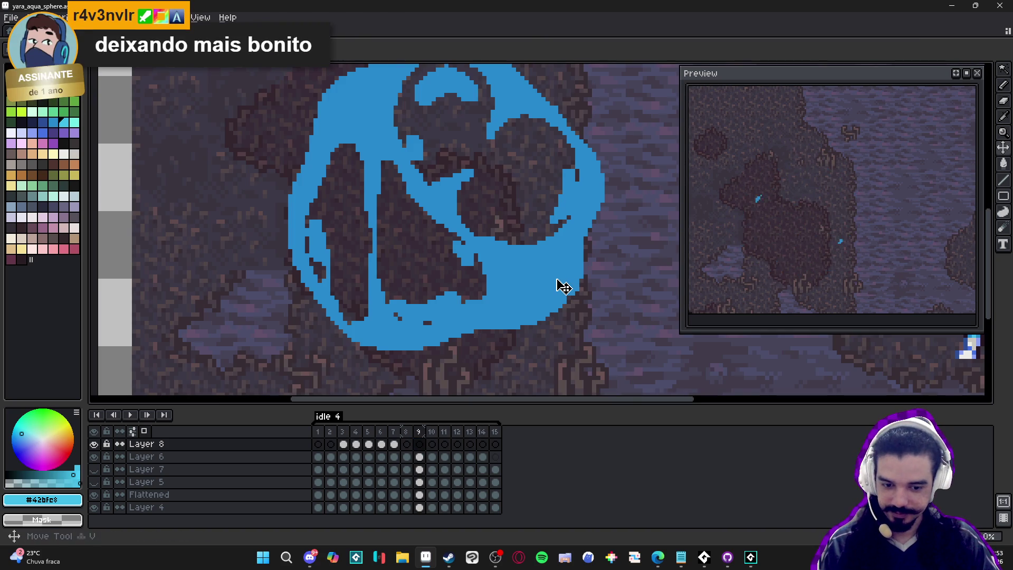
ctrl+click(564, 286)
key(g)
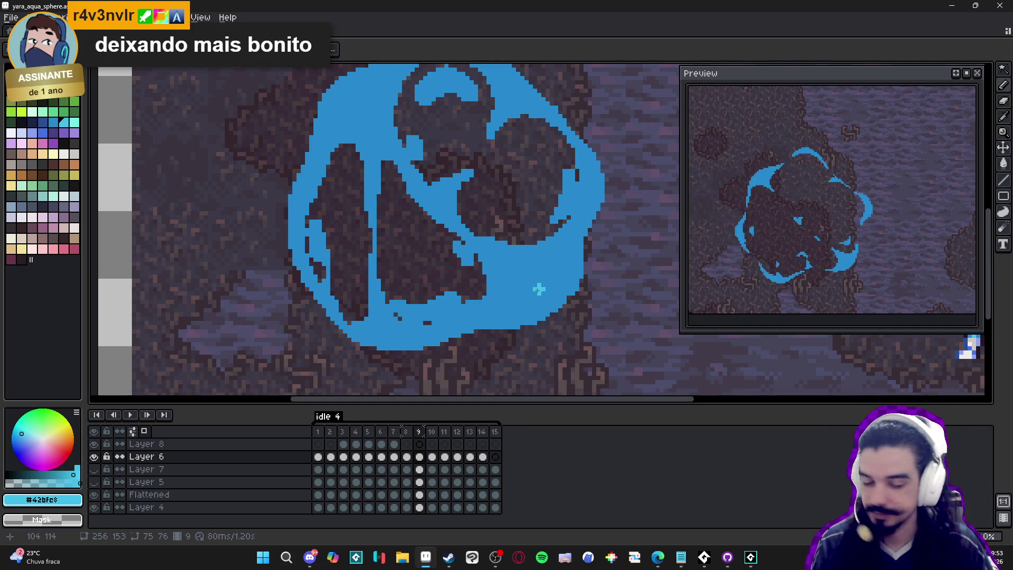
mouse_move(546, 291)
mouse_down()
mouse_move(562, 273)
mouse_move(560, 300)
mouse_move(567, 264)
mouse_move(508, 272)
mouse_move(537, 285)
mouse_move(524, 294)
mouse_move(500, 279)
mouse_move(508, 301)
mouse_move(536, 312)
mouse_move(529, 303)
mouse_up()
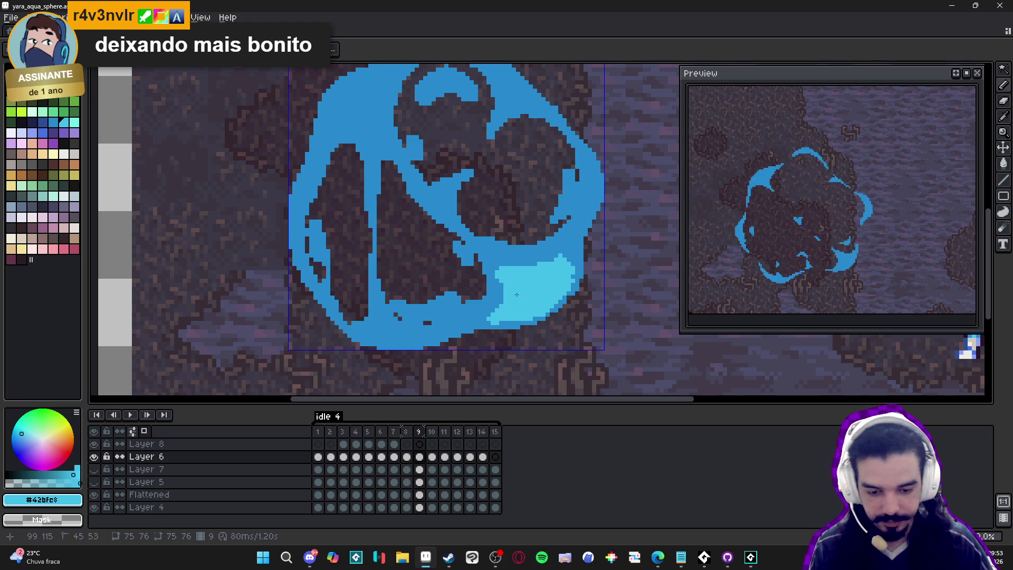
alt+click(493, 311)
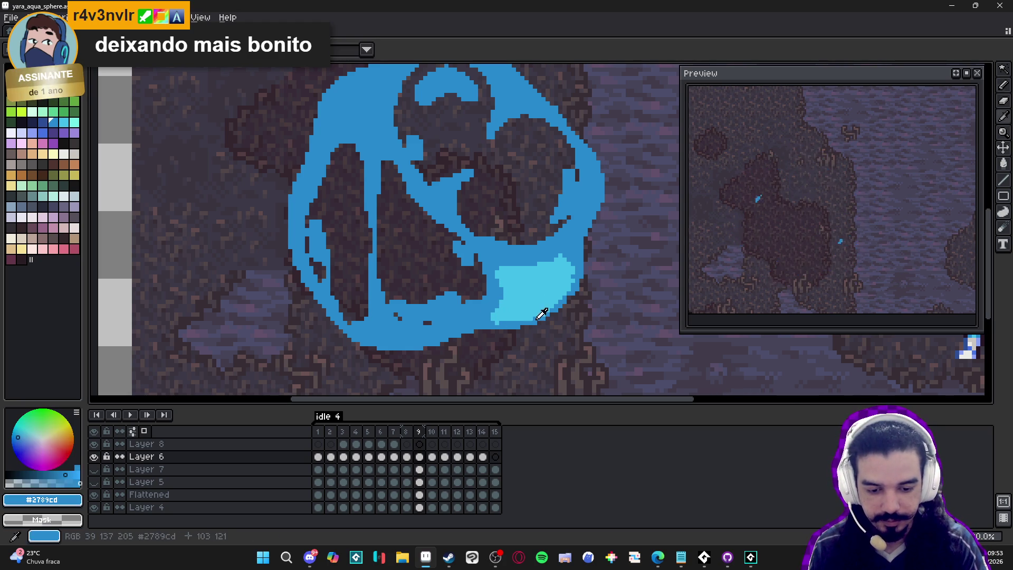
drag(574, 280, 573, 299)
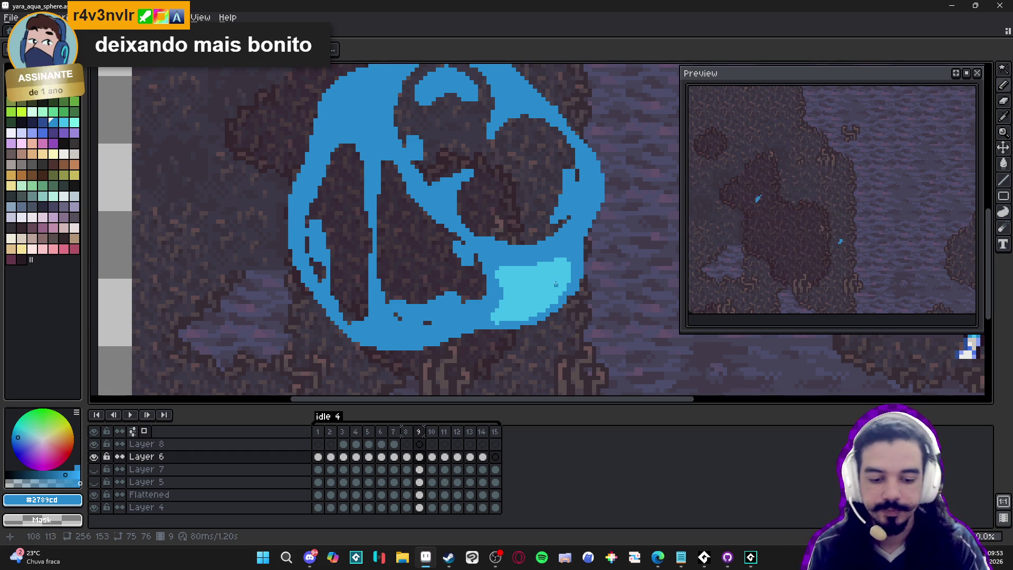
Add light-cyan shading along the ring's right edge and bottom edge.
alt+click(562, 267)
mouse_move(589, 184)
mouse_down()
mouse_move(590, 200)
mouse_move(590, 165)
mouse_up()
click(597, 183)
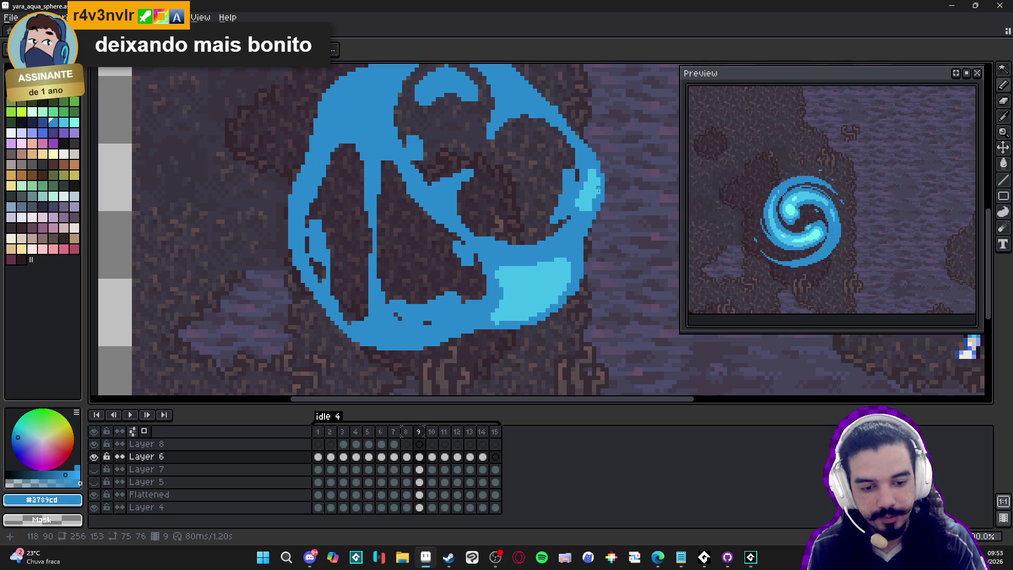
mouse_move(381, 327)
mouse_down()
mouse_move(404, 339)
mouse_move(374, 292)
mouse_move(383, 319)
mouse_move(435, 343)
mouse_up()
alt+click(433, 342)
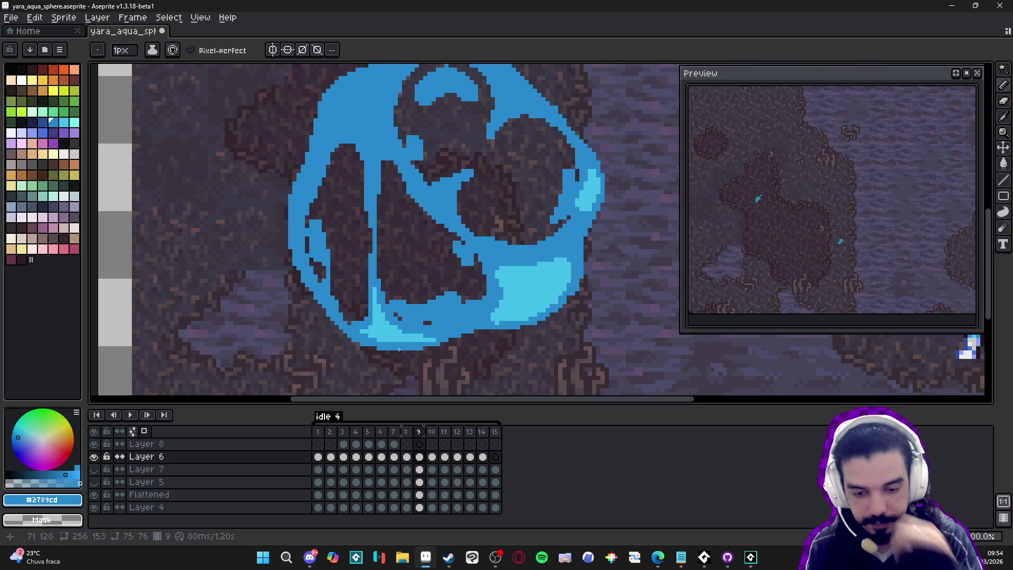
alt+click(389, 321)
scroll(384, 330, up, 2)
Outline the ring's upper-left highlight and fill it with light cyan #42bfe8.
mouse_move(364, 124)
mouse_down()
mouse_move(347, 130)
mouse_move(360, 168)
mouse_up()
drag(361, 125, 380, 148)
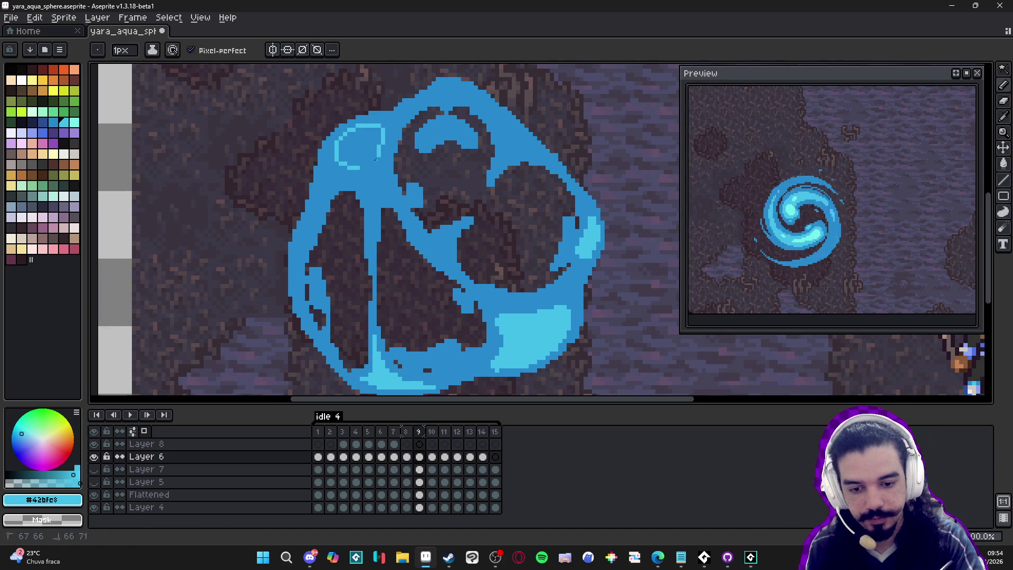
key(g)
click(362, 142)
Add light-cyan pixels on the ring just below the upper-left highlight.
key(b)
alt+click(386, 122)
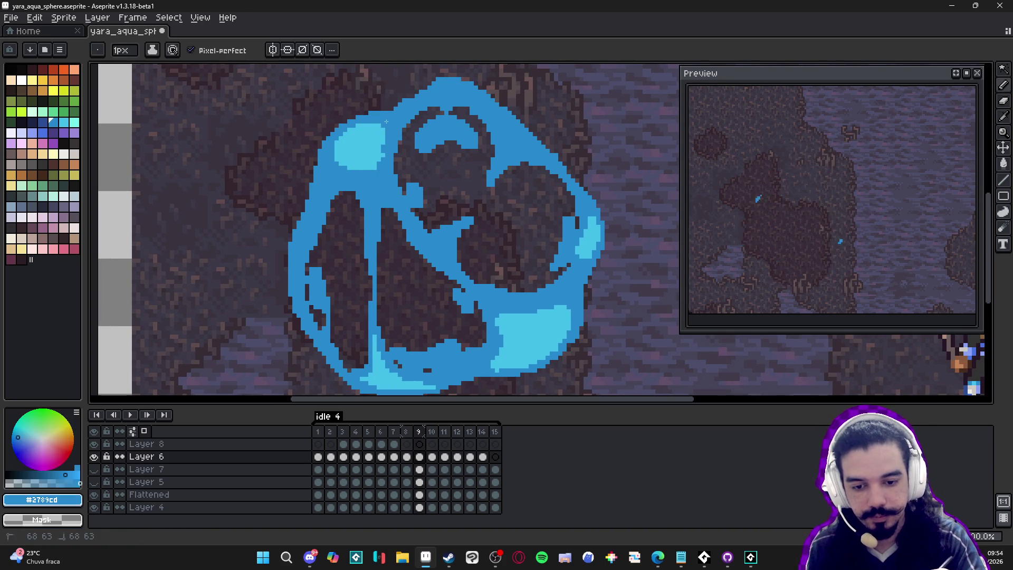
alt+click(375, 134)
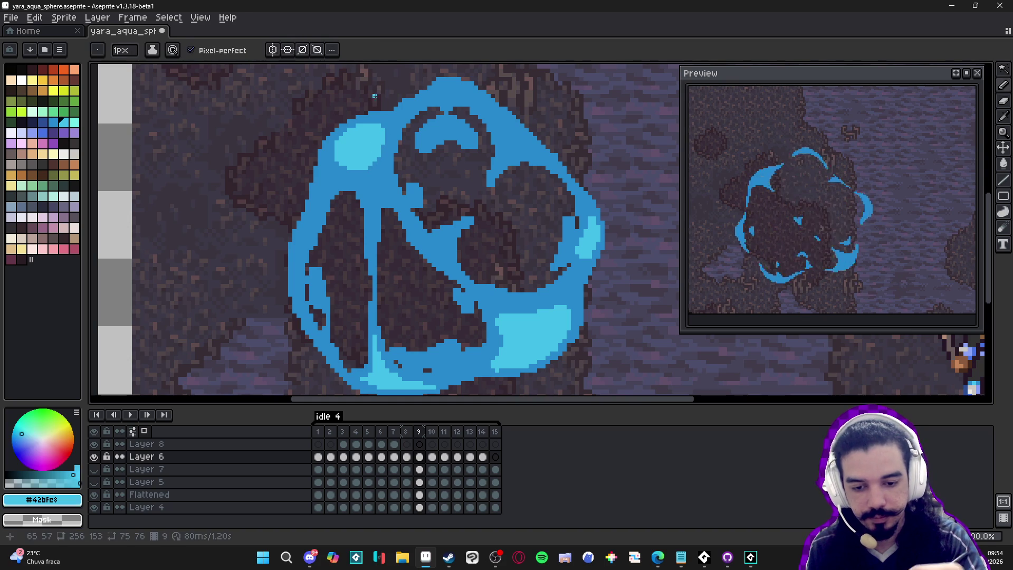
click(376, 181)
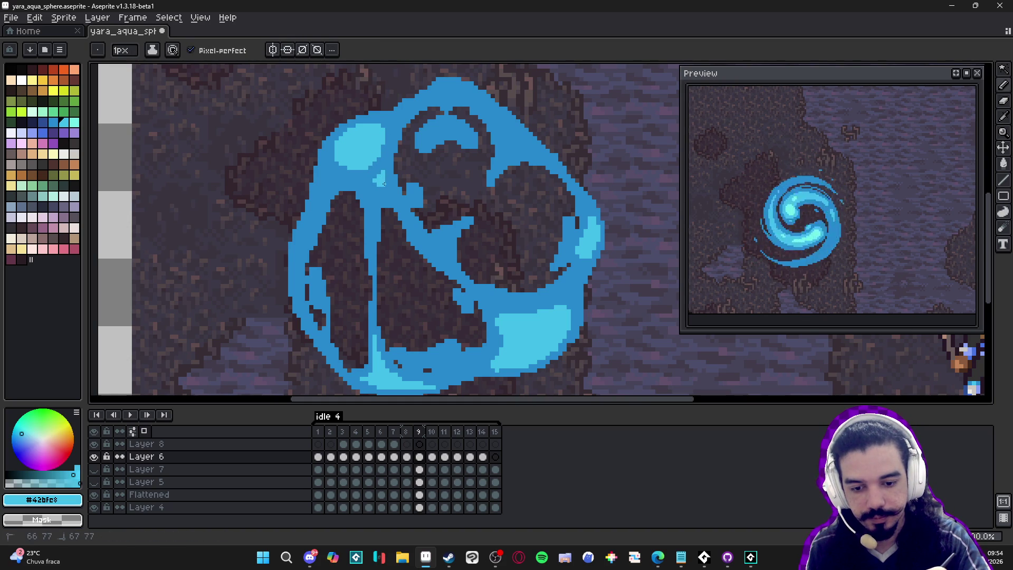
drag(379, 186, 388, 195)
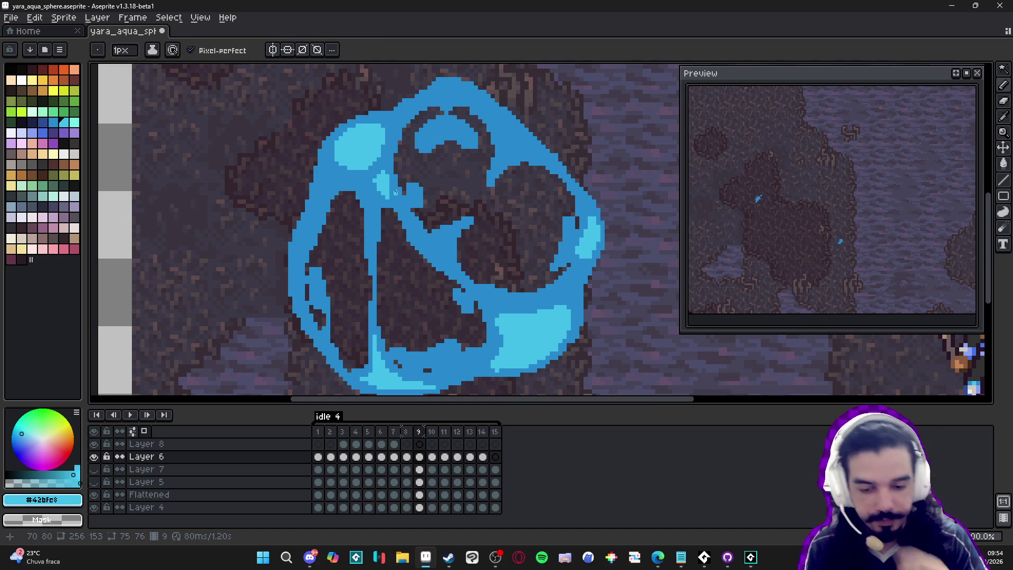
Add light cyan along the ring's left edge, top, upper-right edge and middle.
drag(324, 188, 318, 192)
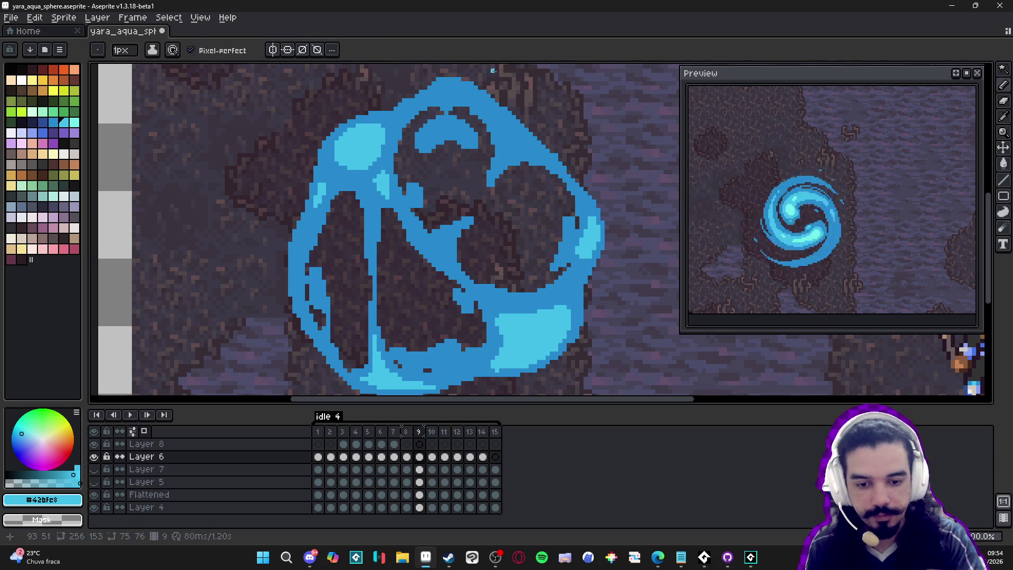
drag(434, 129, 435, 132)
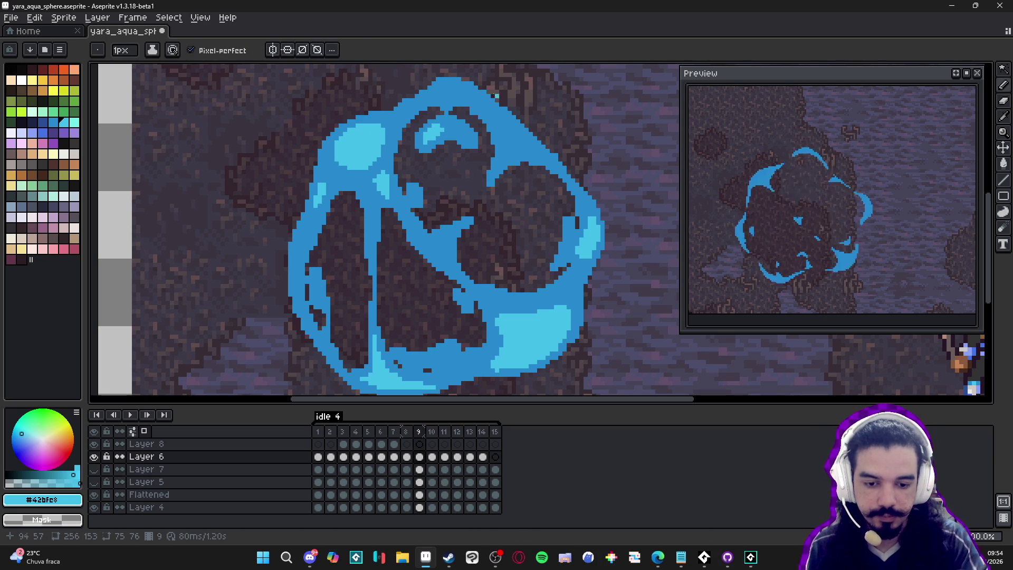
drag(497, 121, 513, 131)
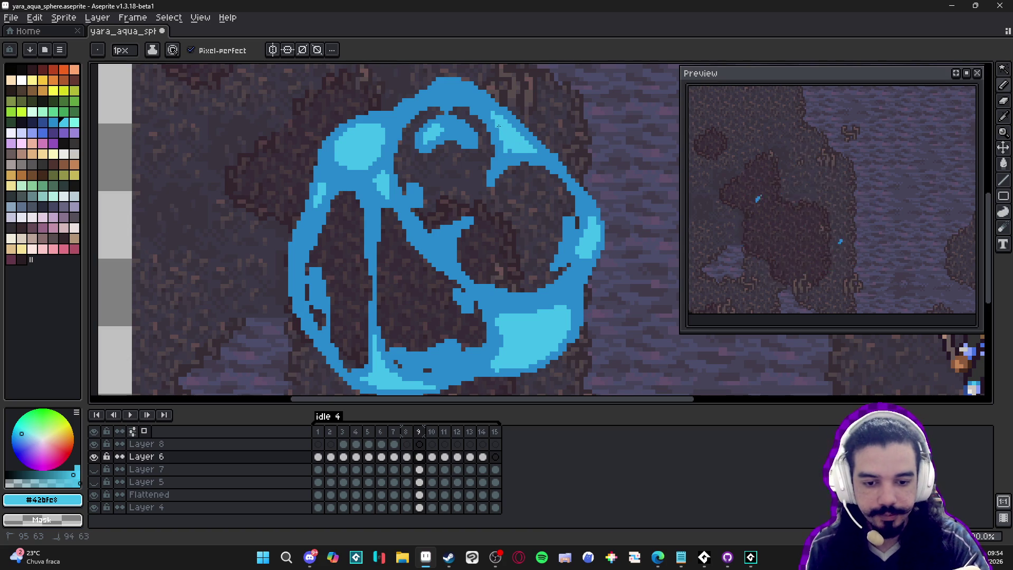
alt+click(533, 153)
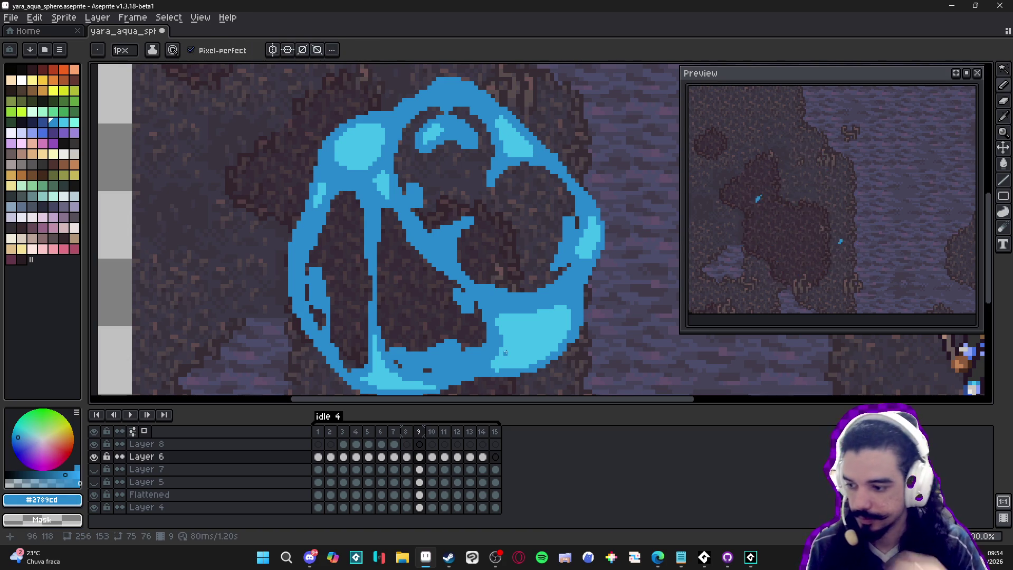
alt+click(502, 172)
drag(437, 248, 437, 247)
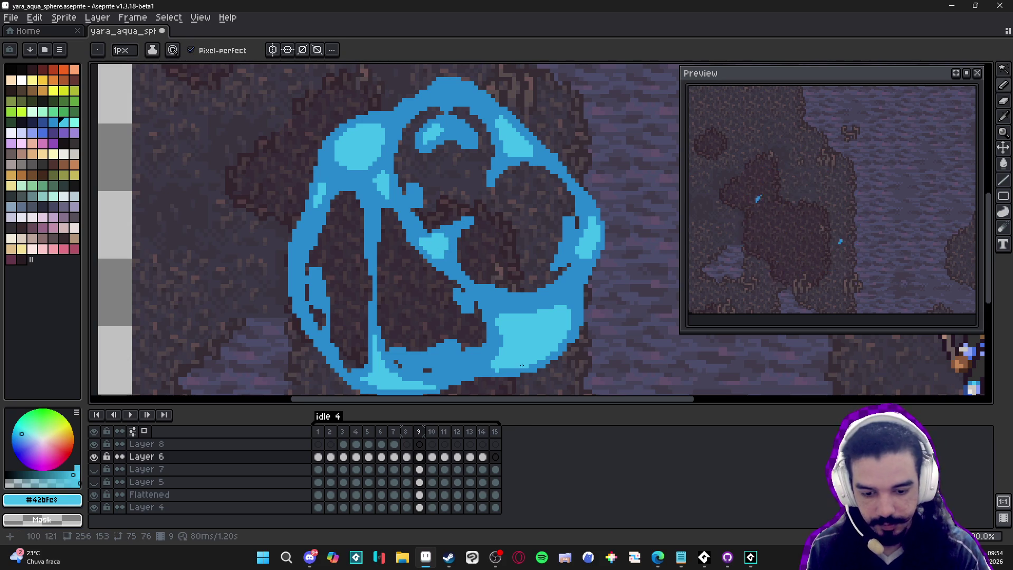
Sample the ring's darker blue and light cyan from the canvas to compare them.
alt+click(501, 371)
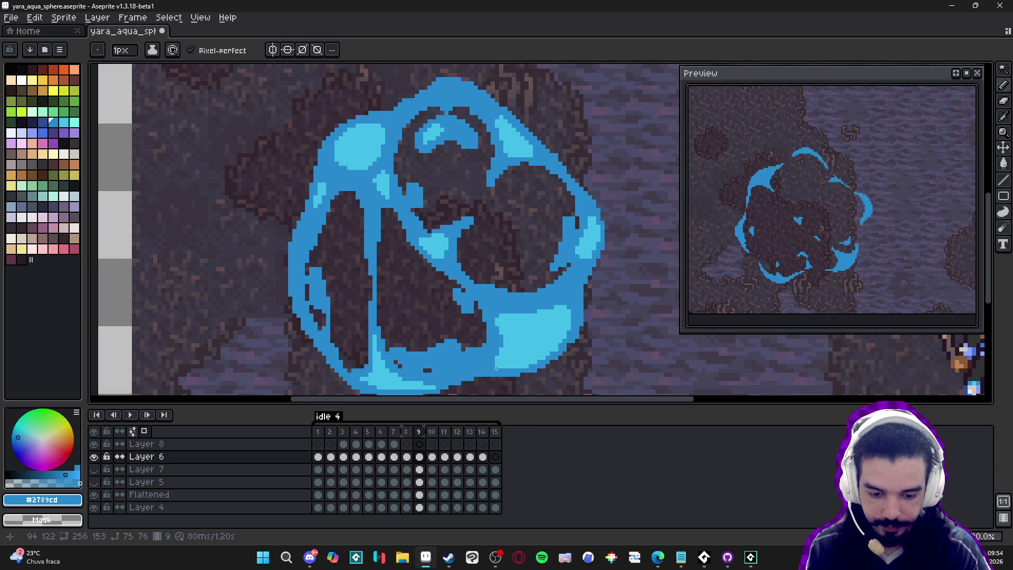
key(alt)
key(alt)
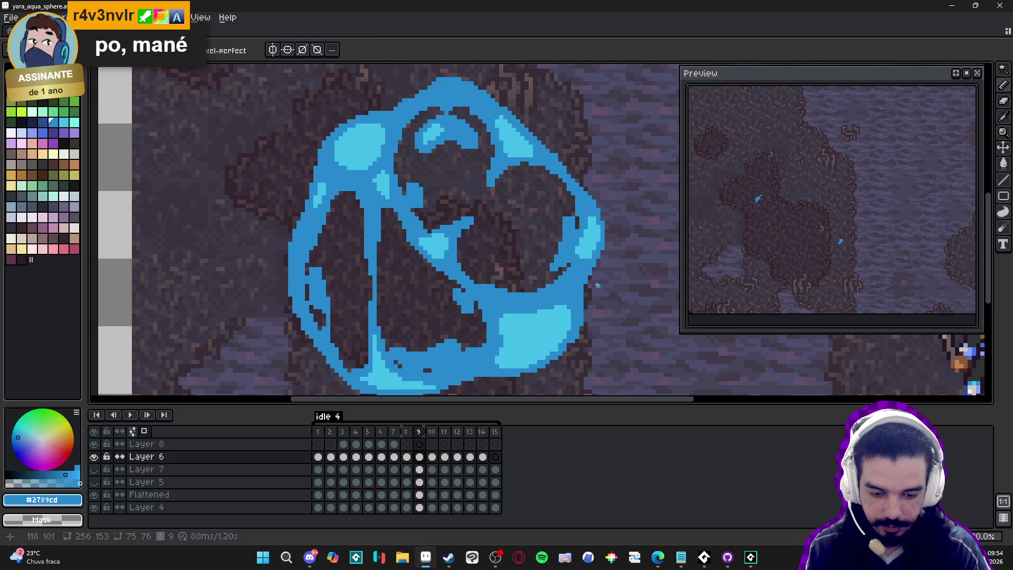
alt+click(559, 305)
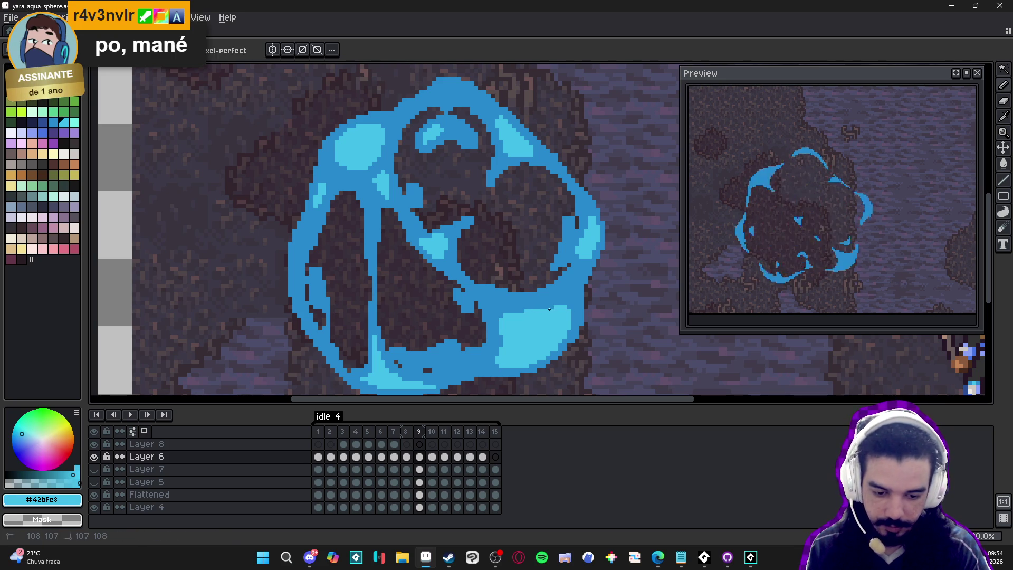
alt+click(572, 321)
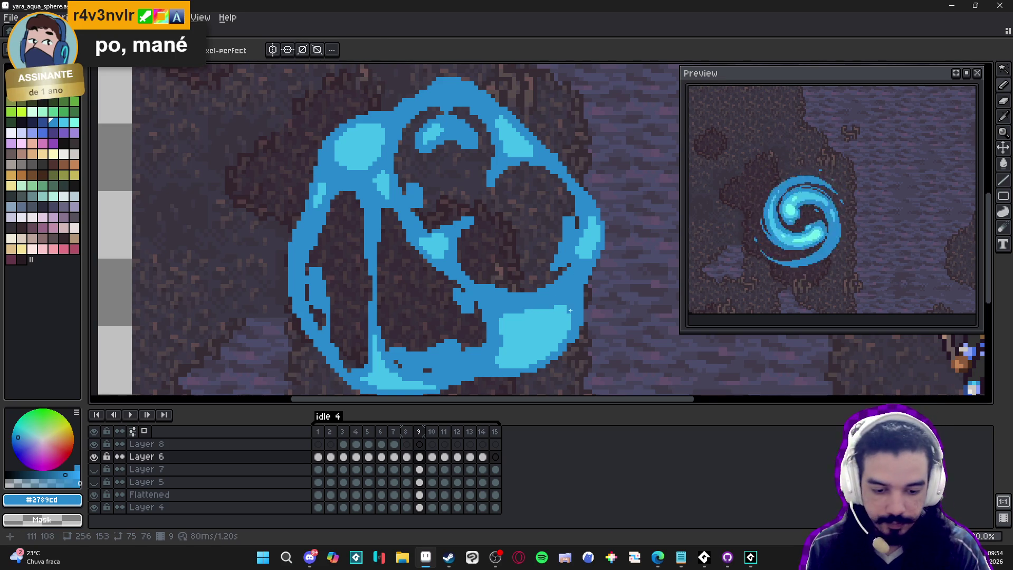
Add #42bfe8 pixels to the ring's left edge, checking them against the darker blue.
alt+click(491, 311)
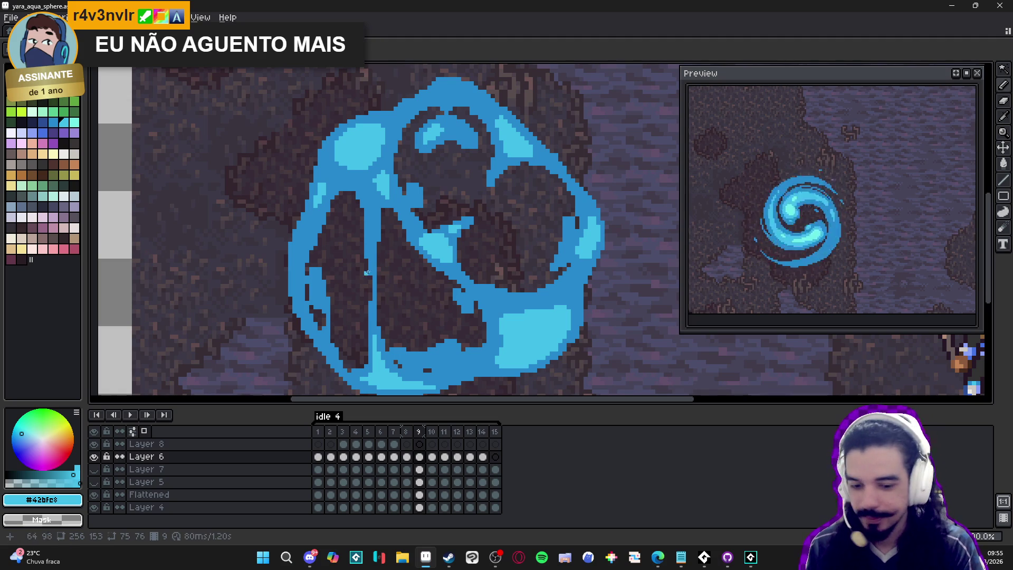
drag(298, 245, 299, 248)
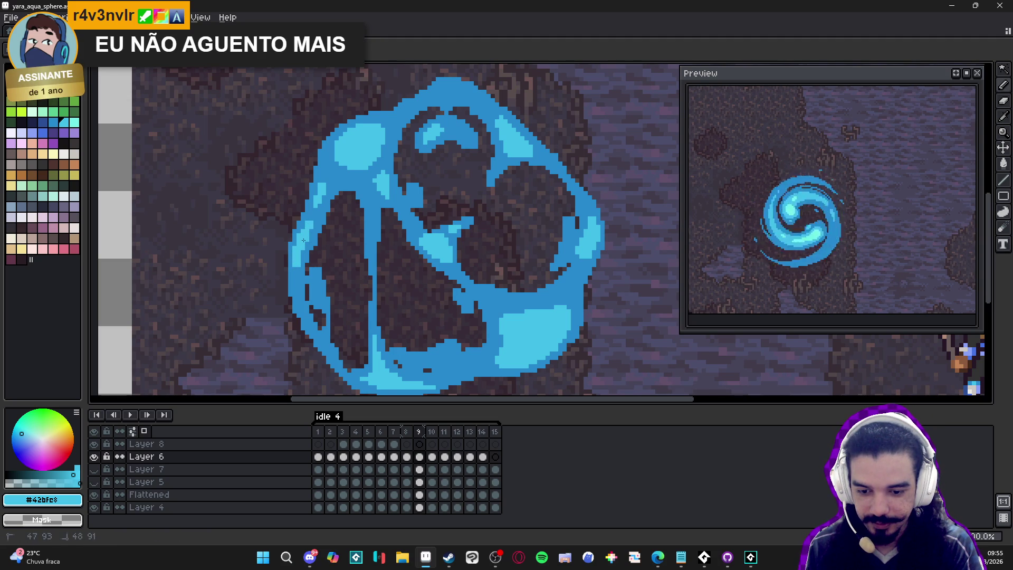
alt+click(305, 222)
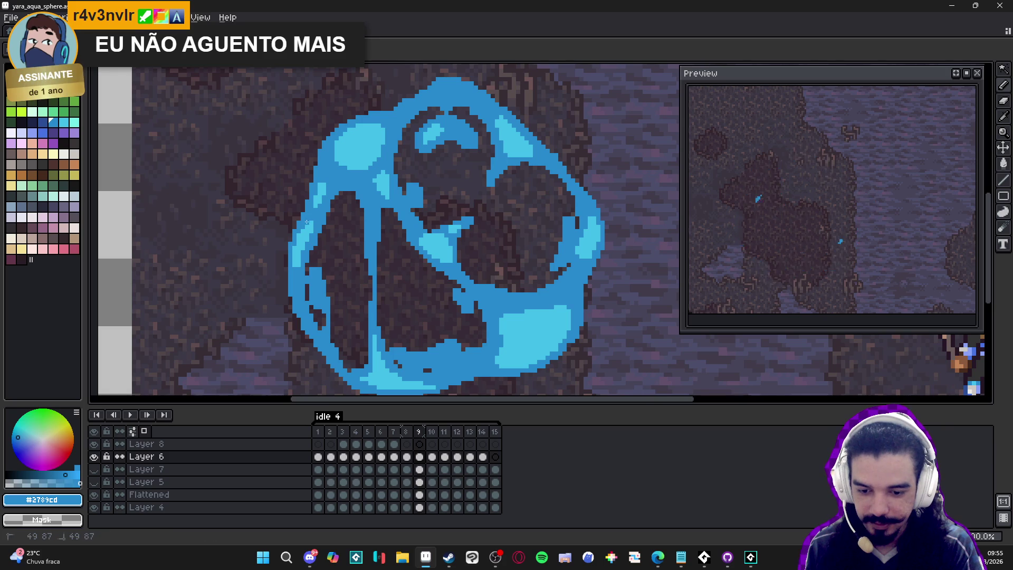
alt+click(302, 235)
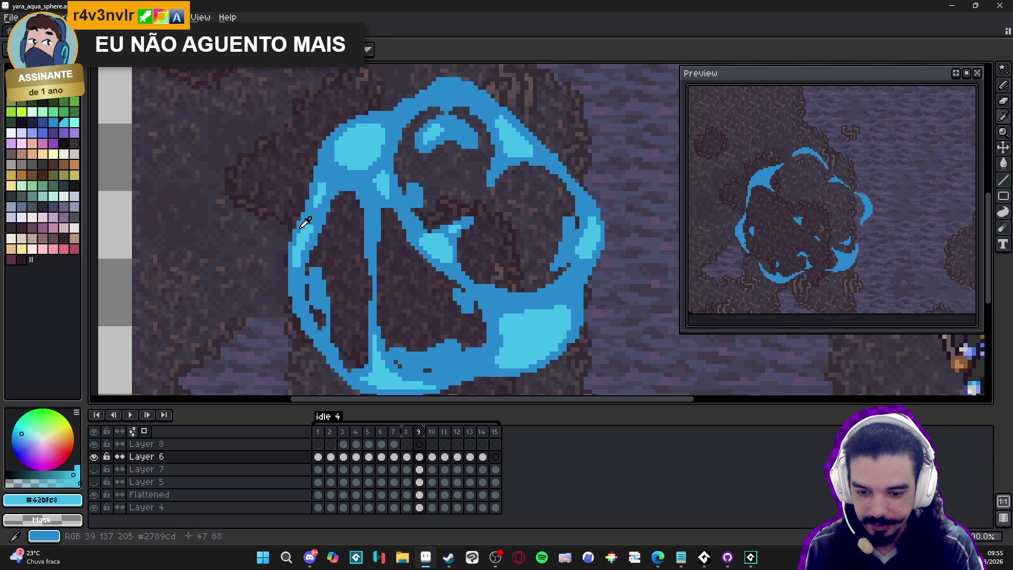
alt+click(306, 222)
alt+click(302, 248)
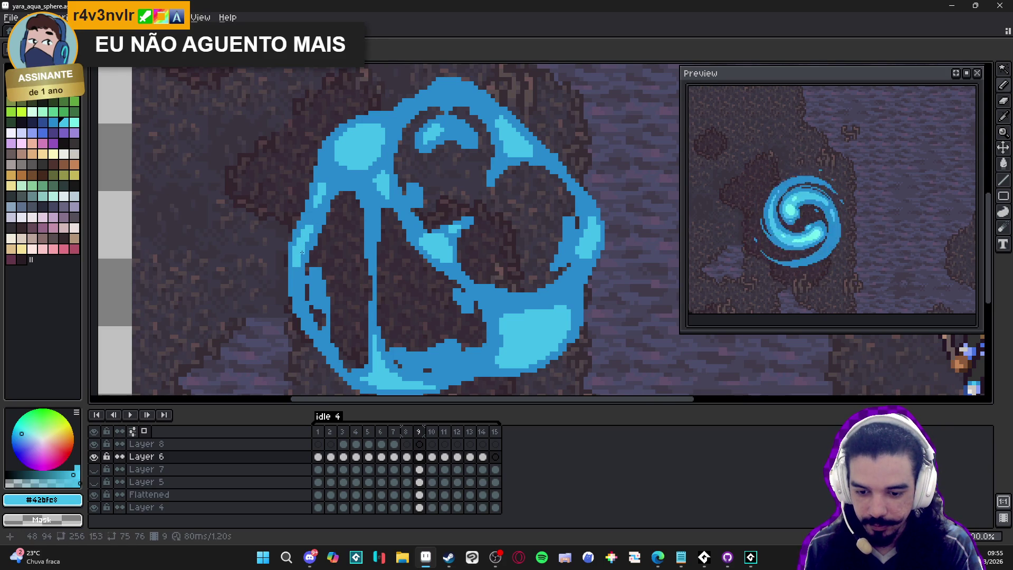
alt+click(300, 232)
alt+click(302, 248)
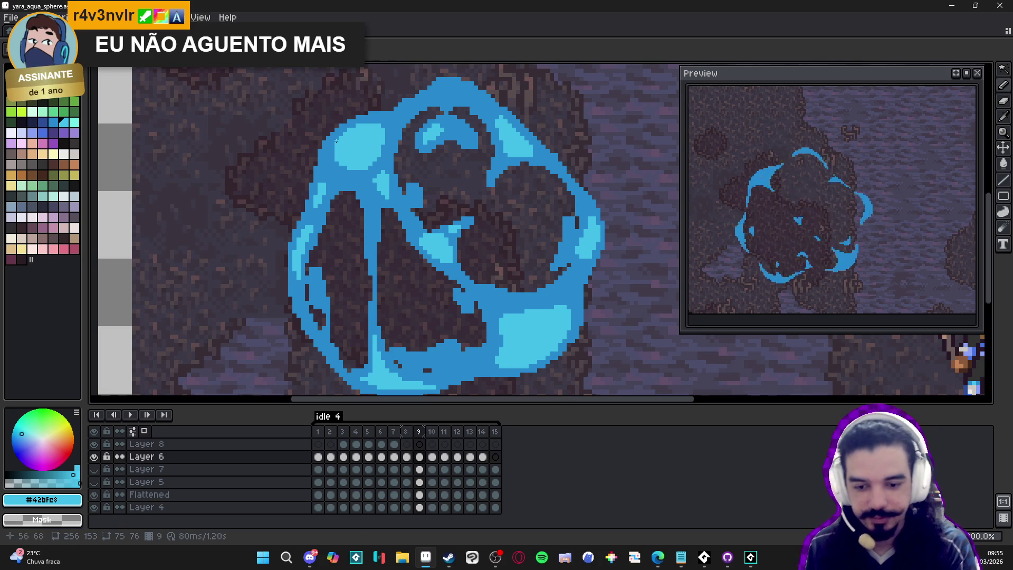
Add #42bfe8 light-blue pixels along the sphere's lower edge.
click(338, 152)
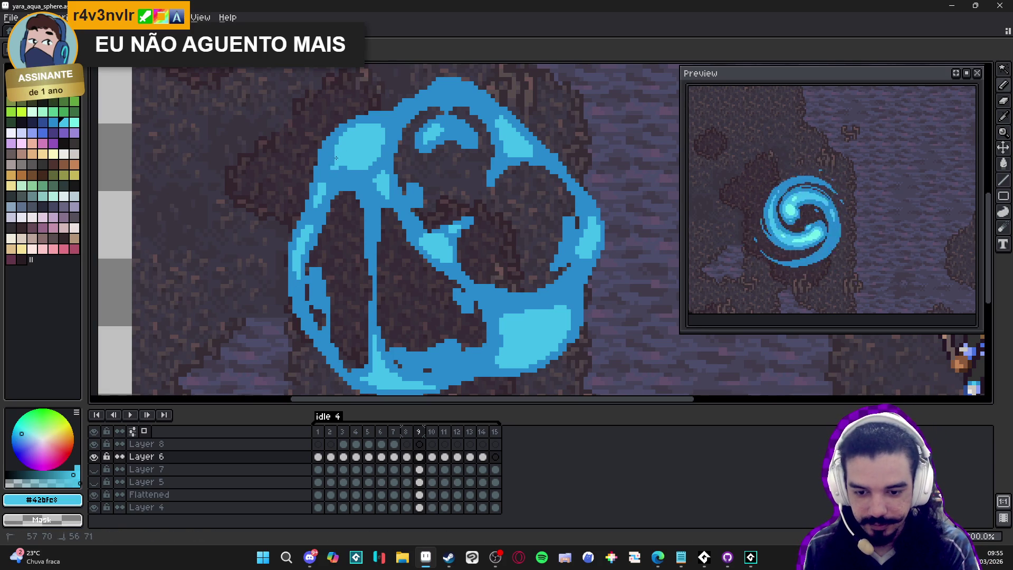
alt+click(337, 169)
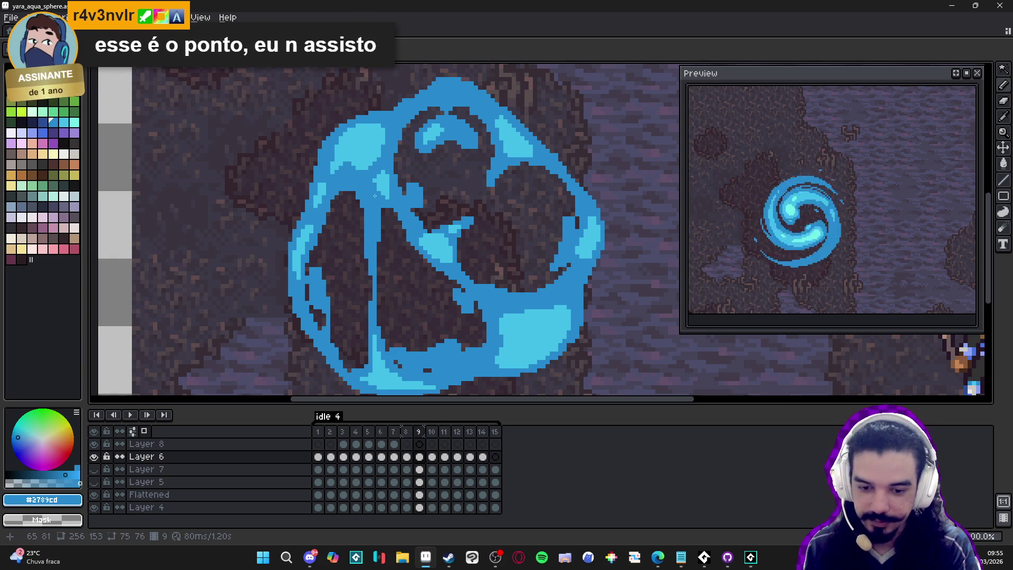
alt+click(376, 148)
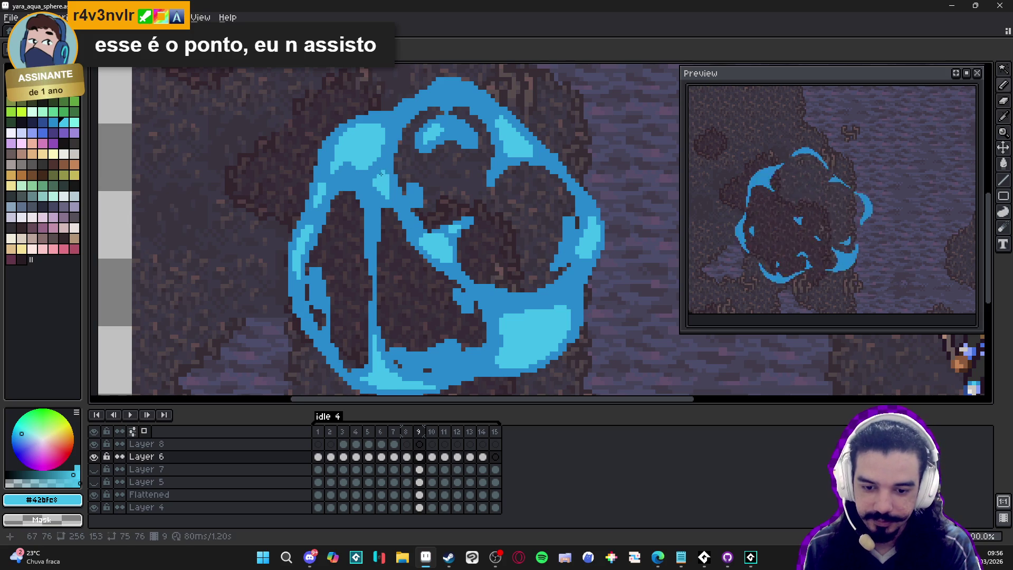
alt+click(370, 169)
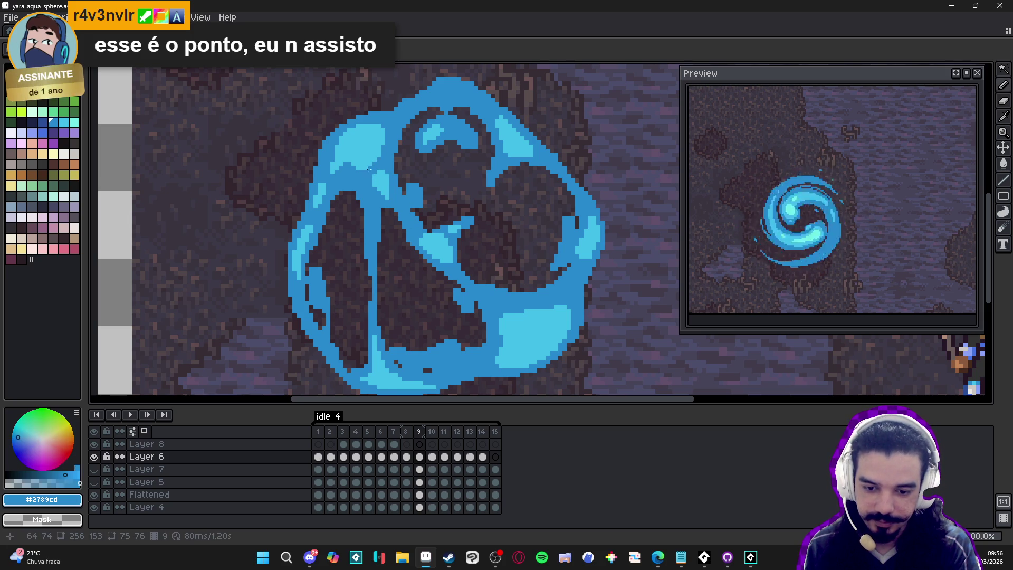
alt+click(368, 163)
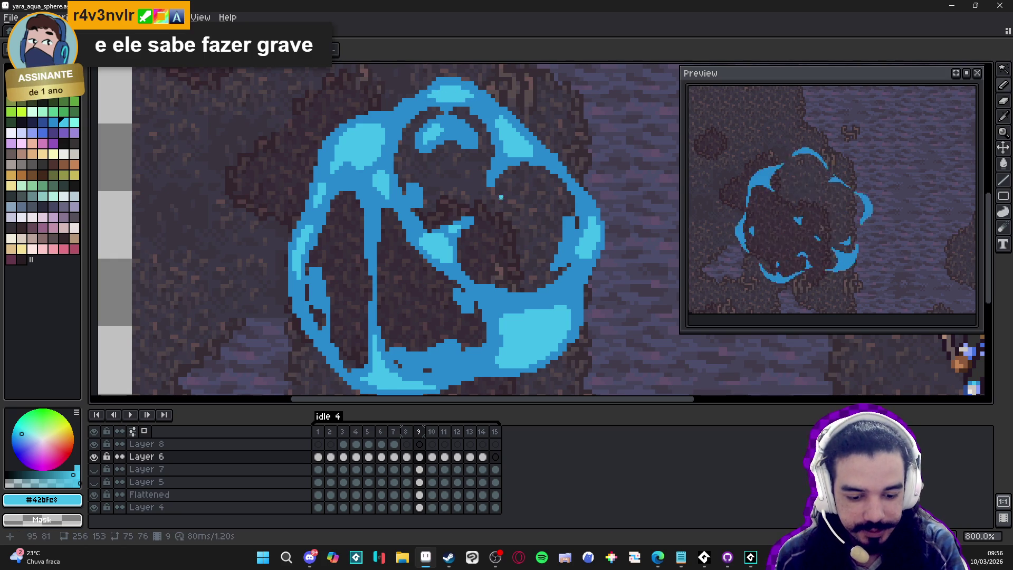
drag(440, 353, 447, 355)
click(454, 363)
click(434, 358)
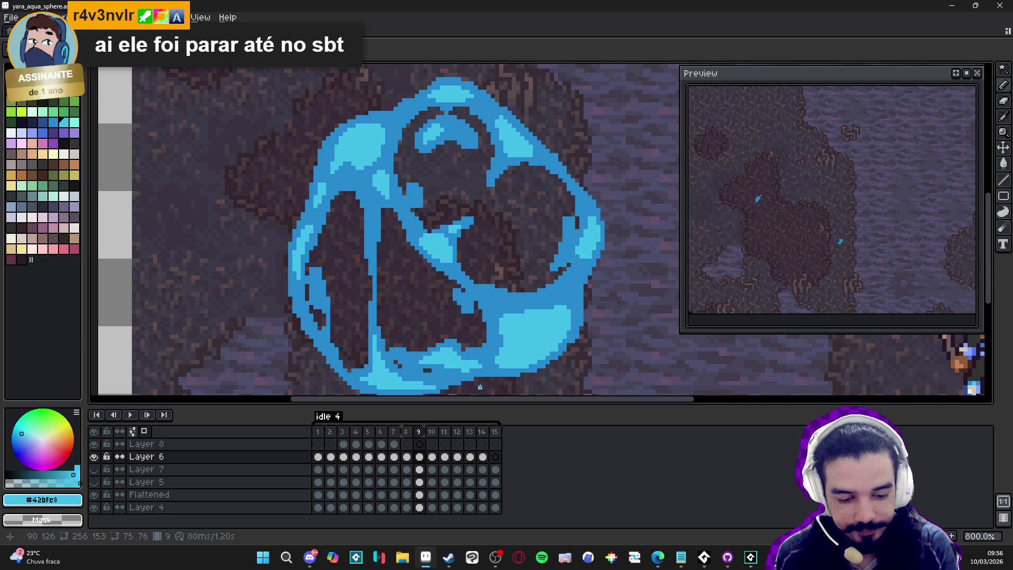
Sample the dark blue #2789cd from the sphere.
key(alt)
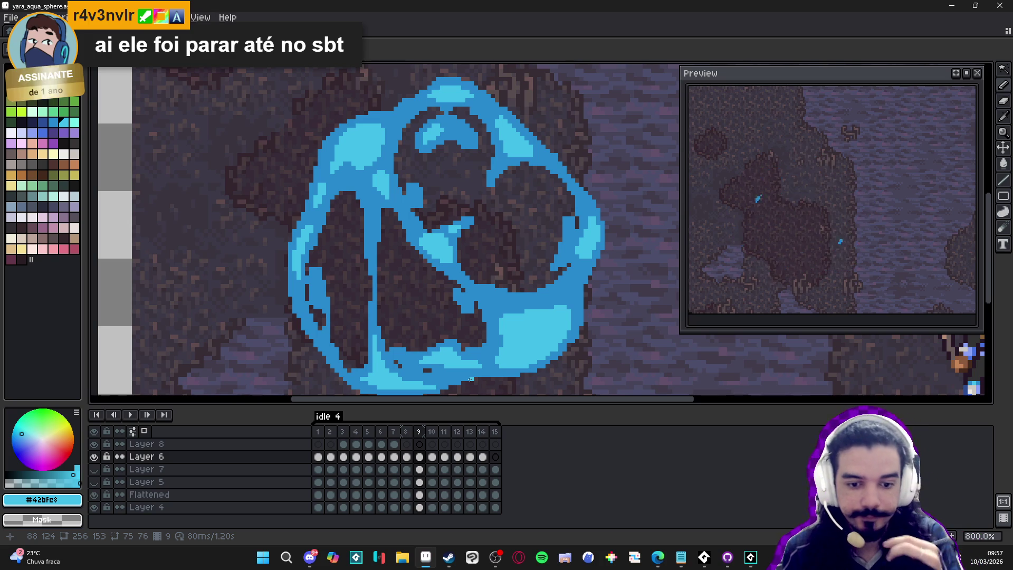
alt+click(506, 112)
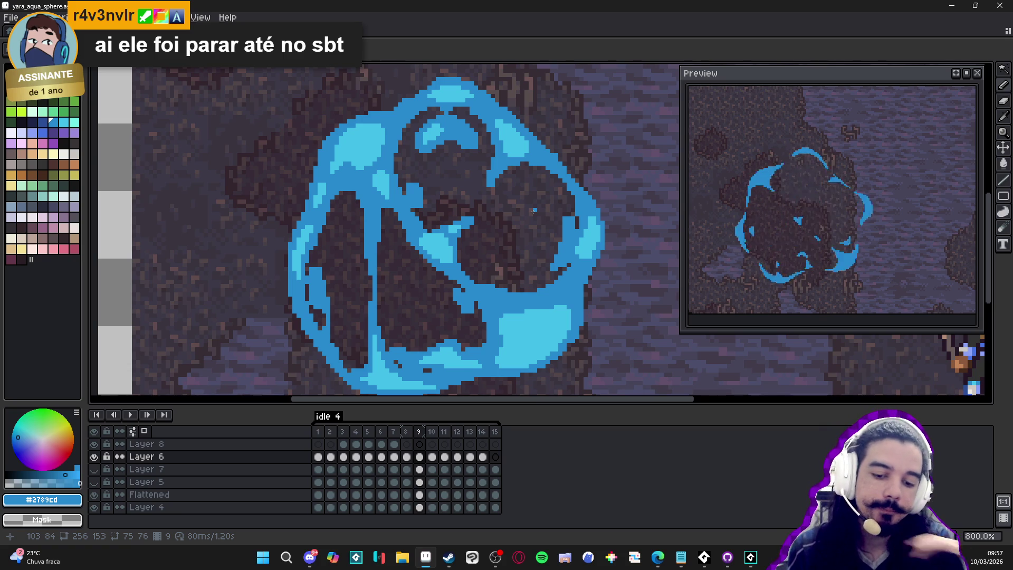
scroll(462, 259, down, 3)
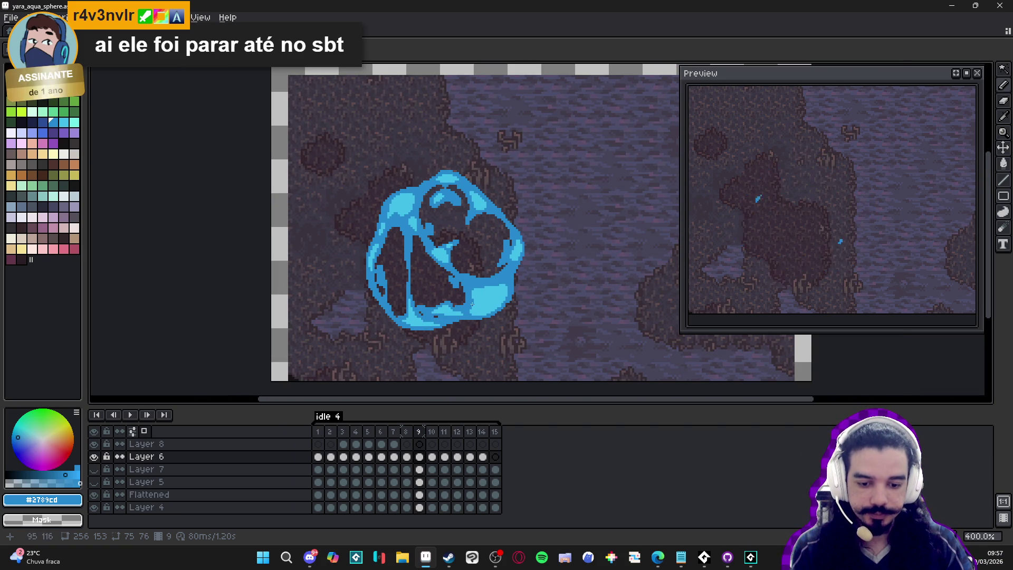
scroll(484, 300, up, 1)
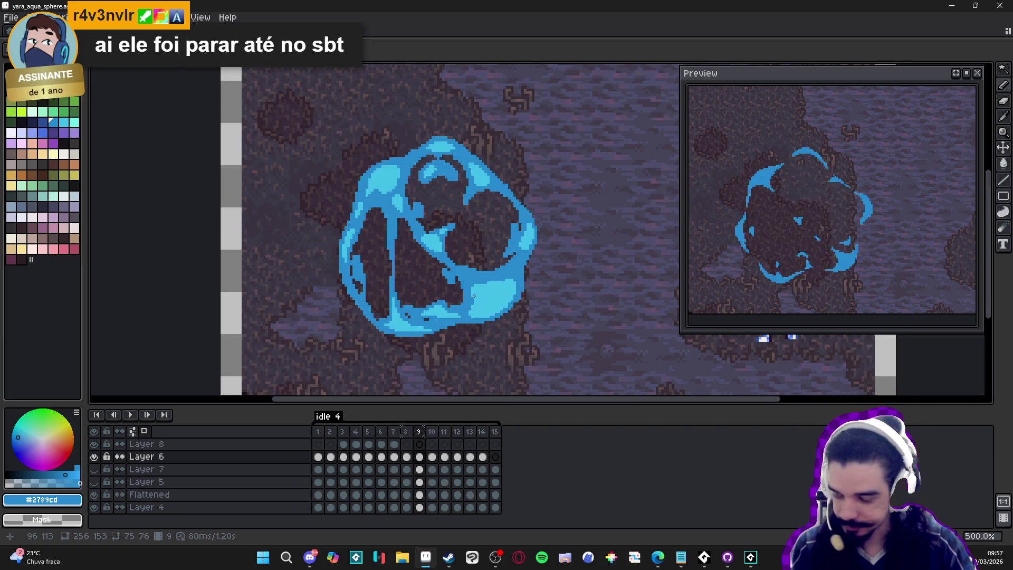
scroll(453, 309, up, 1)
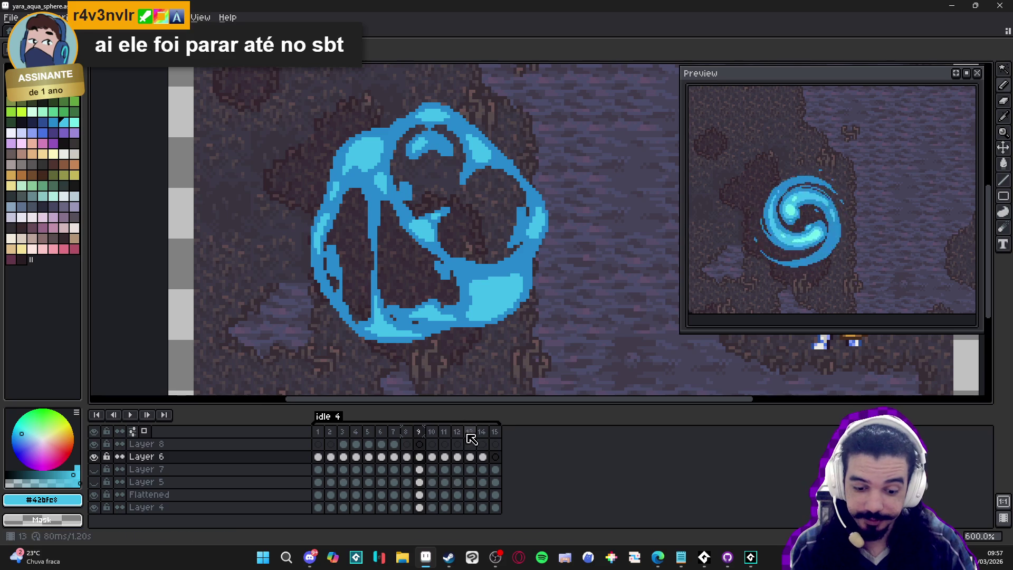
Compare with frames 7 and 8, pick pale cyan #73efe8, and return to frame 9.
click(406, 432)
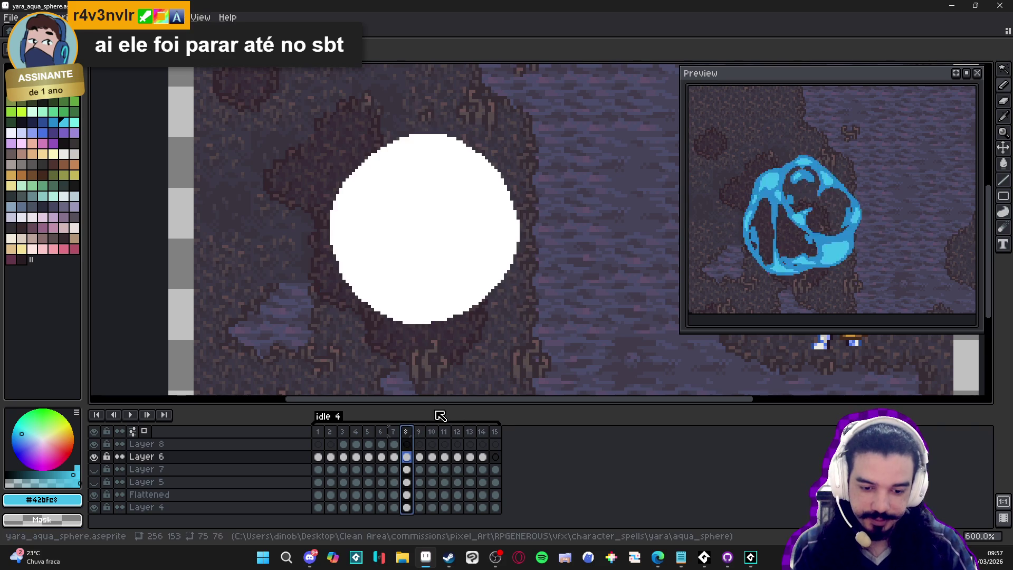
click(394, 432)
click(493, 262)
click(406, 432)
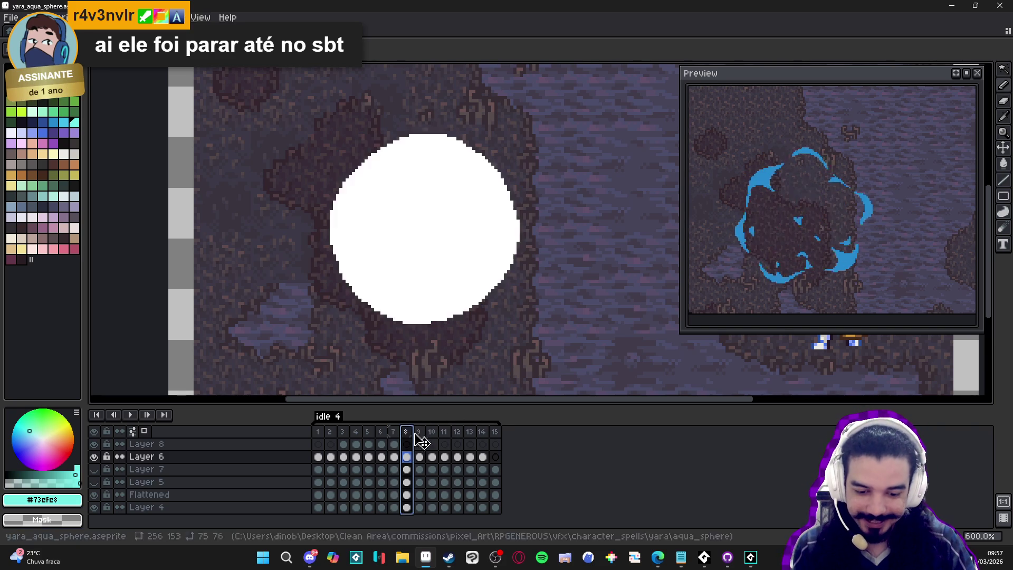
click(419, 431)
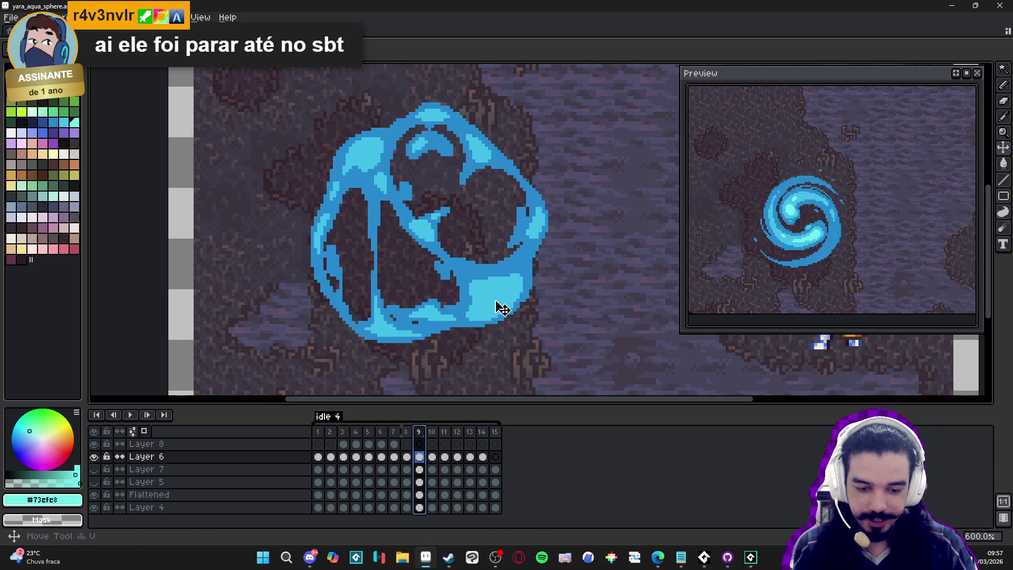
scroll(496, 300, up, 3)
key(ctrl+d)
Paint a #73efe8 highlight in the sphere's lower-right bulge with a few extra dots.
mouse_move(517, 294)
mouse_down()
mouse_move(503, 313)
mouse_move(493, 289)
mouse_move(483, 305)
mouse_move(498, 287)
mouse_up()
alt+click(514, 297)
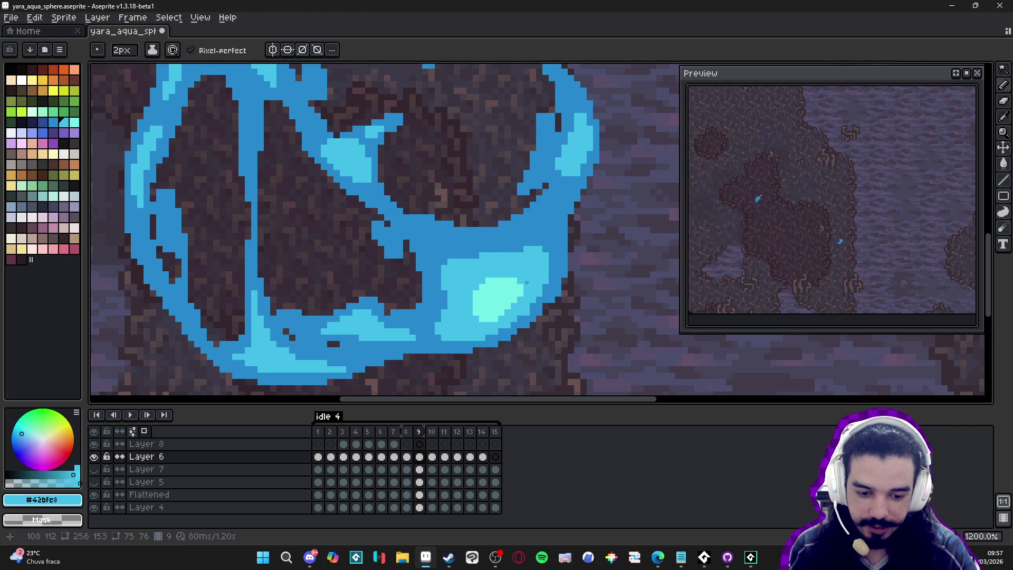
click(513, 297)
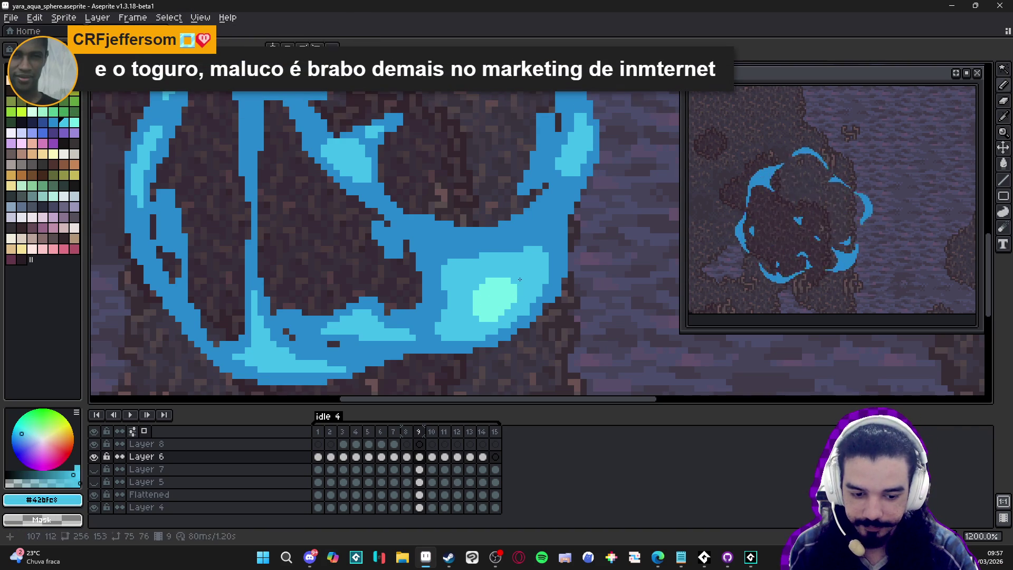
click(523, 271)
click(492, 342)
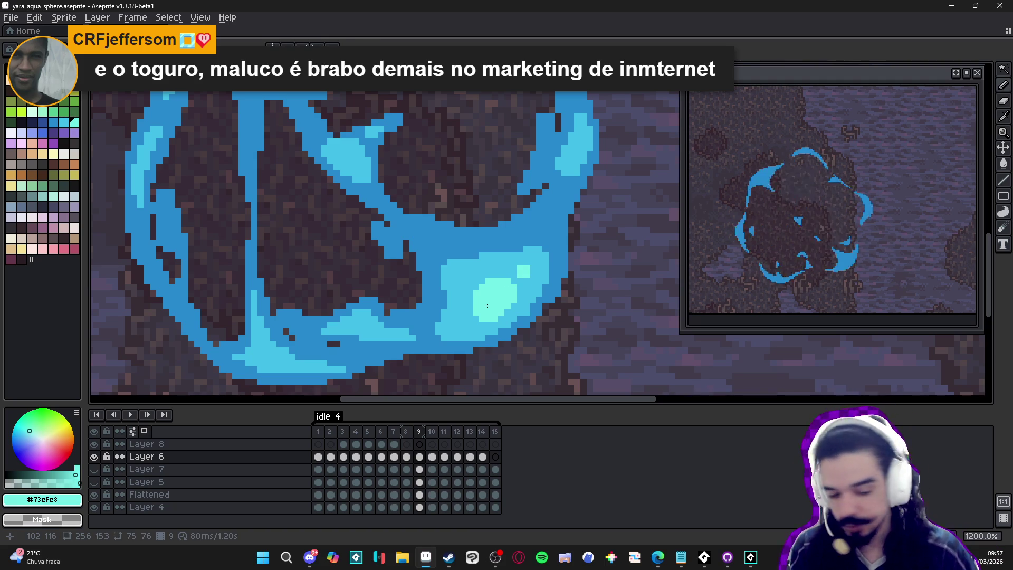
scroll(225, 265, down, 5)
scroll(339, 221, up, 6)
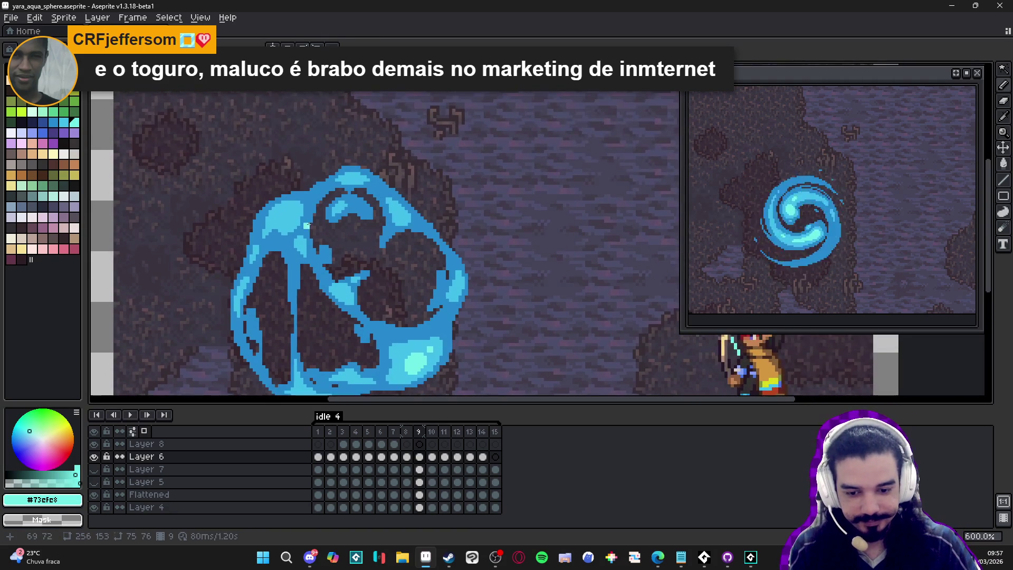
Paint pale cyan highlights on the sphere's upper left and at its top.
mouse_move(245, 214)
mouse_down()
mouse_move(233, 241)
mouse_move(262, 231)
mouse_move(260, 220)
mouse_up()
drag(253, 263, 243, 259)
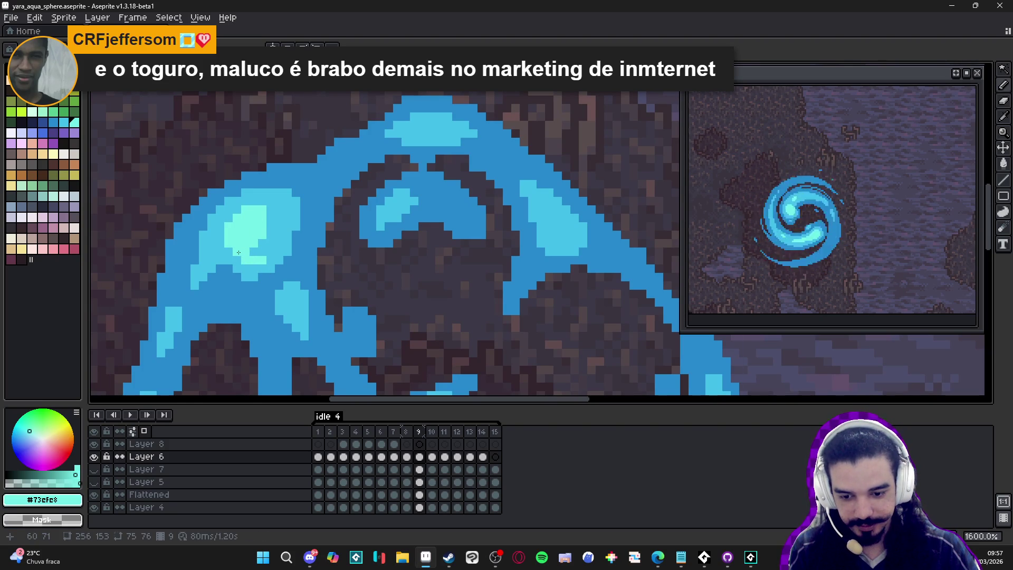
scroll(248, 253, down, 2)
scroll(267, 262, up, 2)
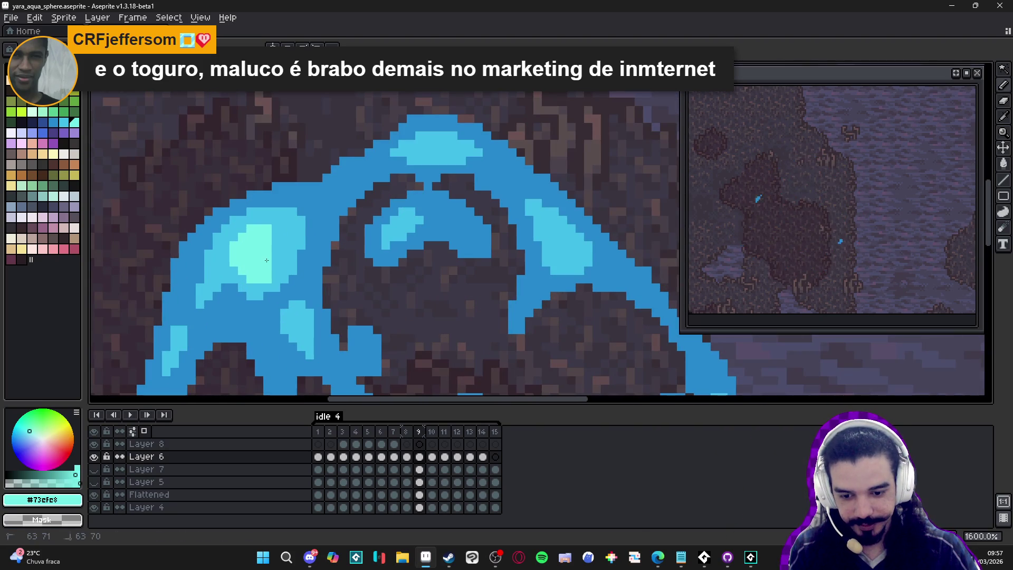
scroll(281, 261, down, 1)
scroll(281, 261, up, 5)
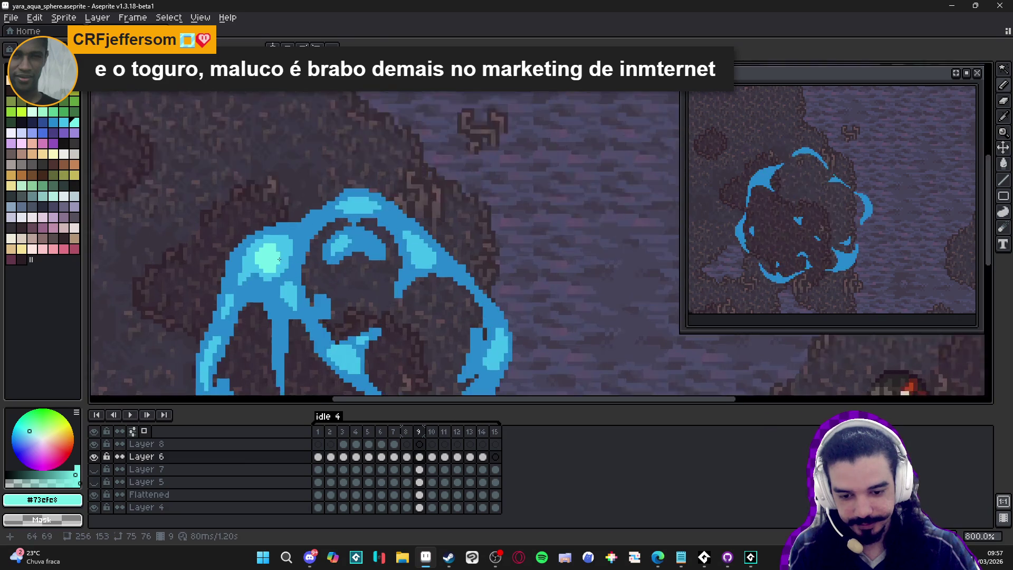
mouse_move(409, 173)
mouse_down()
mouse_move(420, 180)
mouse_move(411, 182)
mouse_up()
scroll(402, 211, down, 5)
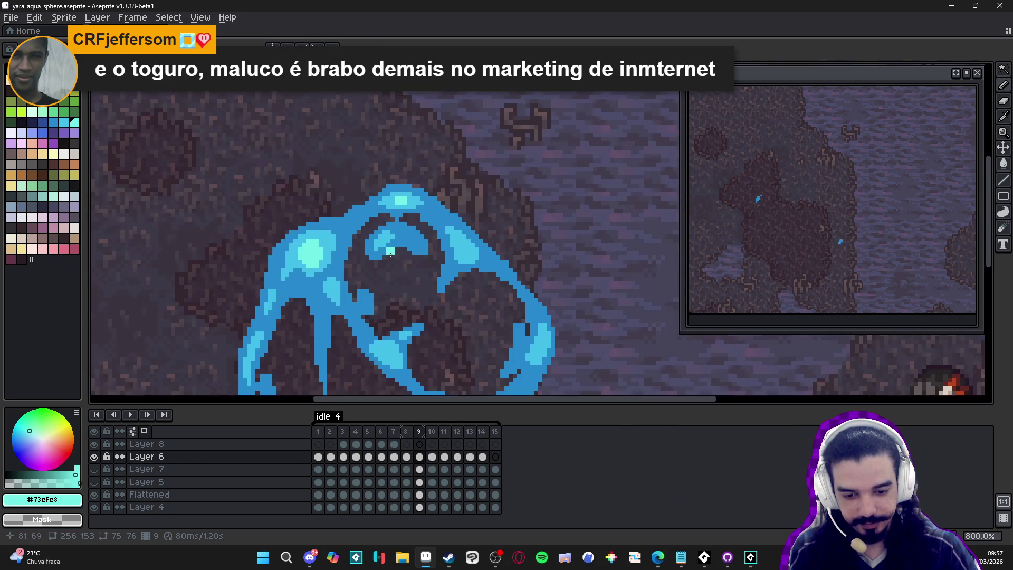
scroll(459, 249, up, 3)
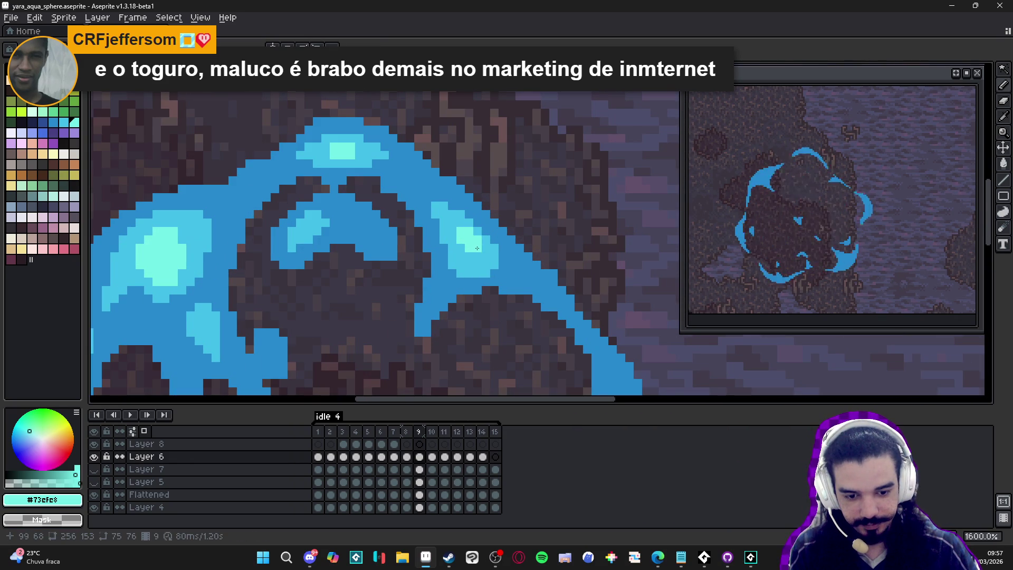
scroll(477, 253, down, 3)
scroll(392, 237, up, 3)
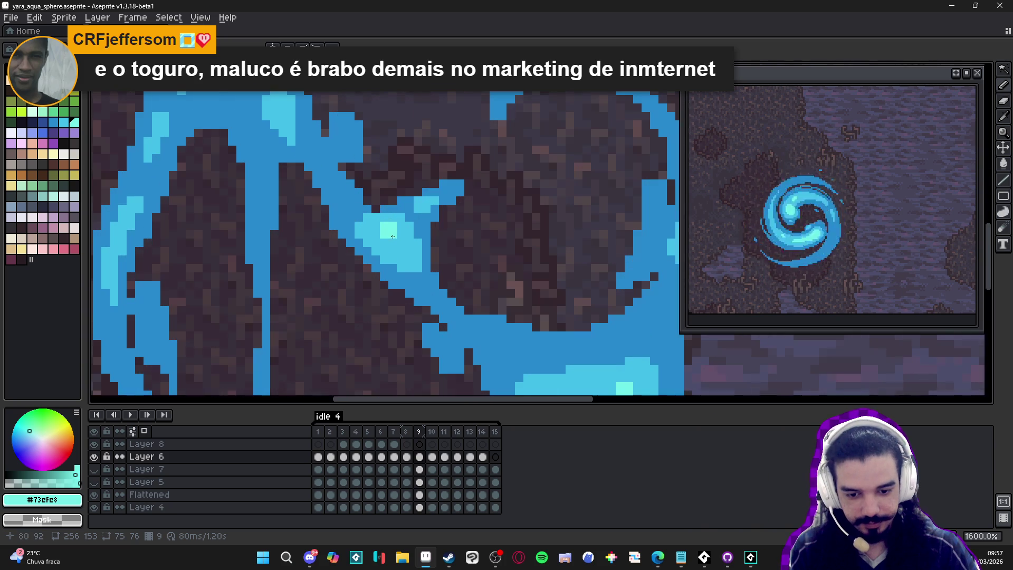
scroll(396, 250, down, 3)
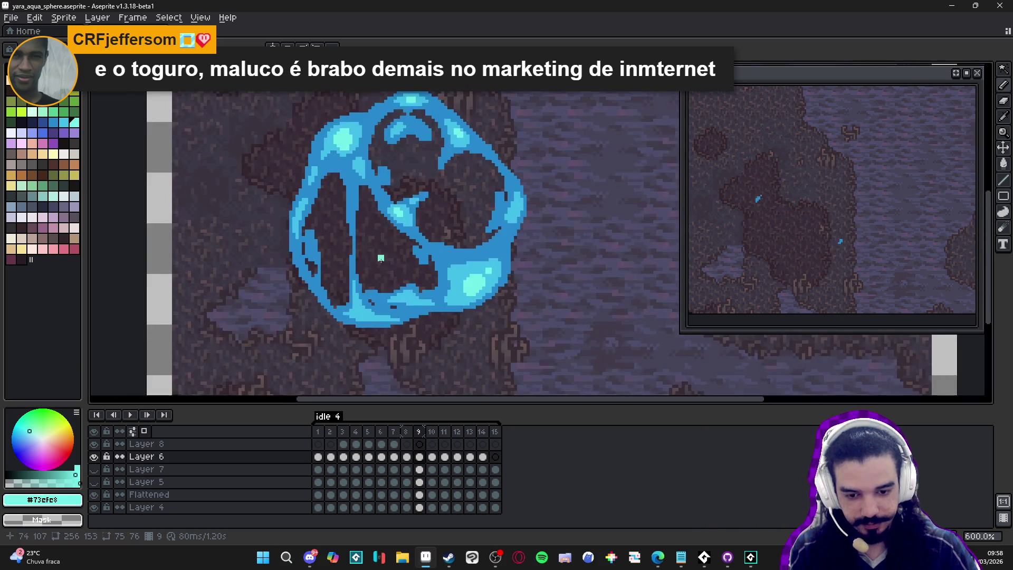
scroll(334, 263, up, 4)
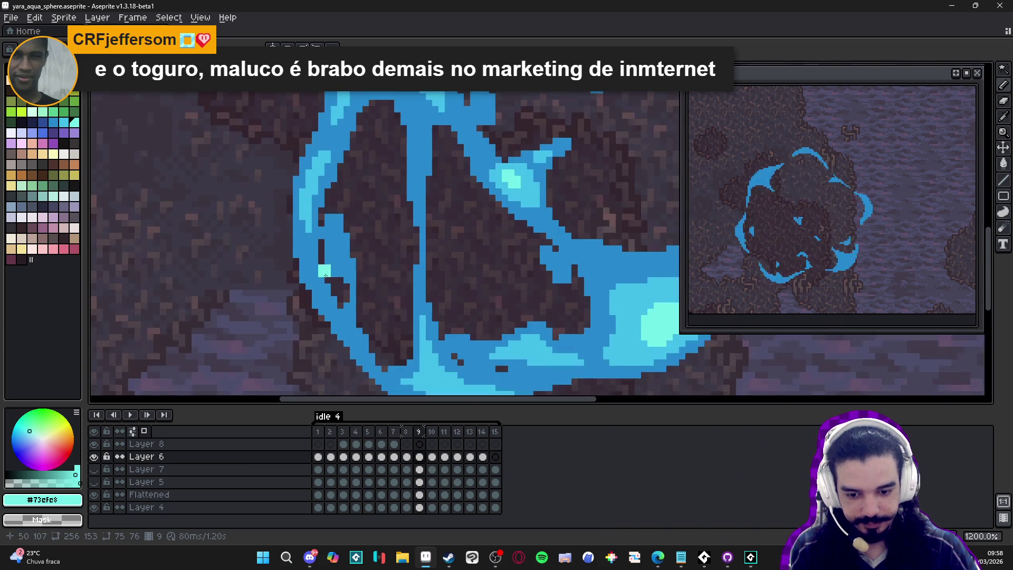
scroll(370, 275, down, 1)
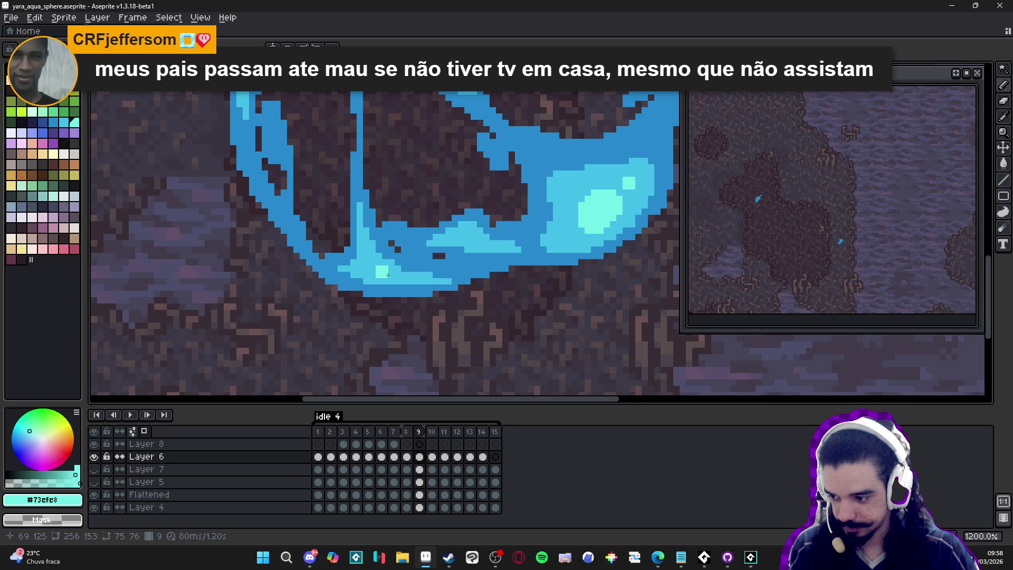
scroll(395, 275, up, 5)
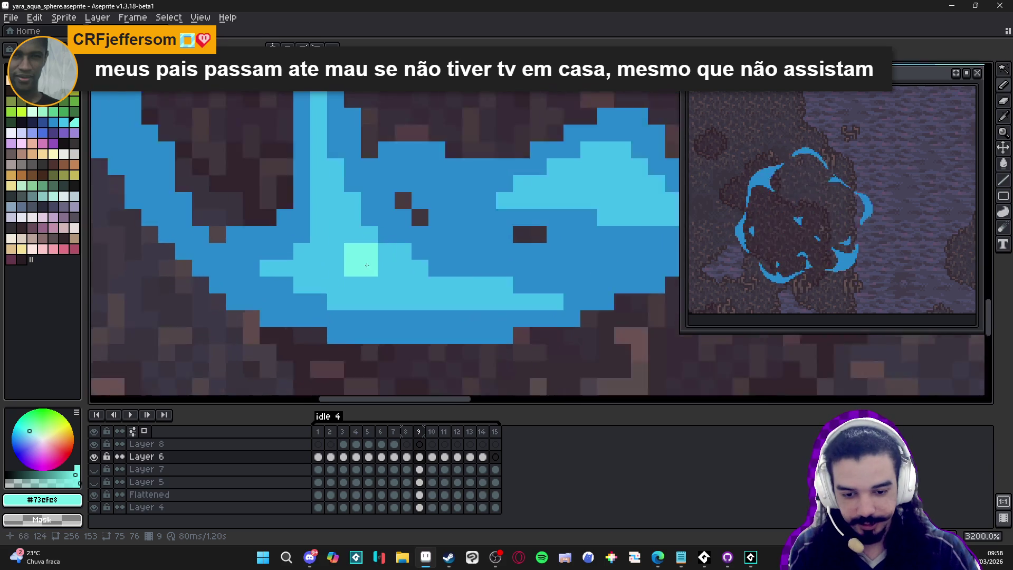
Paint a light aqua highlight streak along the sphere's lower edge.
mouse_move(372, 280)
mouse_down()
mouse_move(395, 270)
mouse_move(391, 295)
mouse_move(436, 296)
mouse_up()
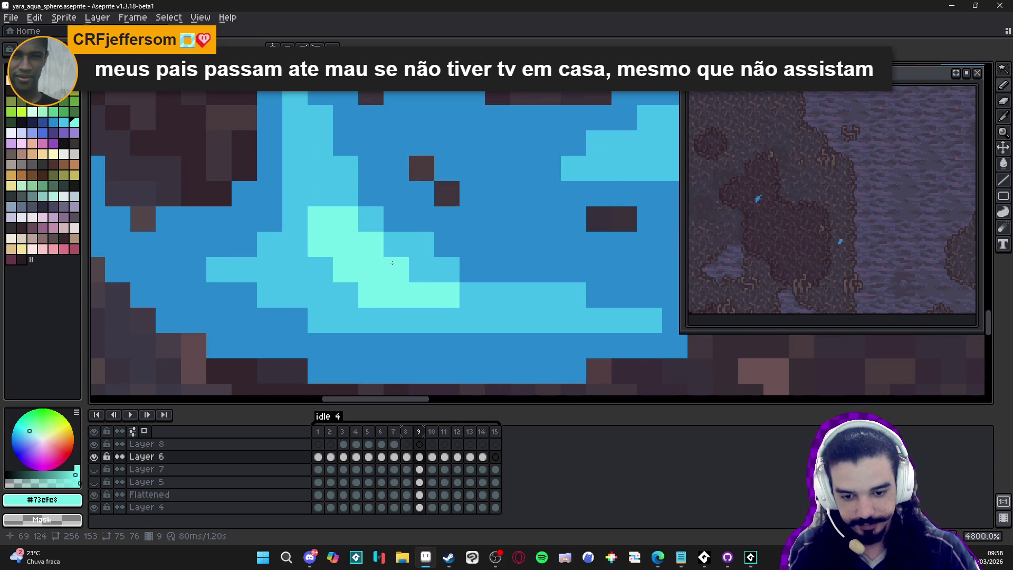
scroll(404, 271, down, 3)
scroll(401, 311, up, 2)
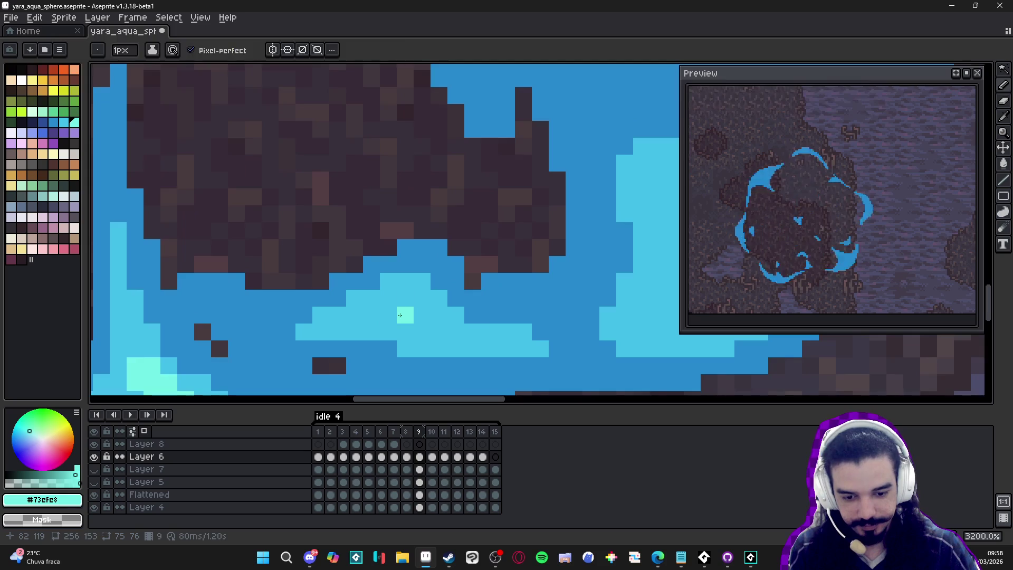
scroll(396, 317, down, 8)
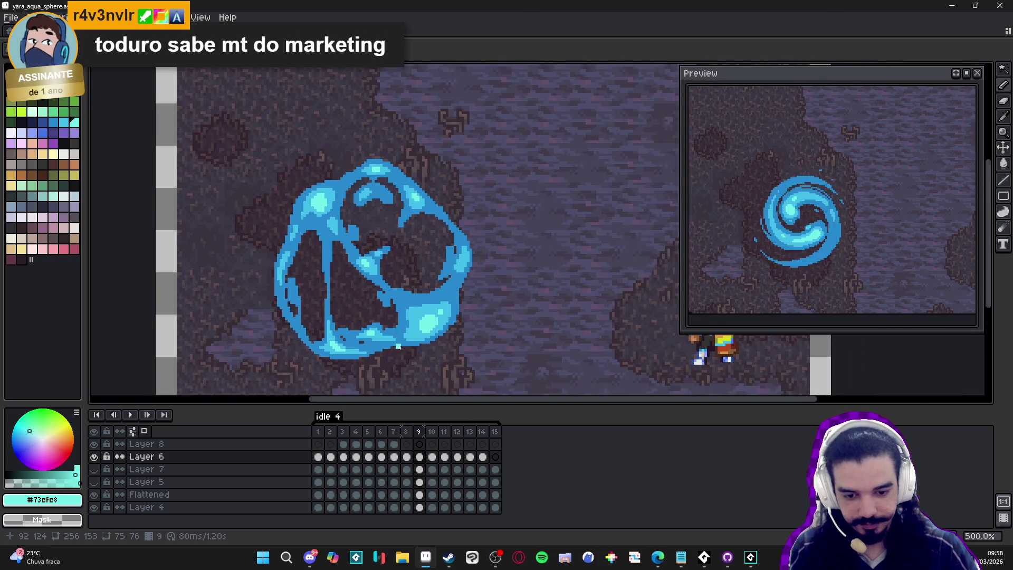
scroll(475, 275, up, 5)
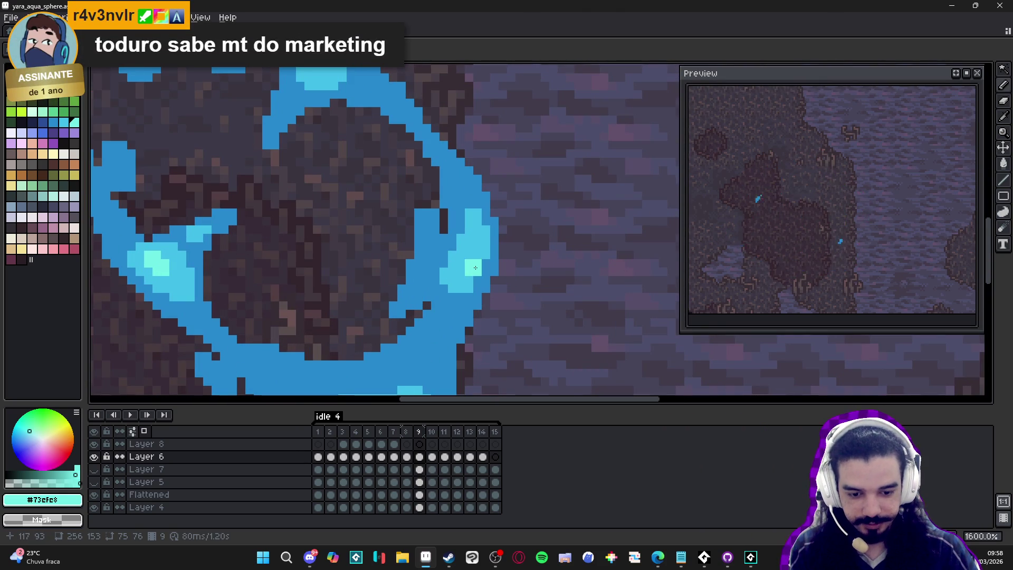
scroll(383, 305, down, 4)
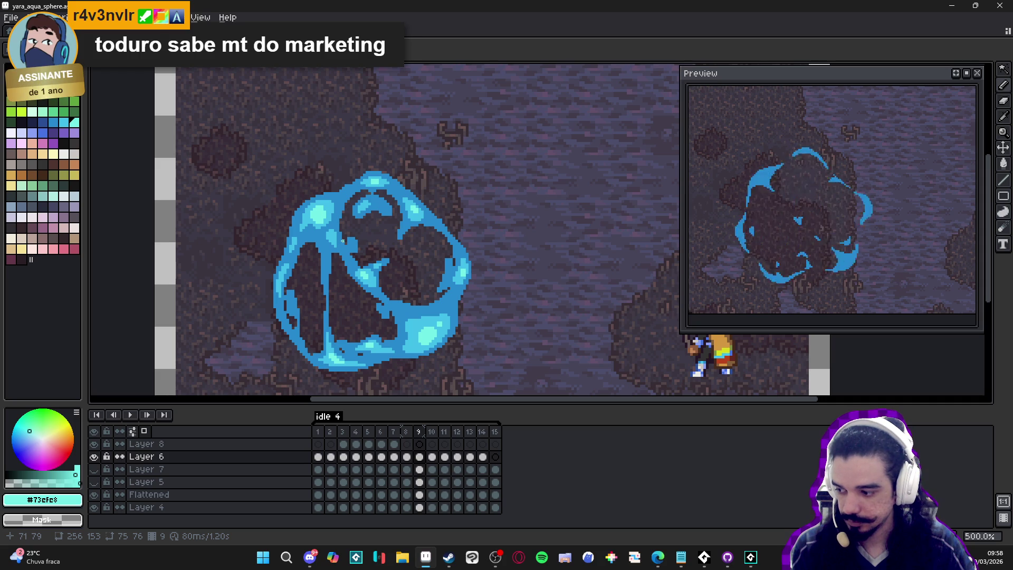
Save the sprite file.
drag(360, 275, 365, 275)
key(ctrl+s)
scroll(323, 257, up, 5)
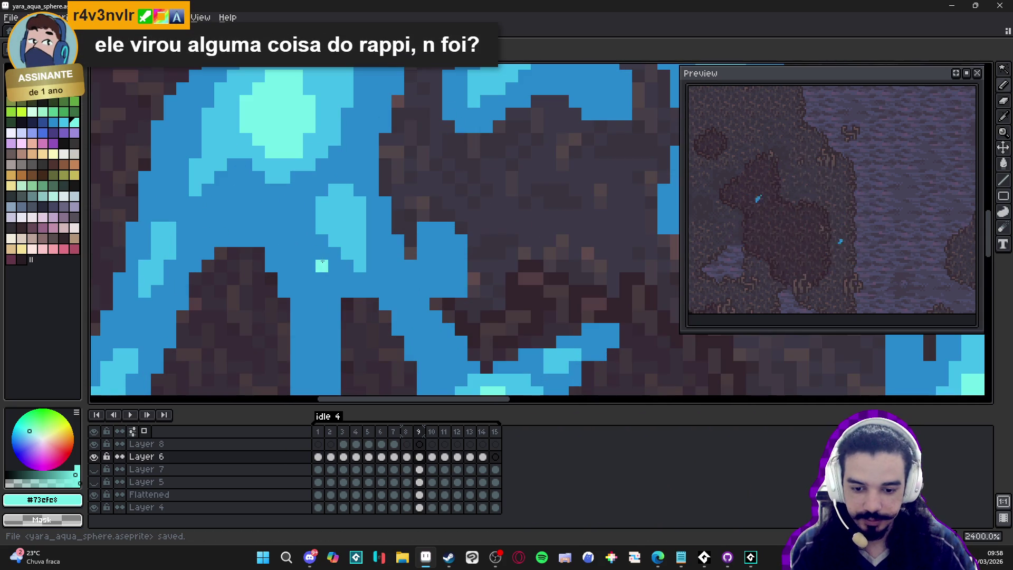
scroll(324, 257, down, 1)
Repaint a stray pixel in medium blue and pick the dark navy for accents.
alt+click(323, 252)
click(321, 241)
alt+click(339, 232)
scroll(322, 233, down, 3)
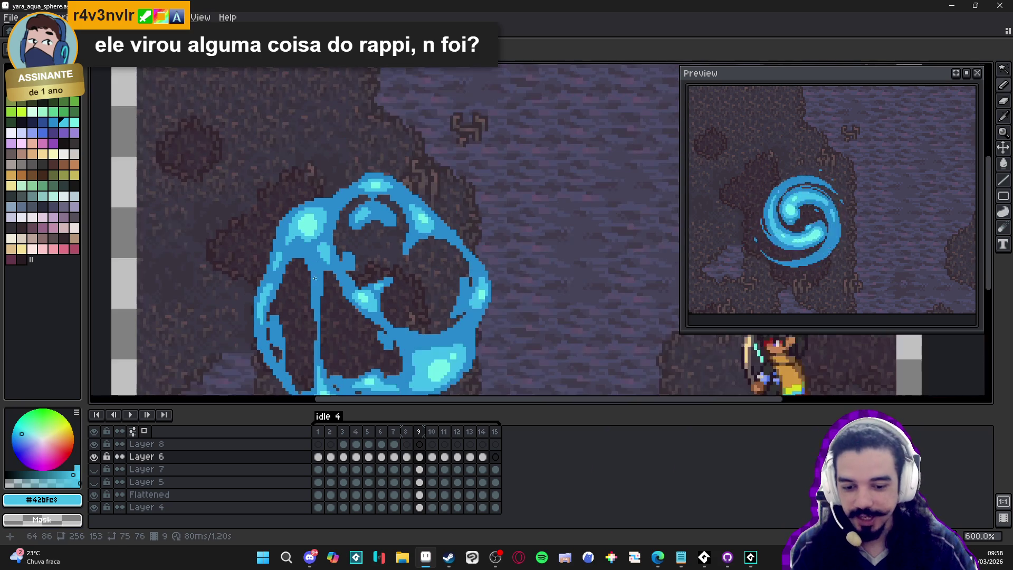
scroll(316, 233, up, 3)
alt+click(309, 267)
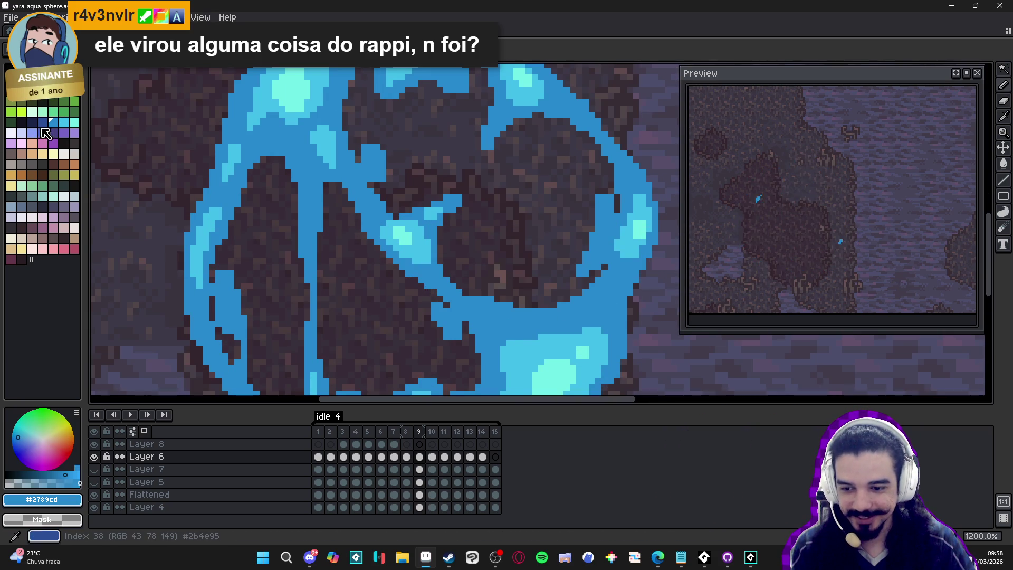
Draw a navy #2b4c95 line down the sphere's left side.
mouse_move(309, 279)
mouse_down()
mouse_move(308, 230)
mouse_move(320, 226)
mouse_move(308, 209)
mouse_move(314, 225)
mouse_up()
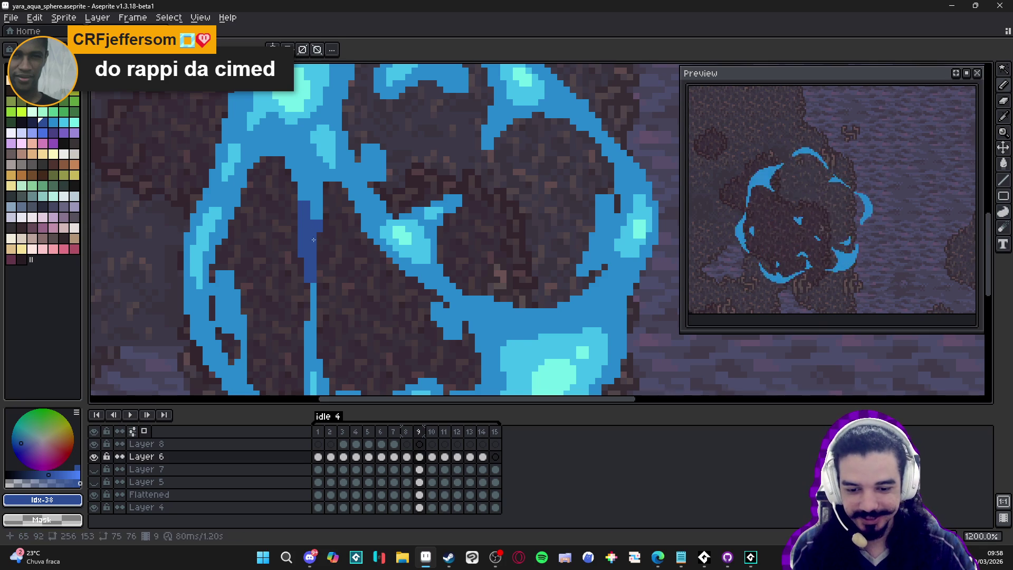
drag(311, 282, 313, 335)
scroll(312, 330, down, 2)
scroll(296, 264, up, 3)
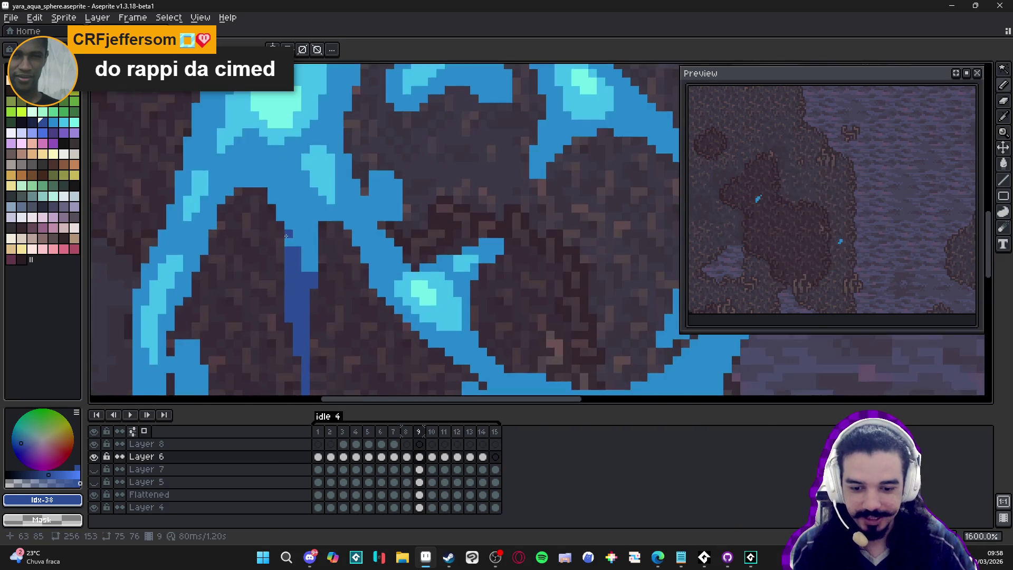
alt+click(304, 258)
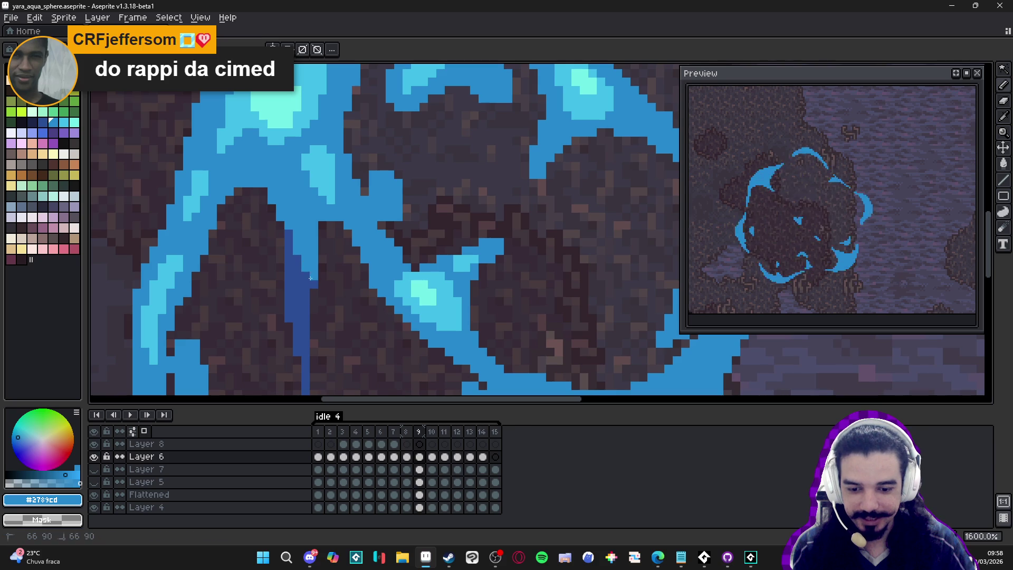
scroll(305, 288, down, 2)
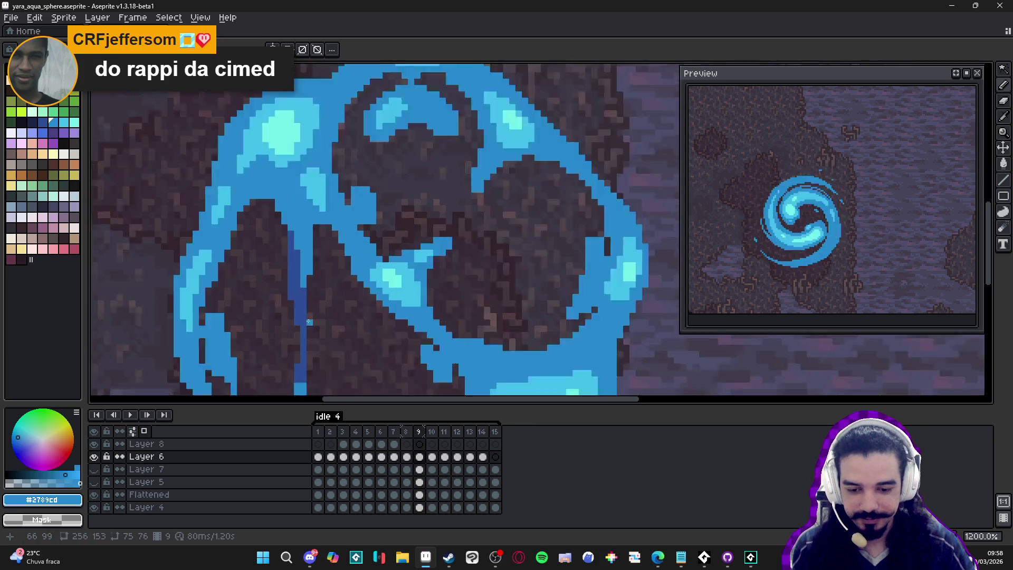
scroll(296, 296, up, 2)
alt+click(294, 294)
scroll(309, 329, down, 3)
scroll(320, 301, down, 1)
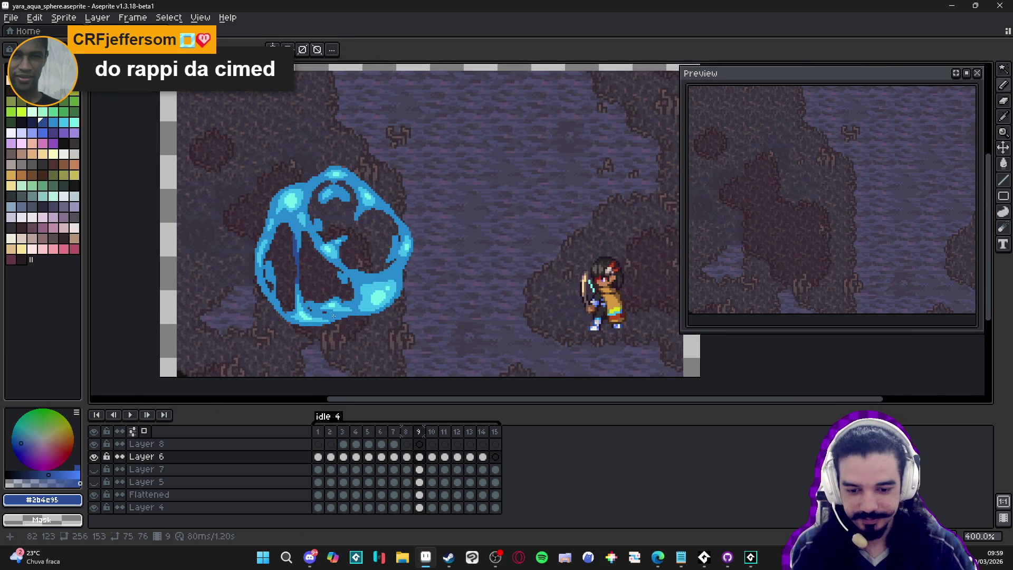
Try a purple-blue accent stroke on the sphere's lower right, then undo it.
key(ctrl)
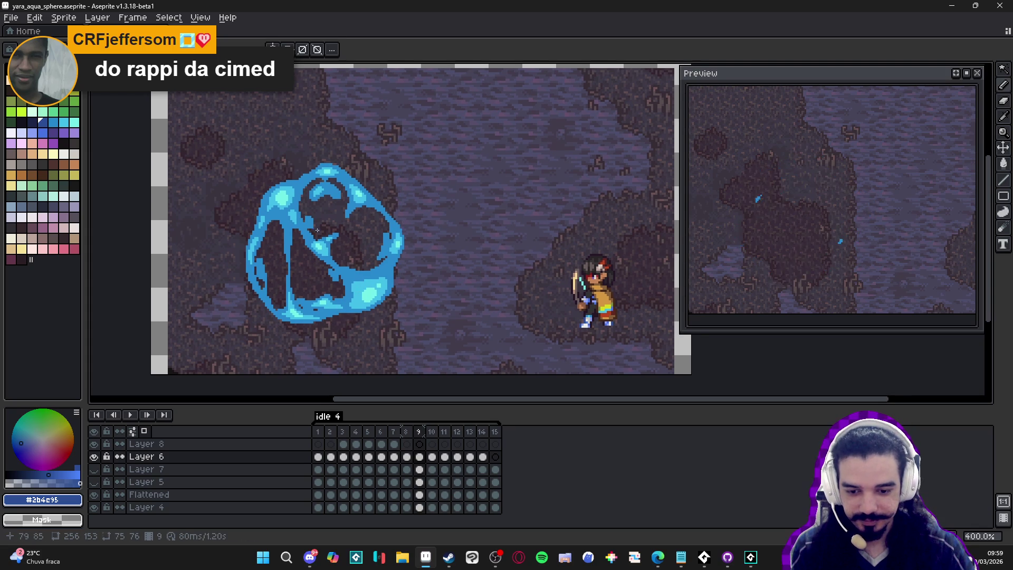
scroll(317, 241, up, 2)
click(55, 122)
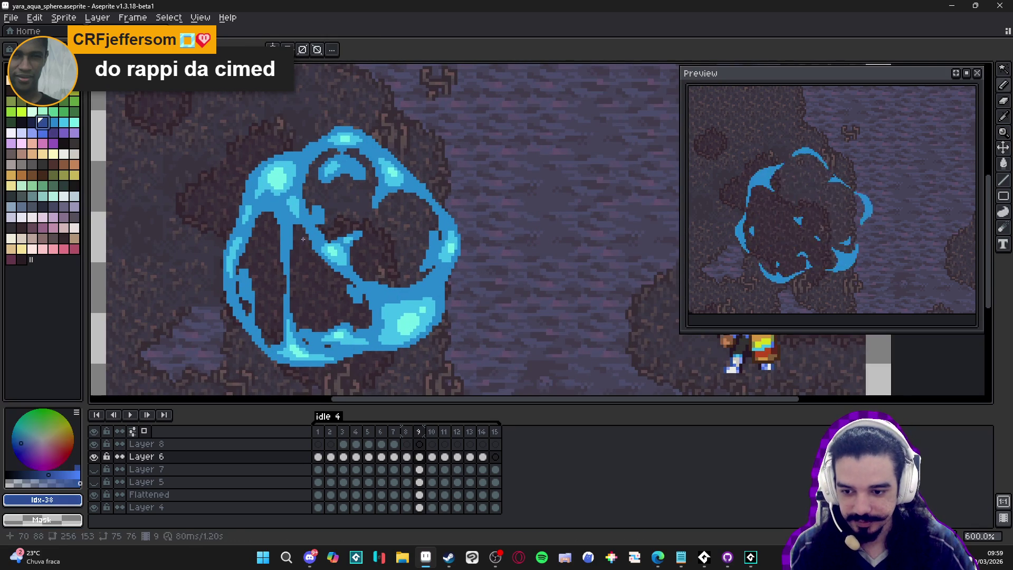
click(43, 133)
scroll(270, 264, up, 3)
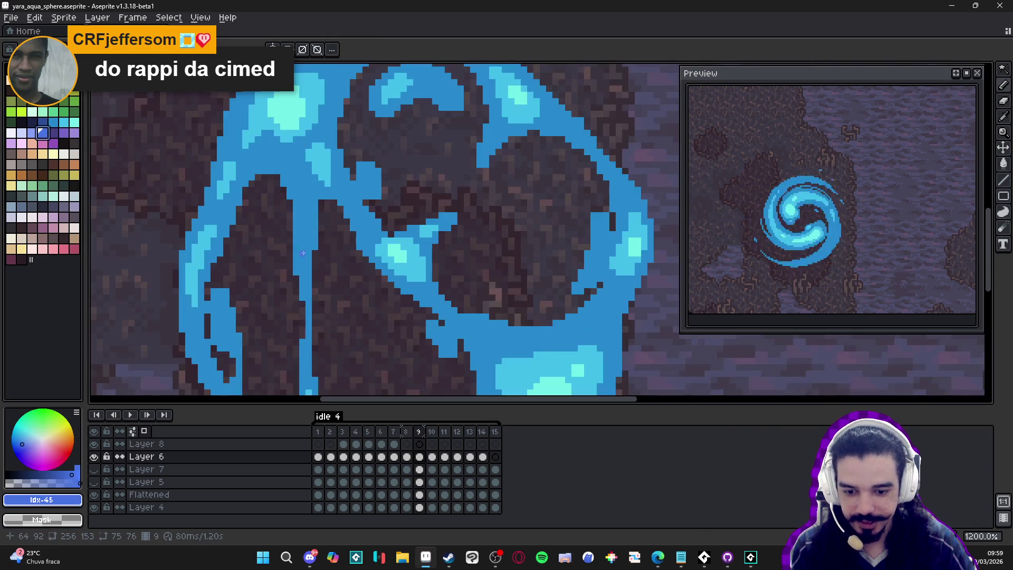
scroll(329, 171, up, 1)
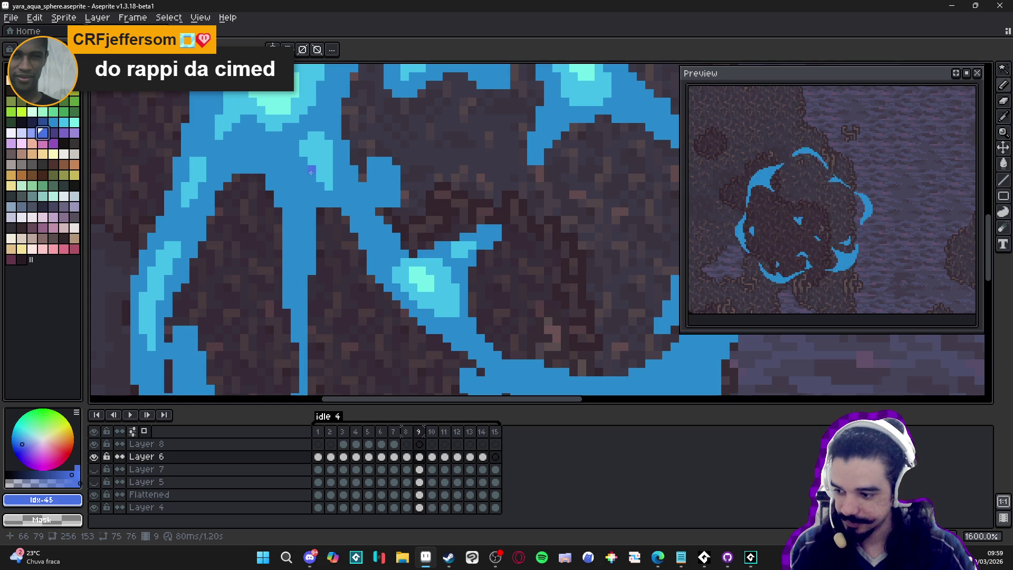
scroll(311, 173, down, 5)
scroll(400, 278, up, 6)
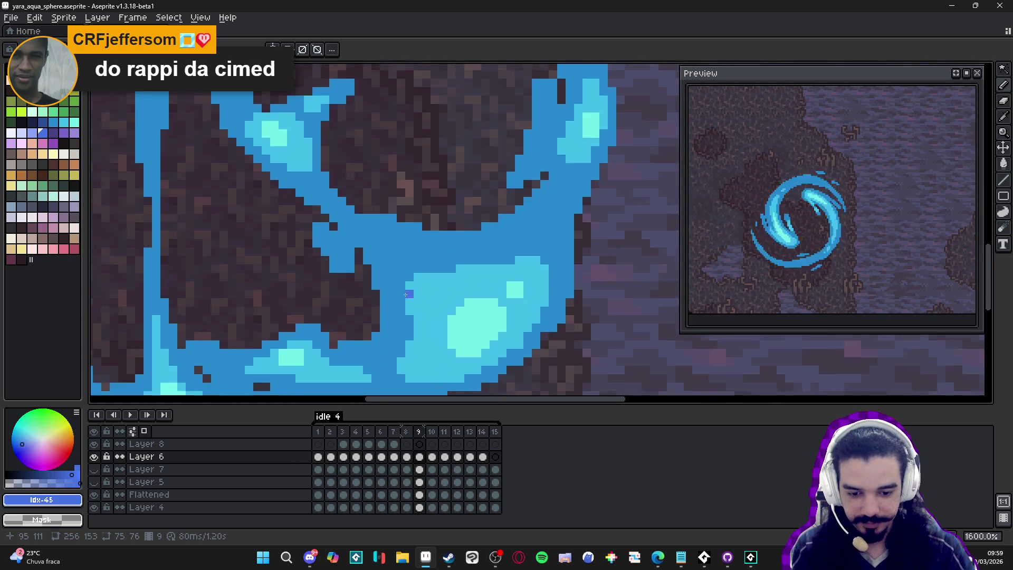
mouse_move(400, 269)
mouse_down()
mouse_move(394, 248)
mouse_move(464, 256)
mouse_move(443, 231)
mouse_move(399, 217)
mouse_move(547, 240)
mouse_move(507, 218)
mouse_move(425, 206)
mouse_up()
scroll(423, 222, down, 5)
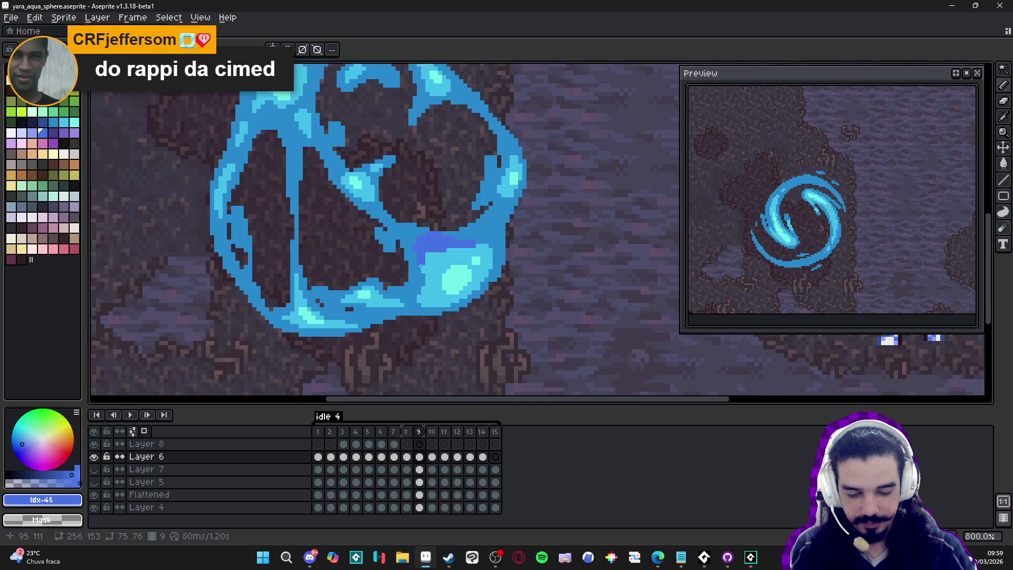
scroll(416, 266, up, 2)
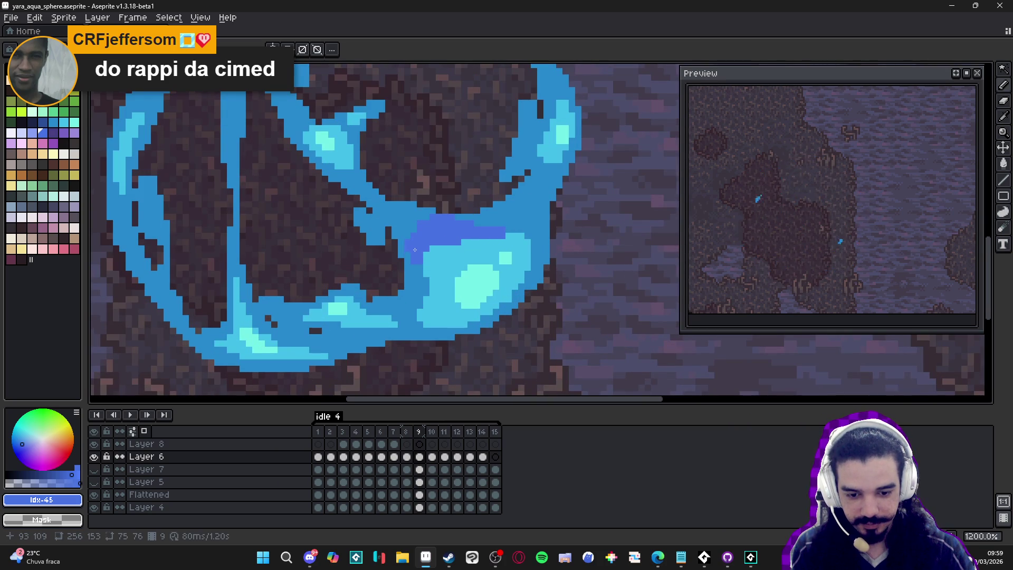
drag(415, 249, 424, 289)
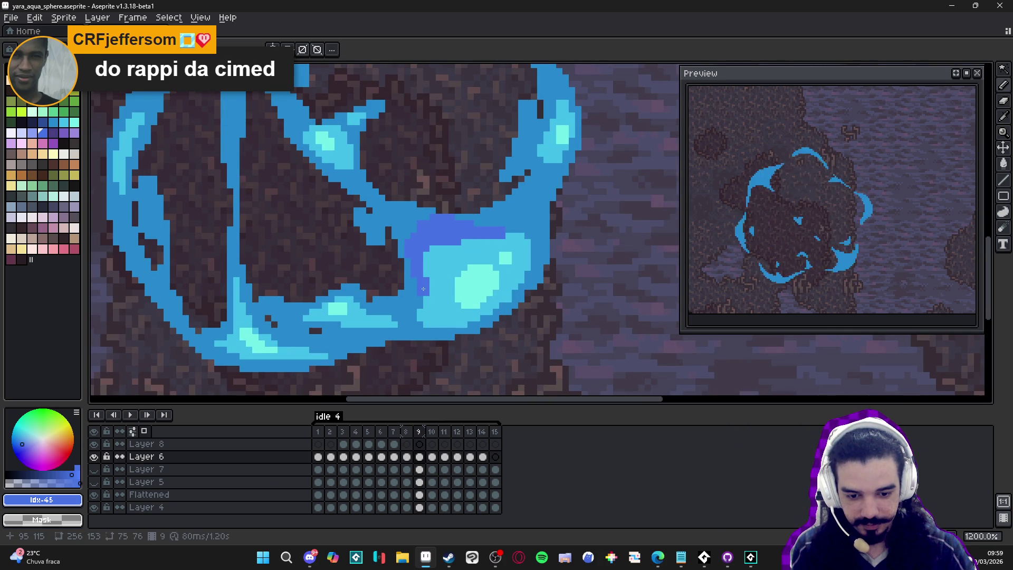
scroll(441, 331, down, 5)
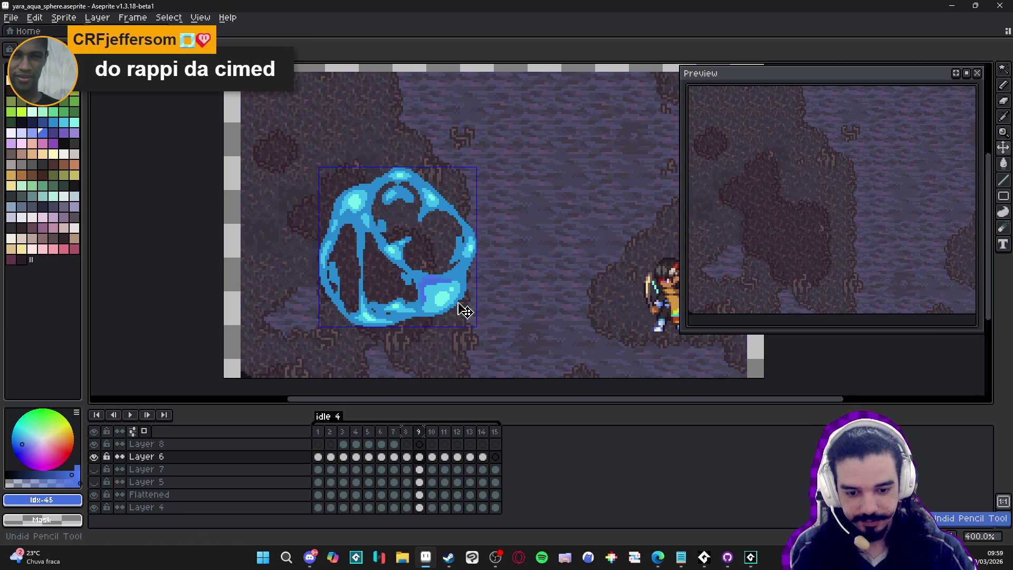
key(ctrl+z)
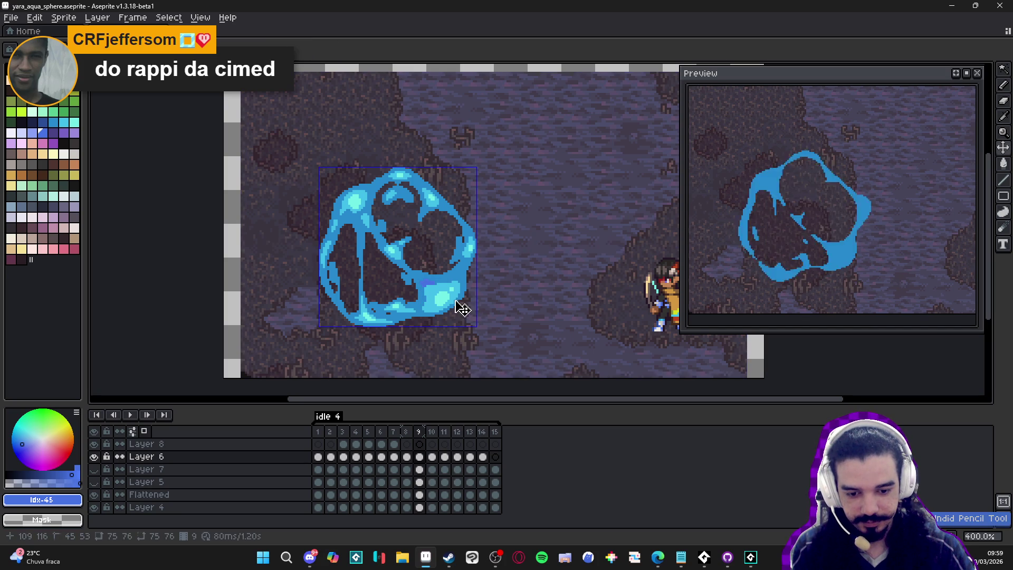
scroll(443, 294, up, 2)
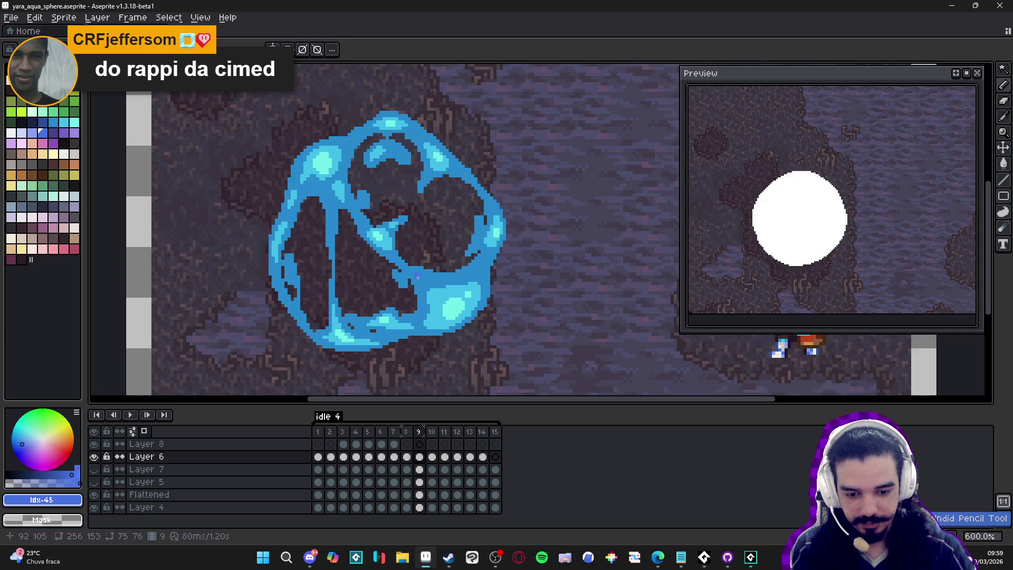
Dab a light green shade onto the sphere's inner edge and reselect a navy blue.
click(21, 185)
scroll(425, 296, up, 3)
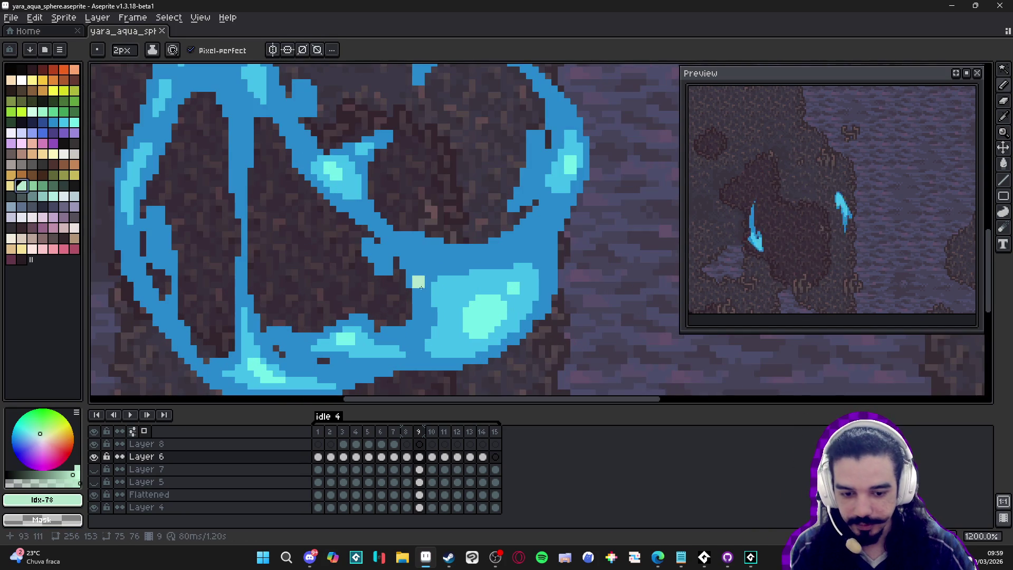
click(42, 186)
click(31, 186)
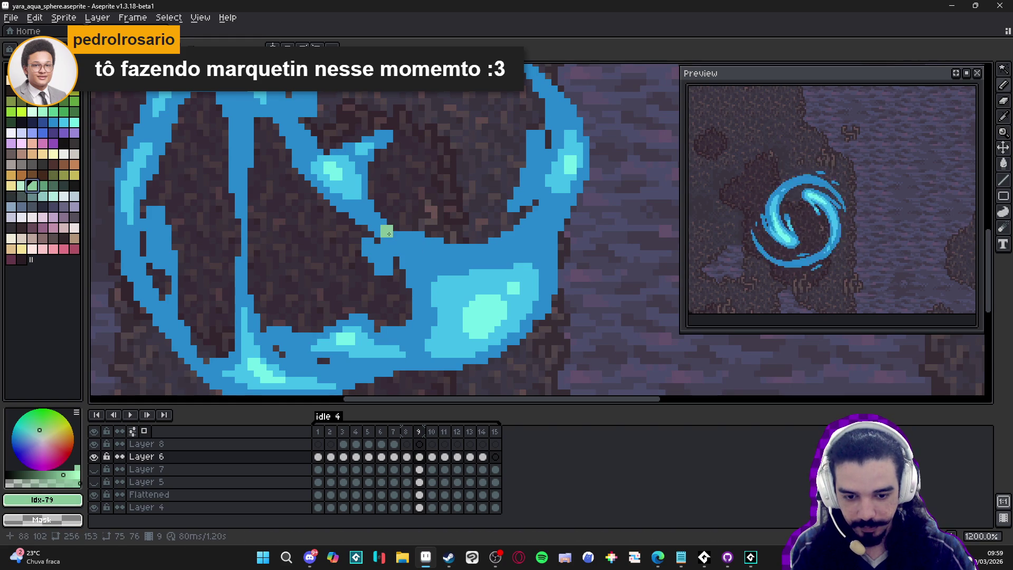
click(378, 225)
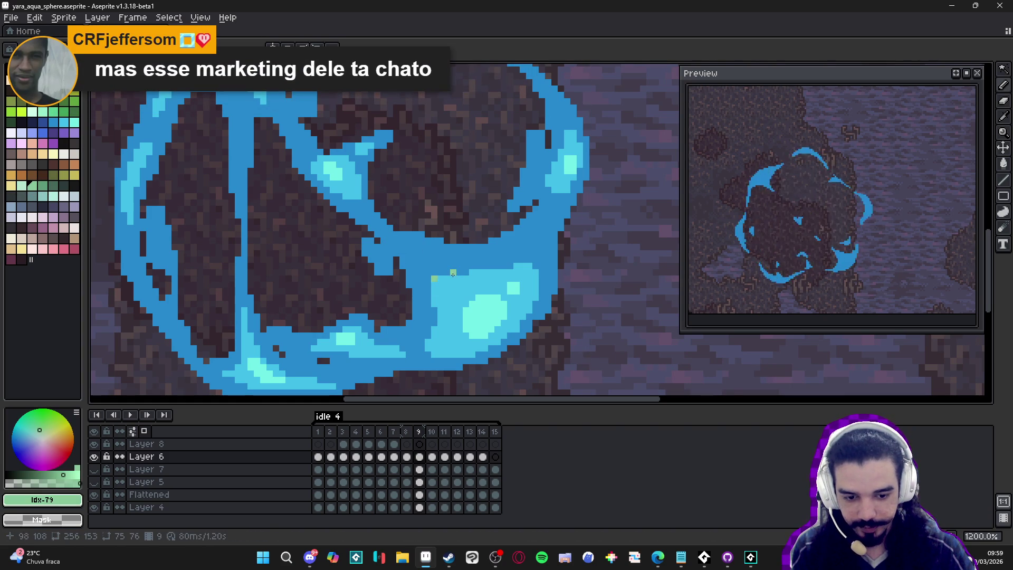
scroll(453, 273, down, 4)
scroll(419, 271, up, 2)
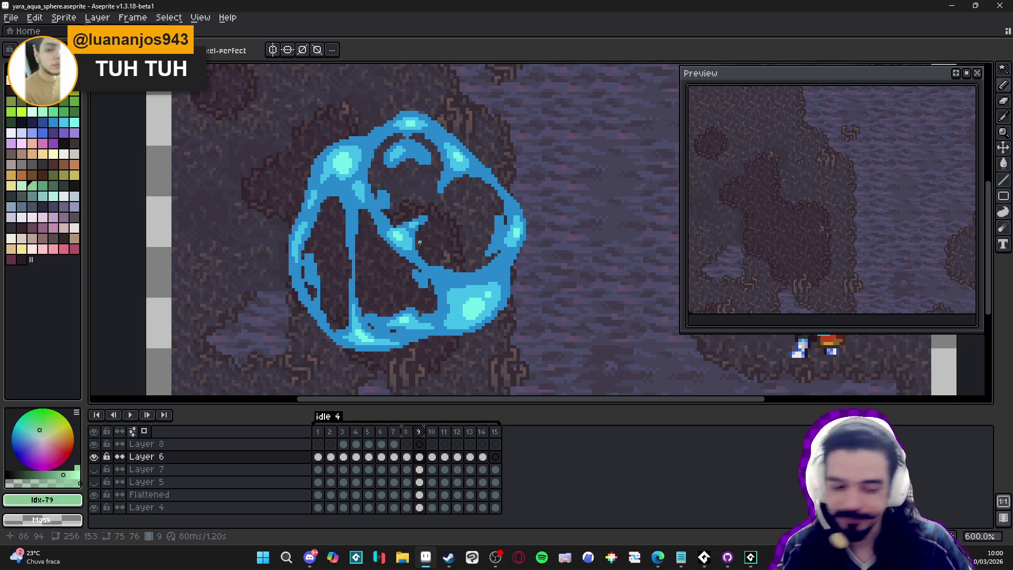
scroll(411, 238, up, 2)
scroll(426, 296, down, 3)
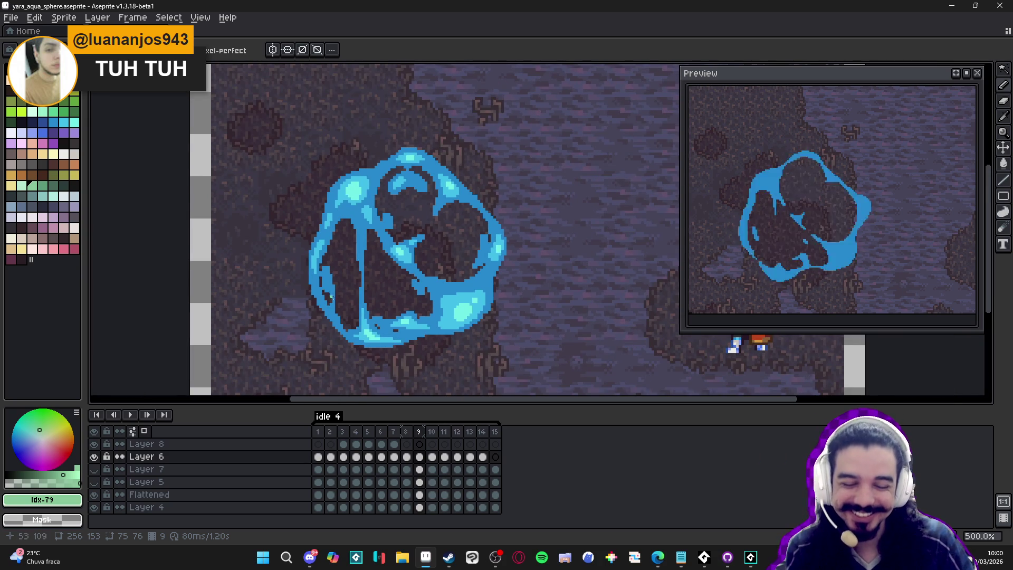
scroll(323, 291, up, 2)
scroll(323, 277, down, 2)
scroll(324, 277, up, 1)
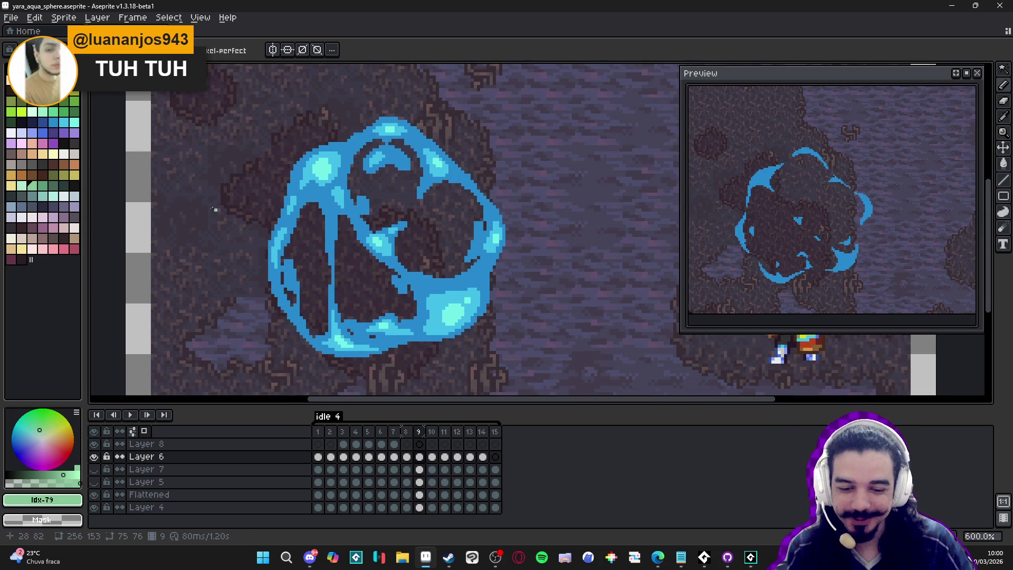
click(42, 132)
Draw a straight vertical navy line inside the frame-9 water sphere.
scroll(328, 273, up, 3)
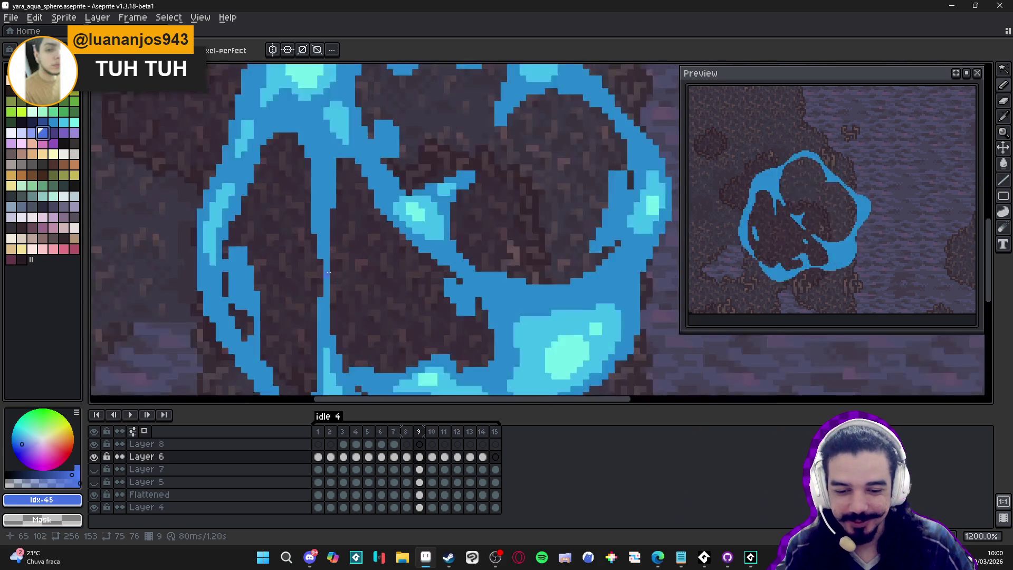
scroll(328, 273, up, 1)
mouse_move(328, 273)
mouse_down()
mouse_move(327, 326)
mouse_move(314, 219)
mouse_up()
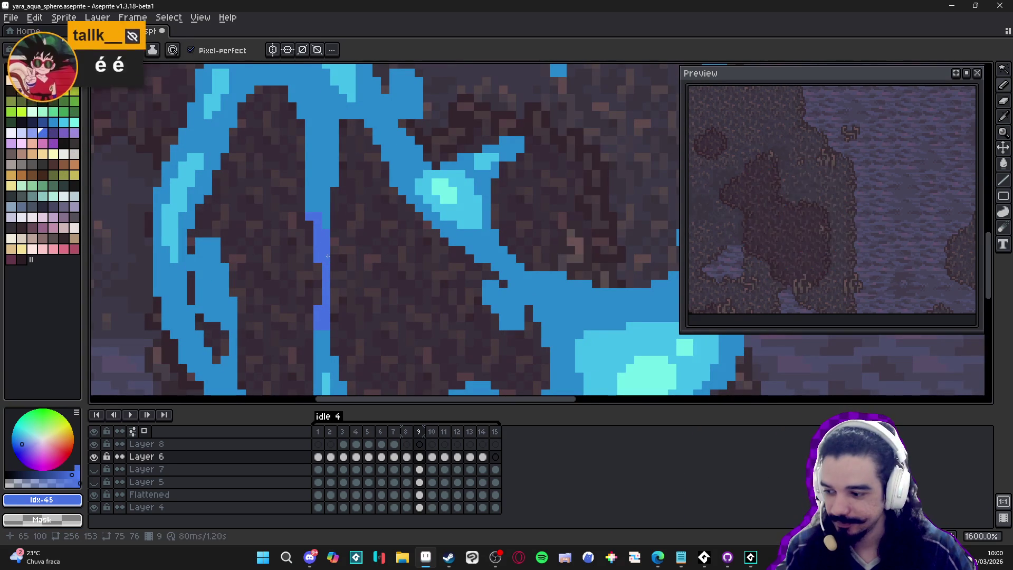
key(ctrl+z)
drag(327, 248, 323, 220)
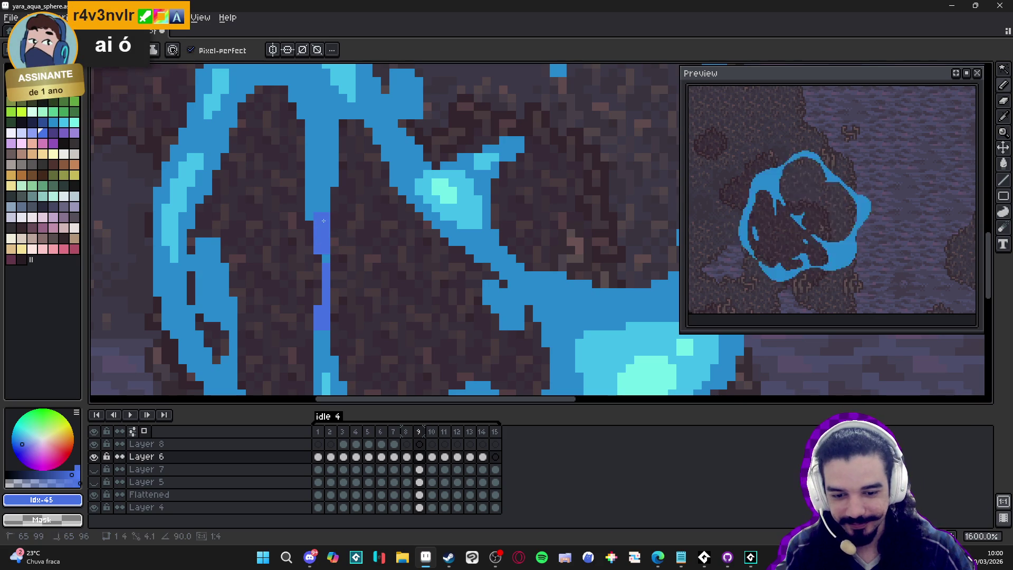
click(324, 212)
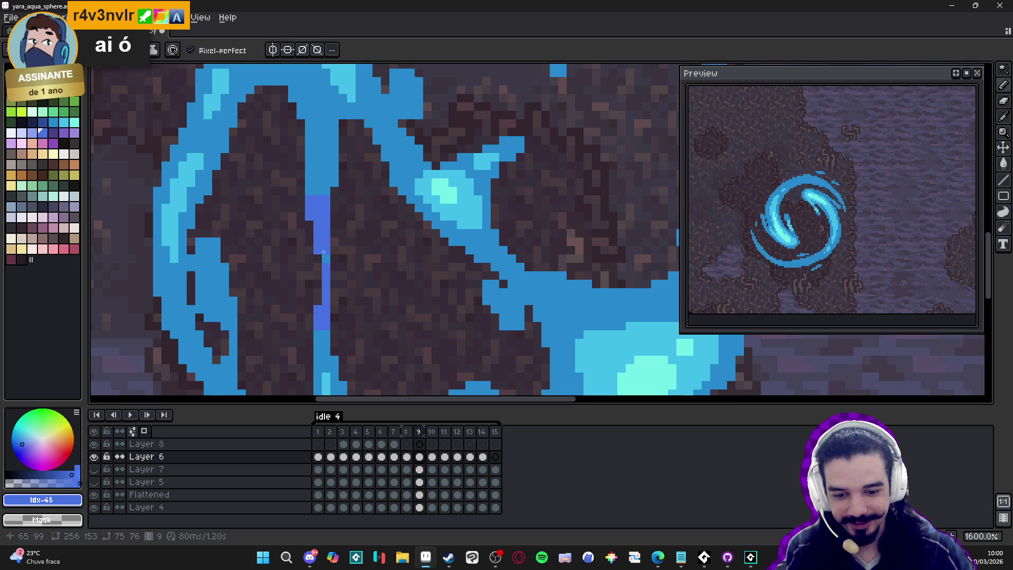
Try extending the navy stroke up and to the right, then undo it.
scroll(319, 336, down, 3)
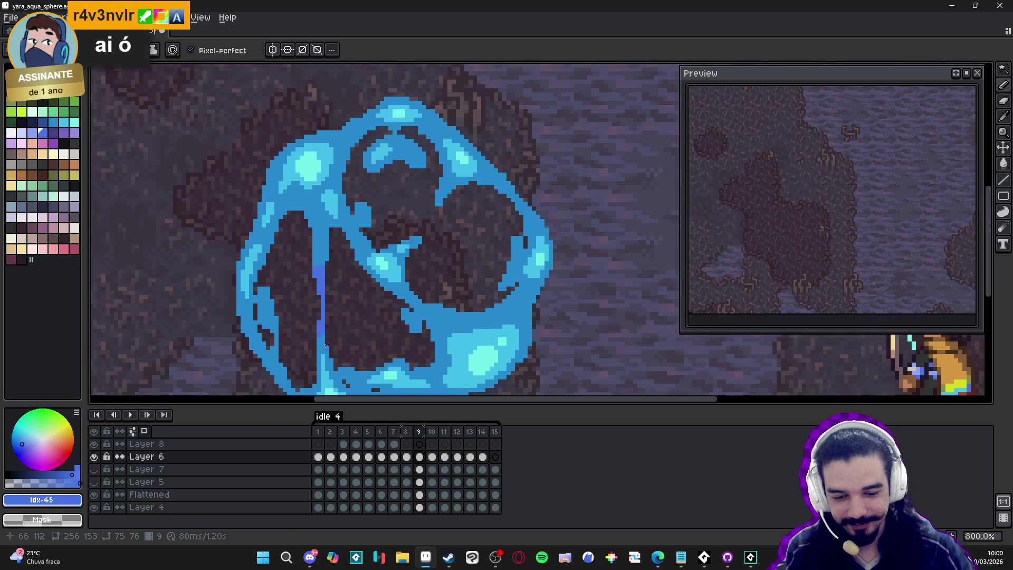
scroll(290, 215, up, 3)
drag(290, 215, 306, 206)
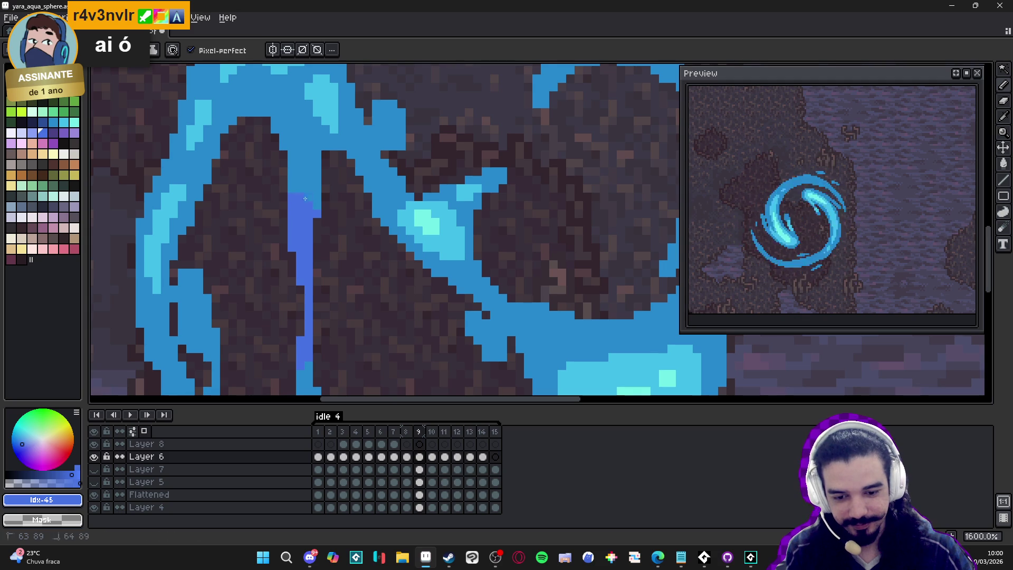
scroll(306, 206, down, 4)
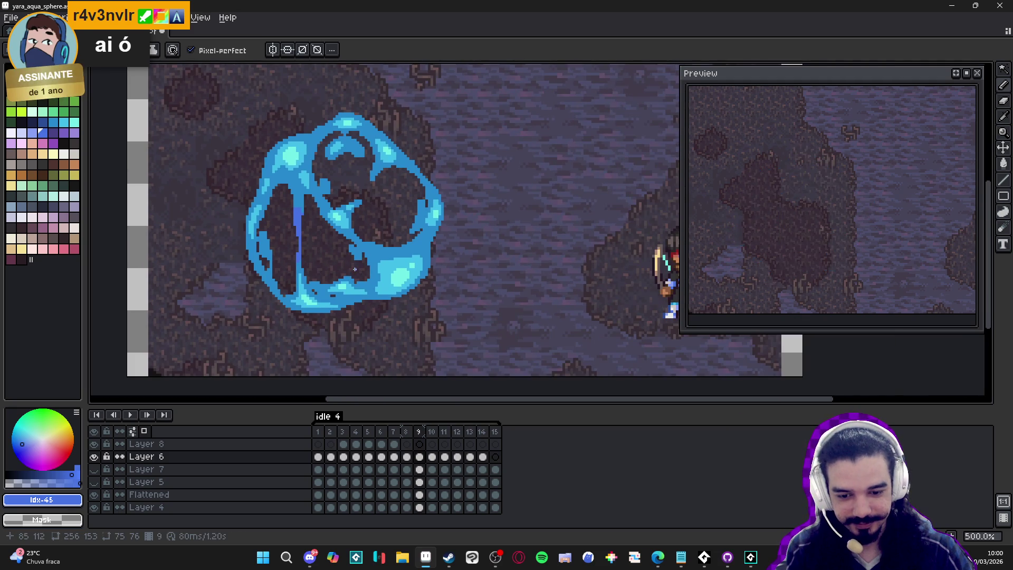
scroll(362, 272, down, 2)
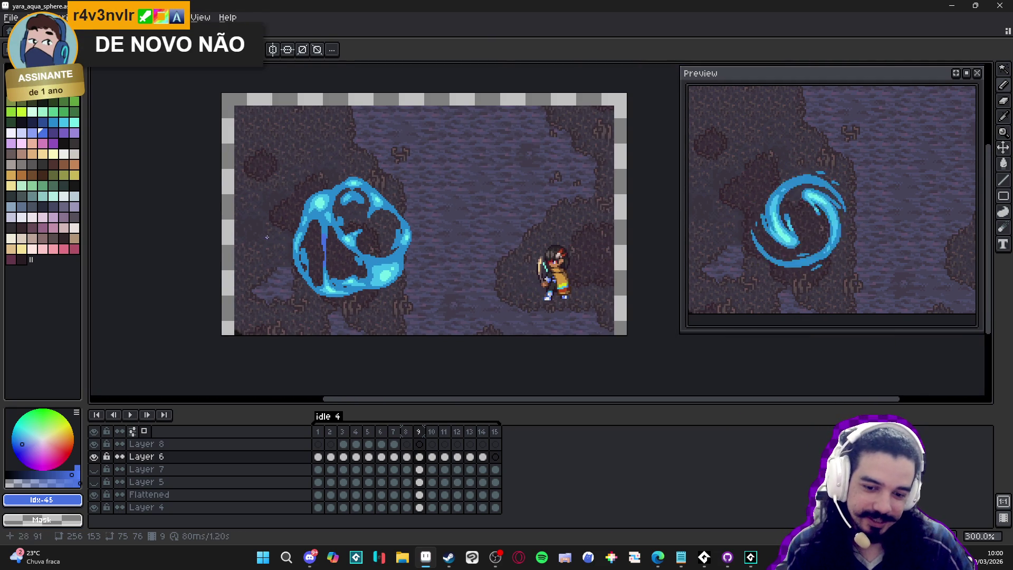
scroll(310, 245, up, 2)
key(ctrl+z)
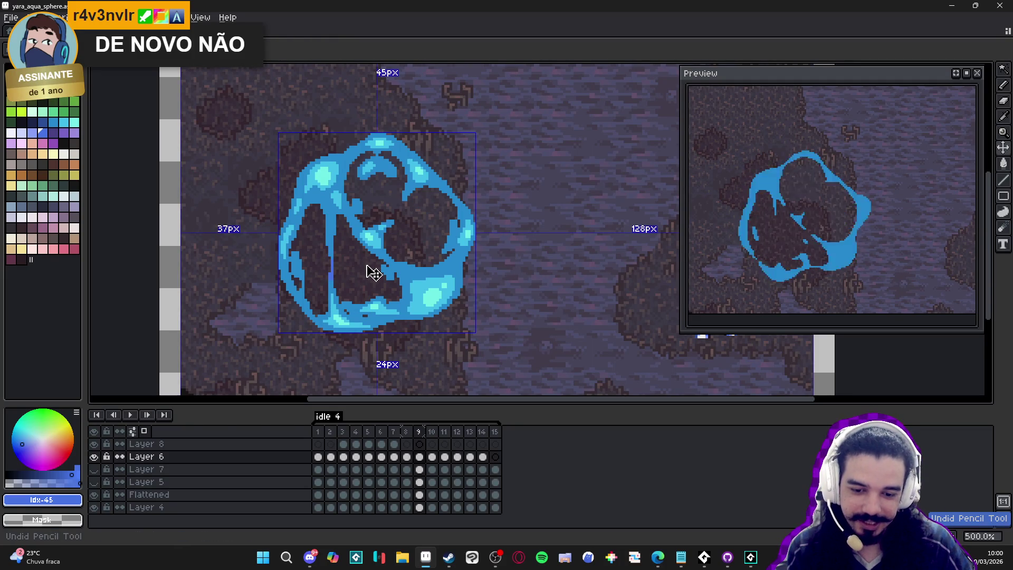
scroll(366, 264, down, 2)
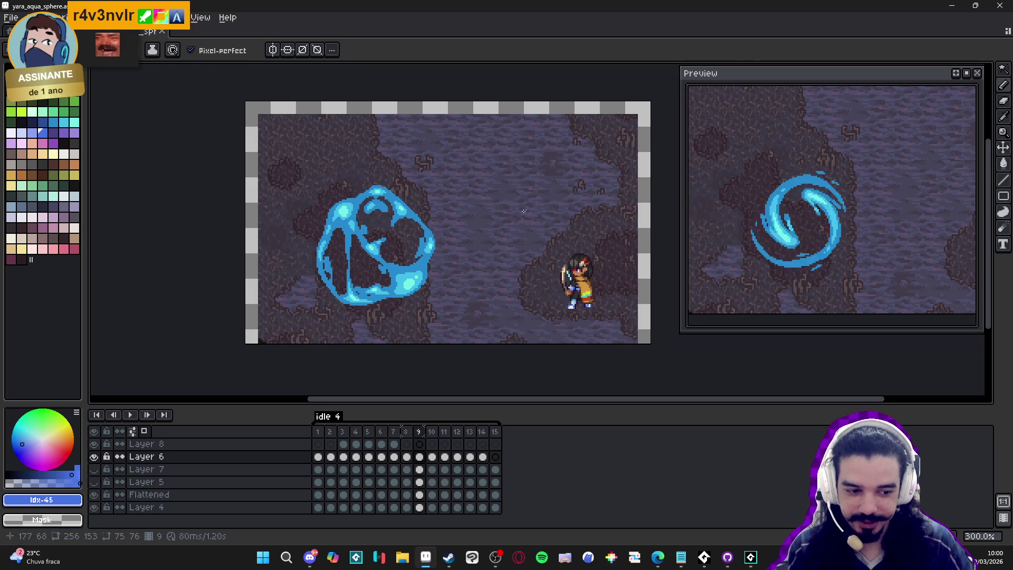
scroll(403, 268, up, 2)
scroll(403, 268, up, 4)
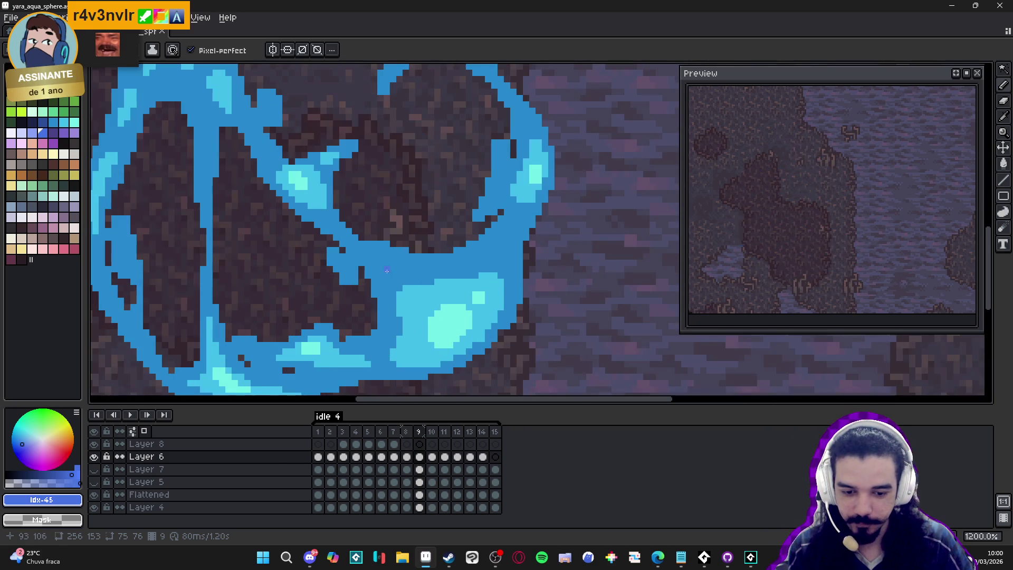
Pick a darker navy and paint a small patch in the sphere's lower middle.
click(45, 125)
scroll(390, 262, up, 1)
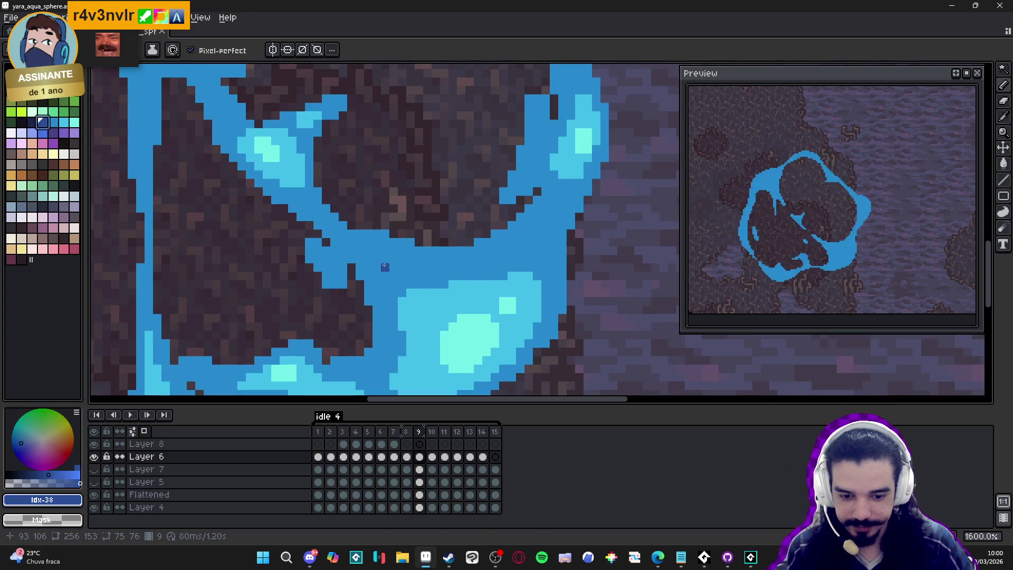
mouse_move(390, 262)
mouse_down()
mouse_move(383, 271)
mouse_move(401, 266)
mouse_up()
click(381, 284)
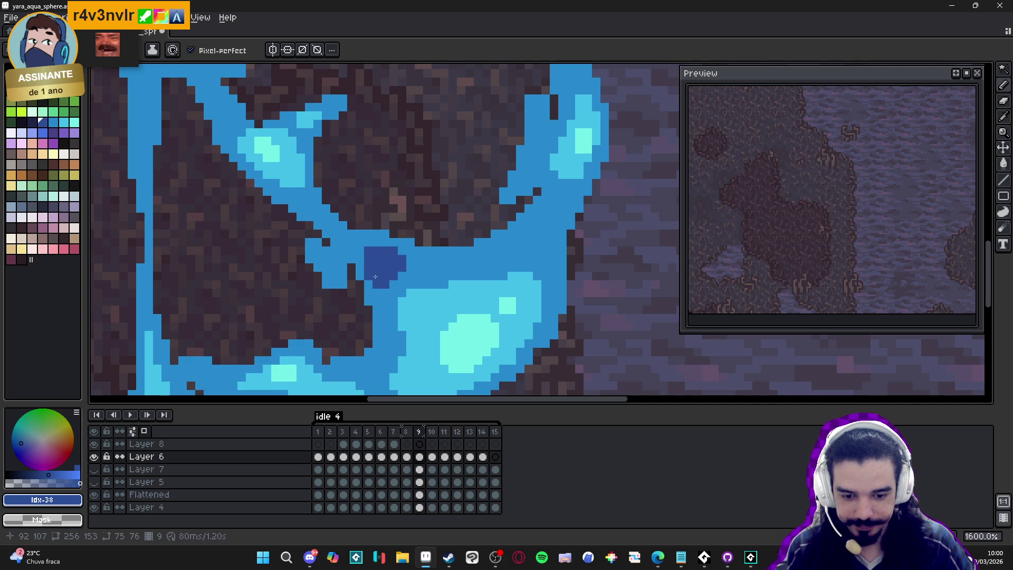
scroll(408, 315, down, 3)
scroll(384, 278, up, 2)
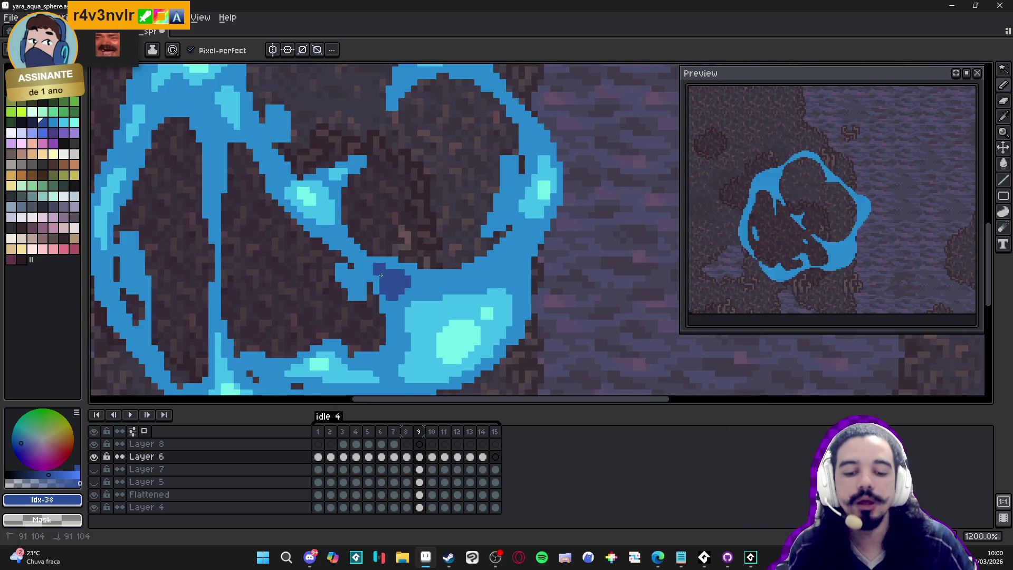
click(380, 278)
scroll(436, 326, down, 4)
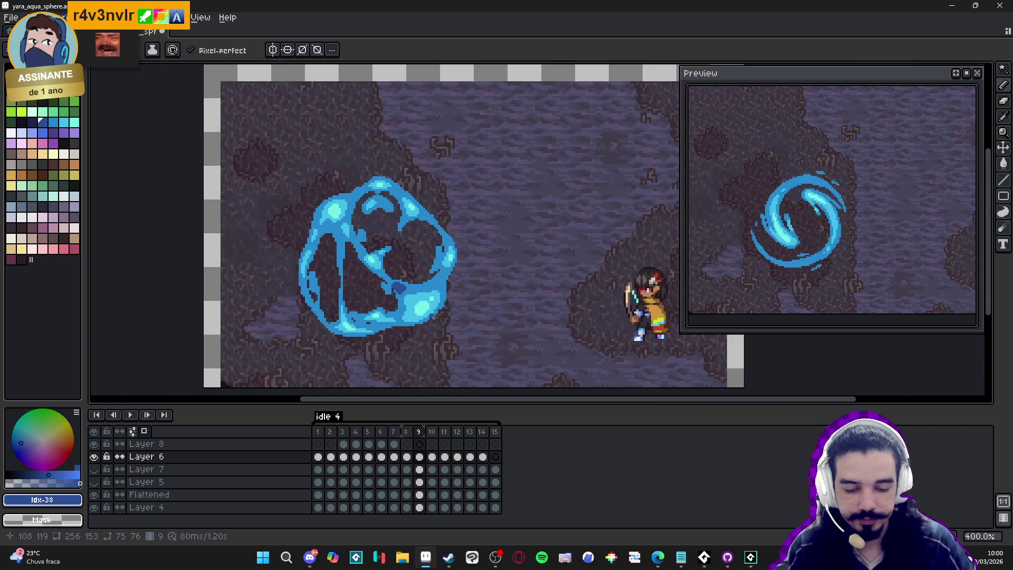
scroll(417, 285, up, 2)
scroll(370, 288, up, 1)
scroll(369, 288, down, 2)
Undo the last navy pixels, save yara_aqua_sphere.aseprite, and go to frame 8.
key(v)
key(ctrl+z)
key(ctrl+s)
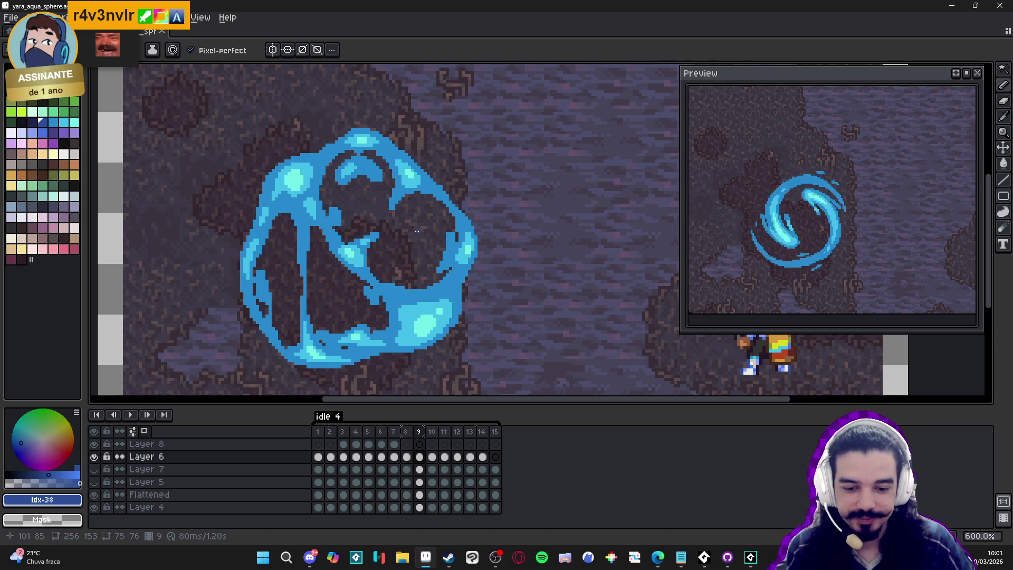
scroll(394, 242, down, 1)
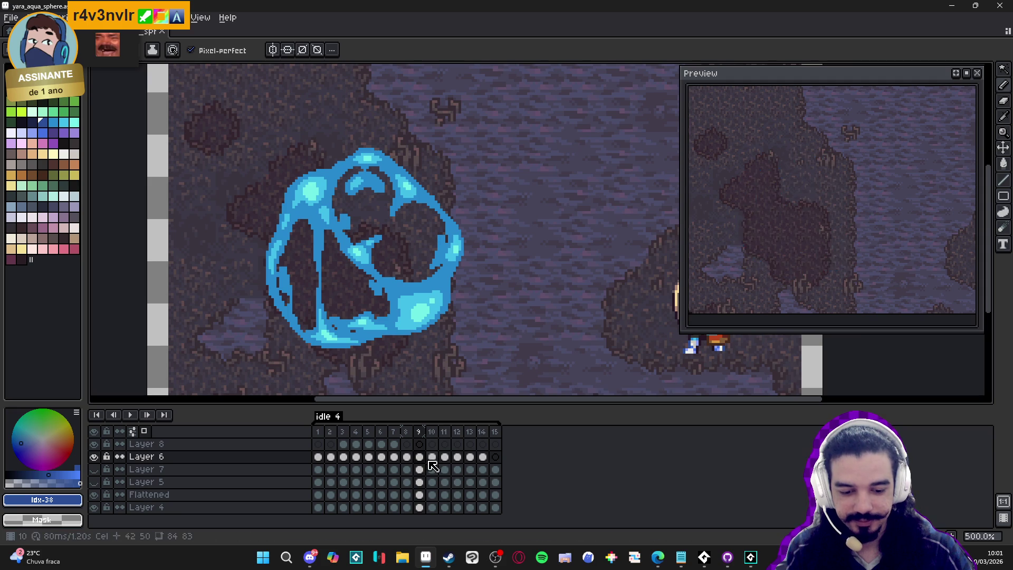
click(408, 458)
Sample the cyan #42bfe8 from frame 9's sphere and move to frame 10.
click(420, 458)
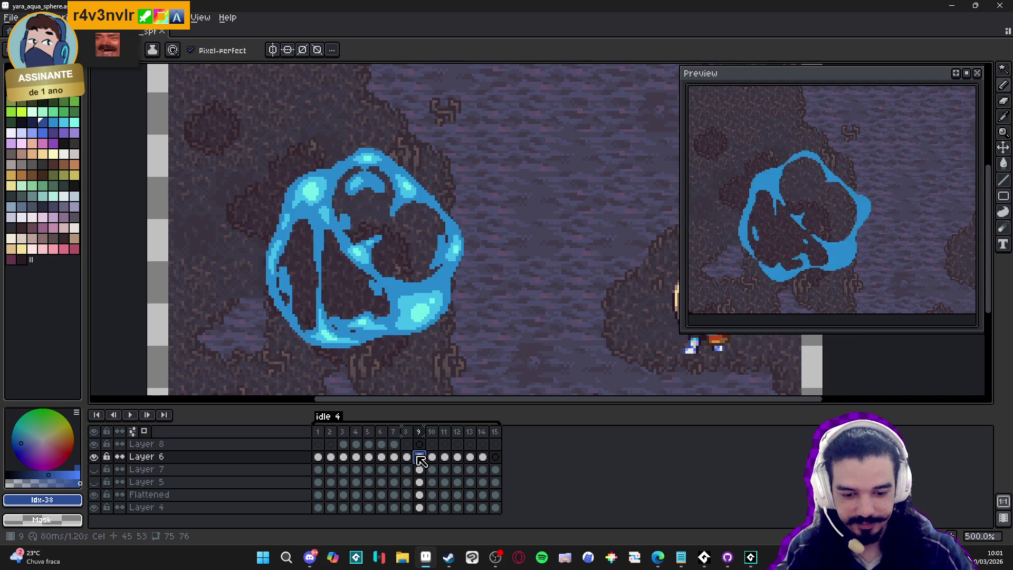
click(433, 457)
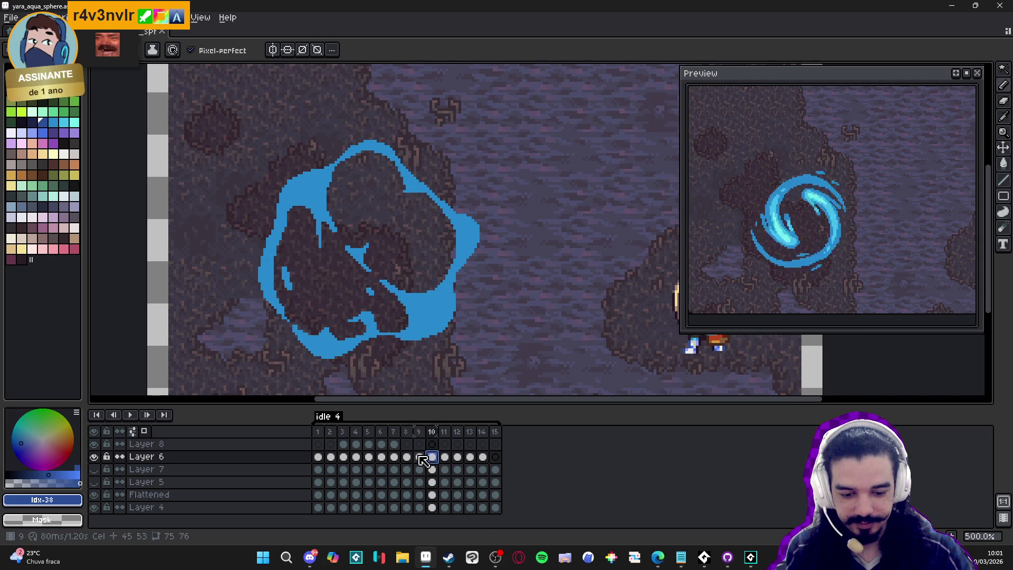
click(419, 457)
alt+click(402, 315)
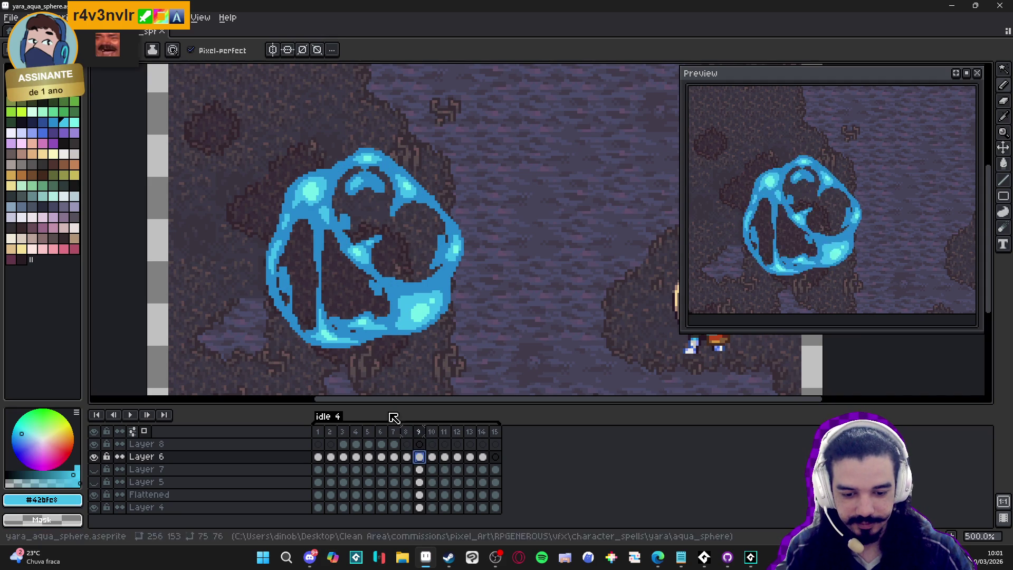
click(432, 457)
scroll(441, 315, up, 2)
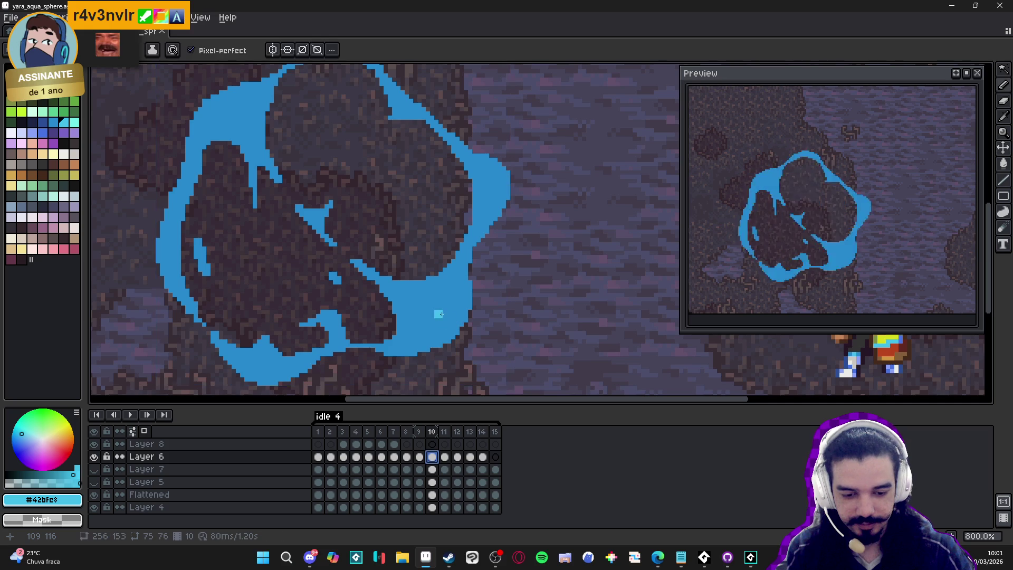
Magic-wand select the blue ring and pencil a #42bfe8 highlight in its lower right.
drag(448, 286, 457, 309)
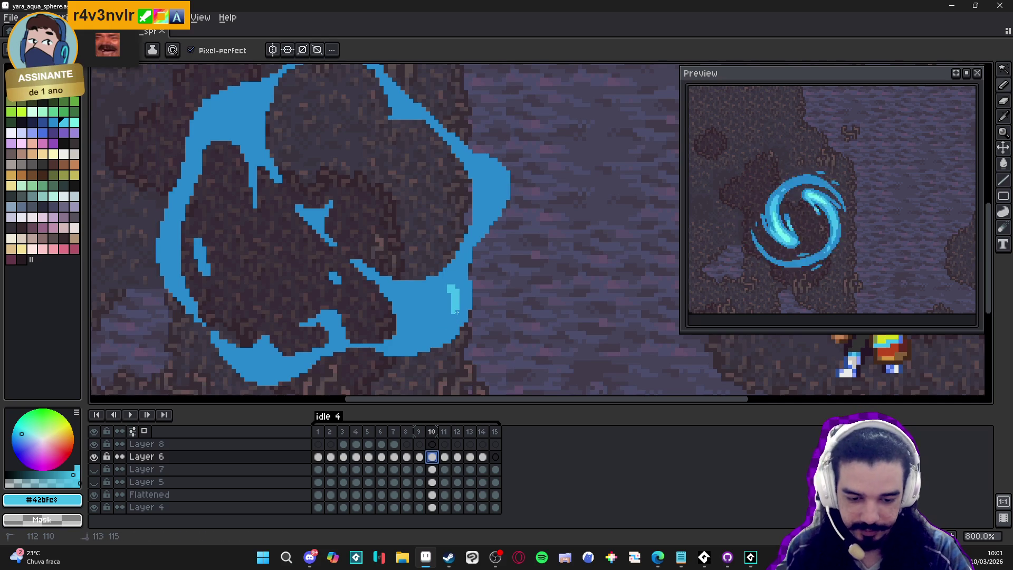
key(ctrl+z)
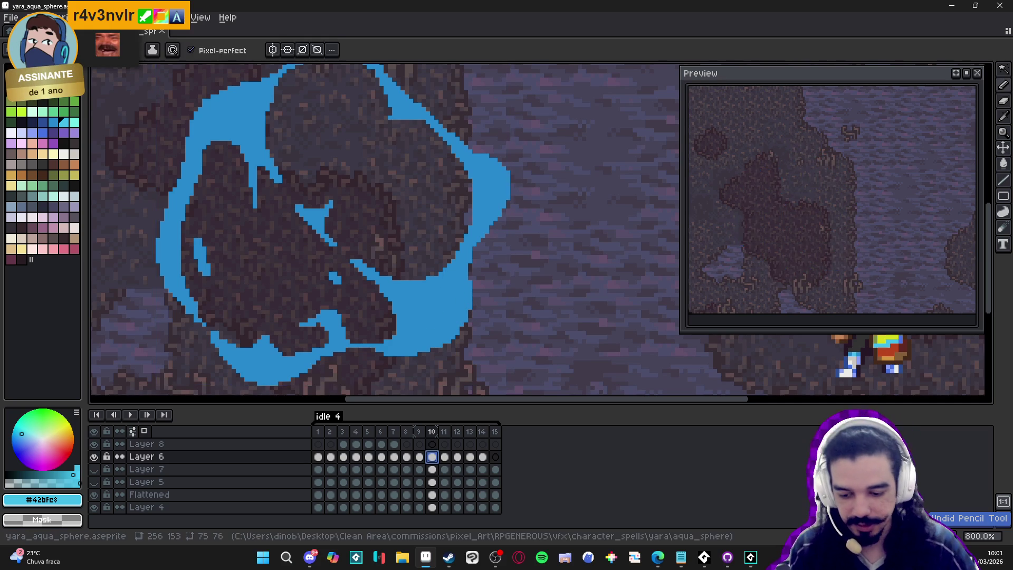
key(w)
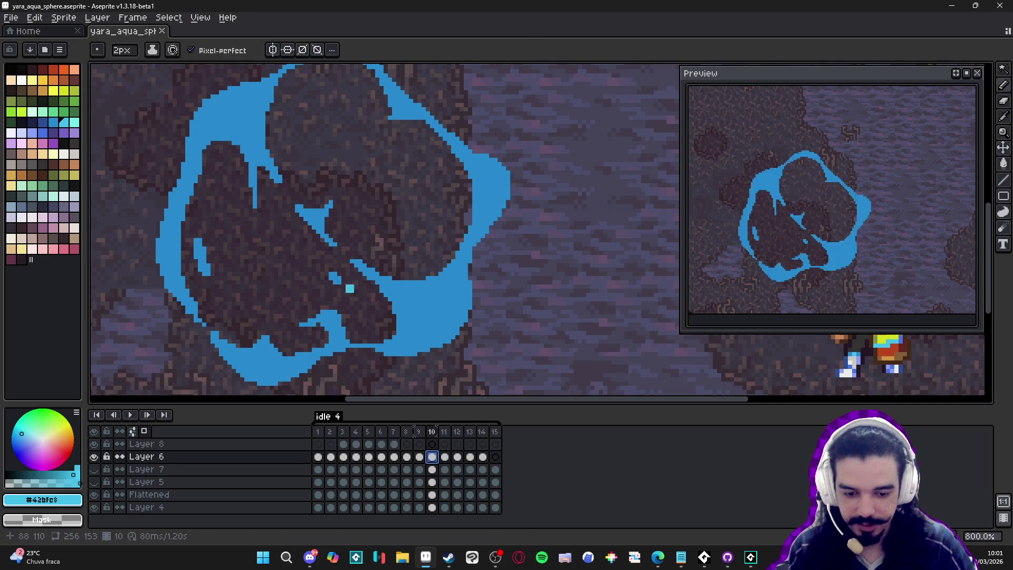
click(441, 303)
key(b)
drag(438, 319, 446, 312)
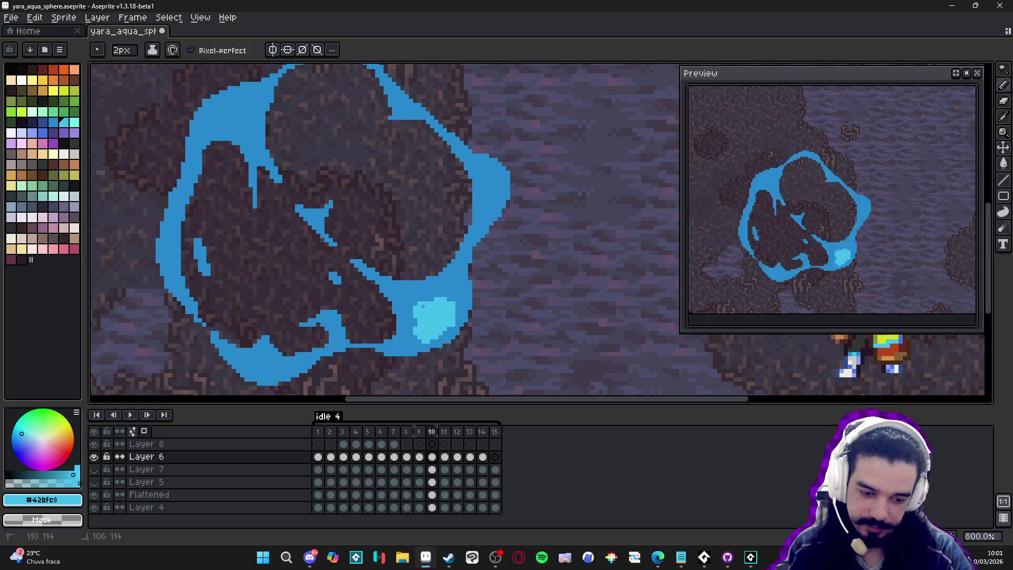
drag(438, 300, 436, 301)
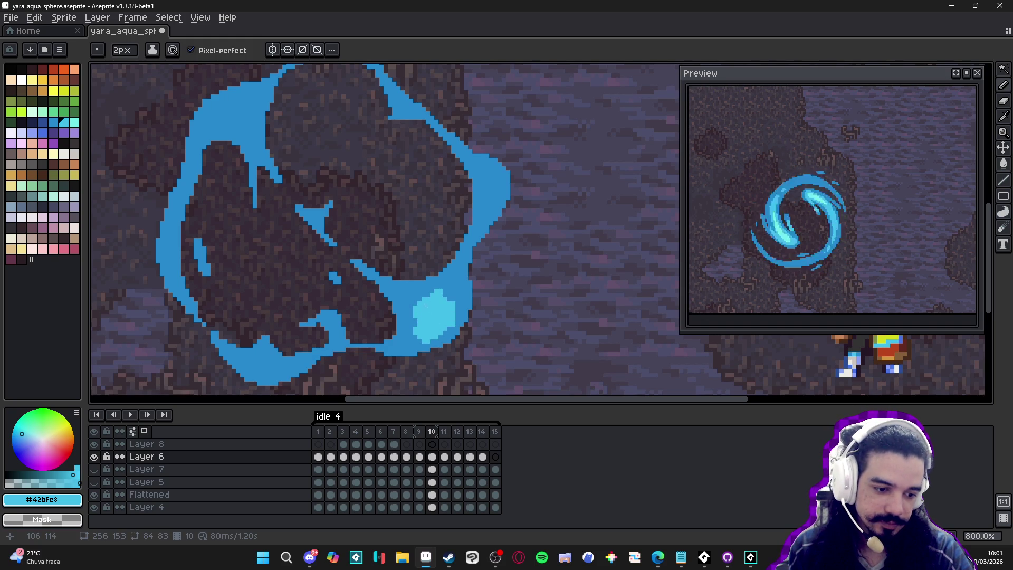
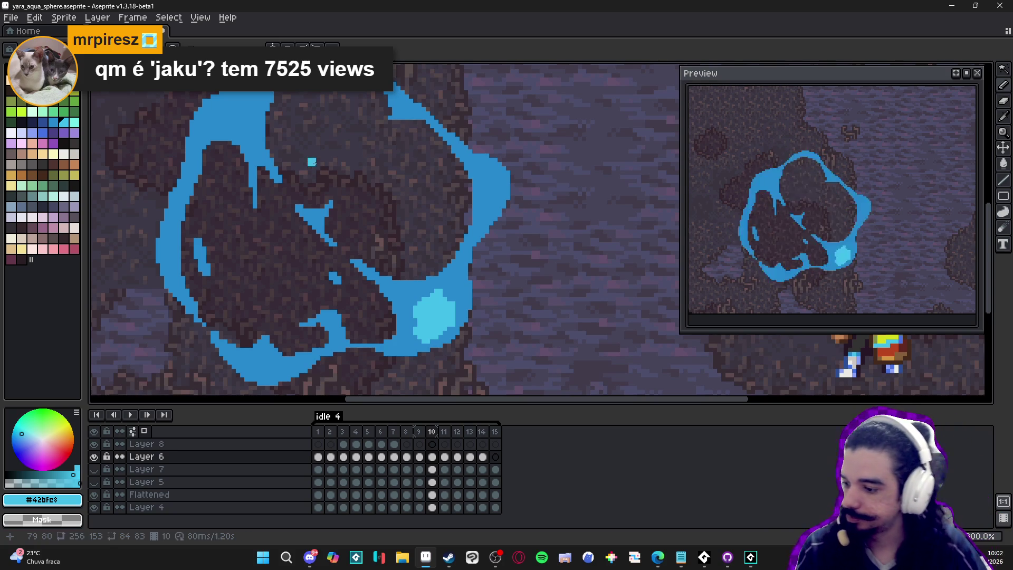
Extend the light-cyan blob along the blue ring's right edge.
key(alt+Tab)
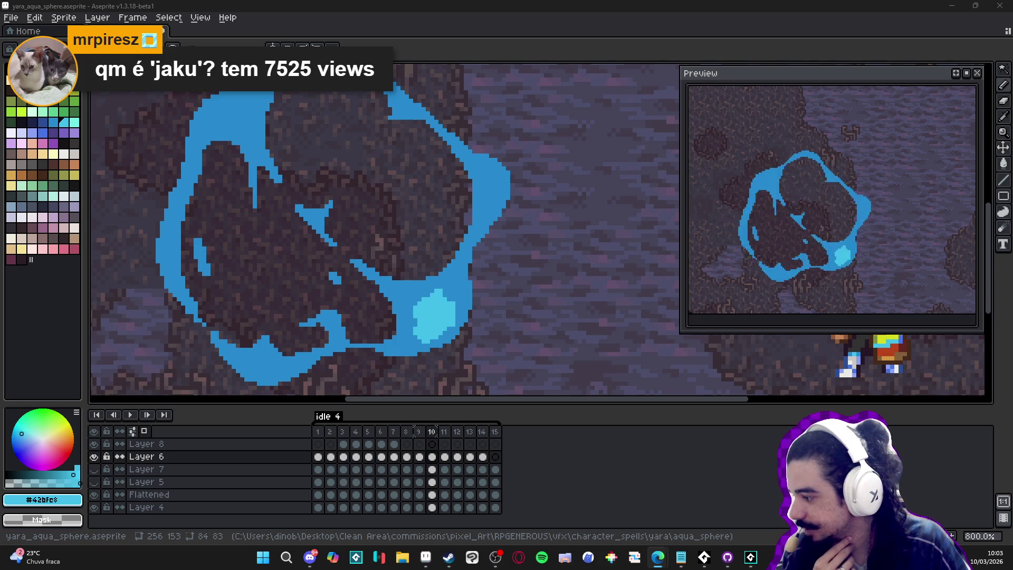
scroll(468, 310, up, 2)
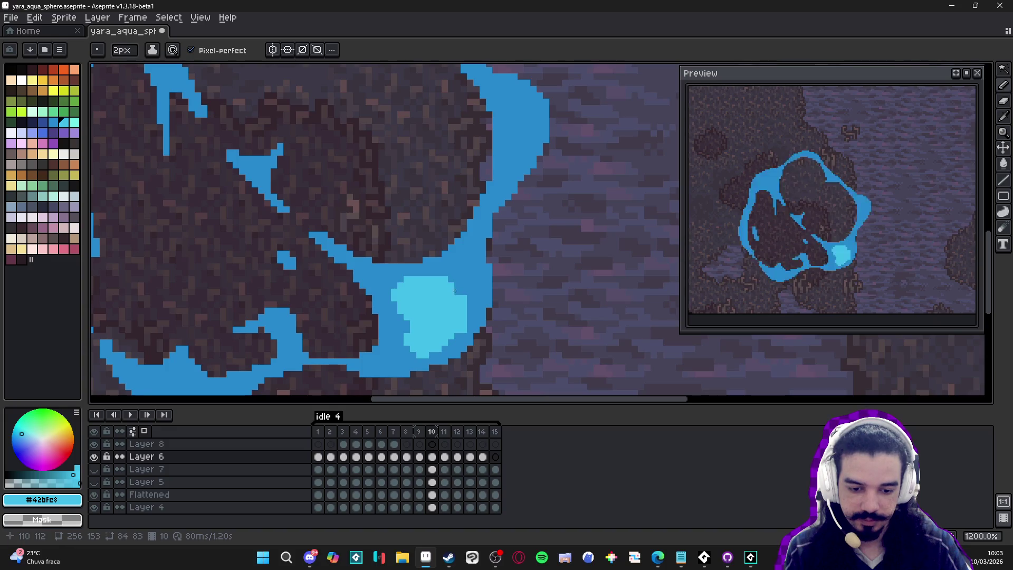
click(471, 317)
click(470, 298)
click(464, 285)
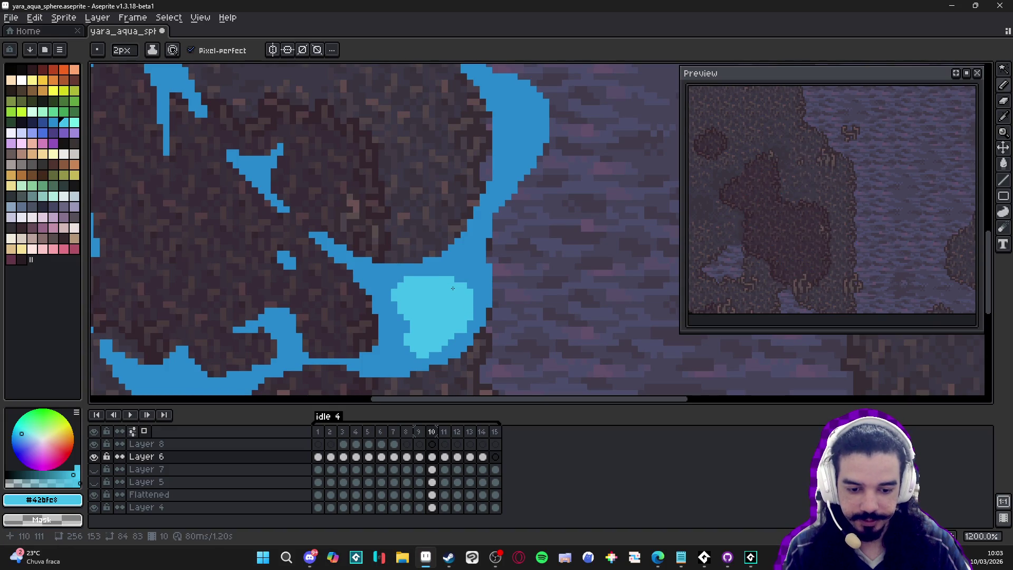
Paint light-cyan highlights along the lower ring and the cyan patch's edge.
scroll(459, 296, down, 3)
scroll(453, 300, up, 7)
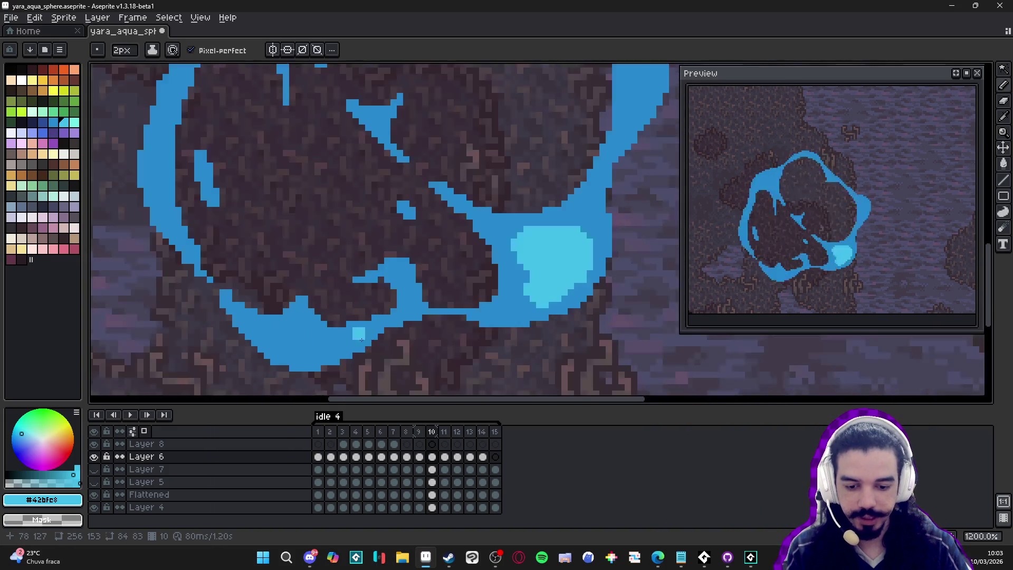
mouse_move(218, 333)
mouse_down()
mouse_move(306, 366)
mouse_move(238, 330)
mouse_move(254, 314)
mouse_move(314, 332)
mouse_move(291, 328)
mouse_move(269, 301)
mouse_move(225, 314)
mouse_up()
scroll(250, 344, down, 6)
scroll(250, 344, up, 6)
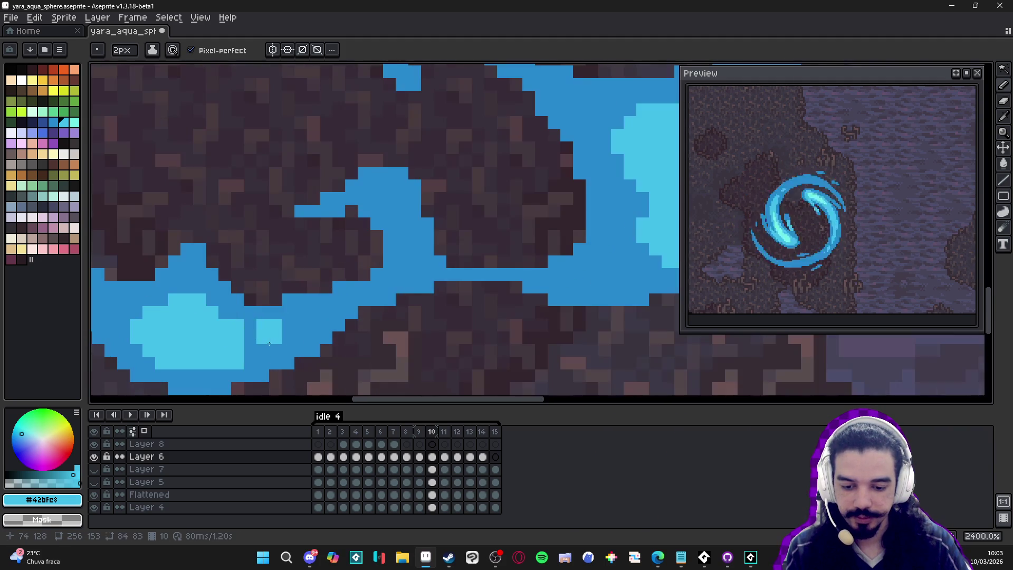
mouse_move(257, 351)
mouse_down()
mouse_move(263, 337)
mouse_move(207, 370)
mouse_move(233, 367)
mouse_up()
Paint a long light-cyan highlight inside the ring's left edge.
scroll(233, 362, down, 6)
scroll(227, 364, up, 6)
scroll(233, 367, down, 6)
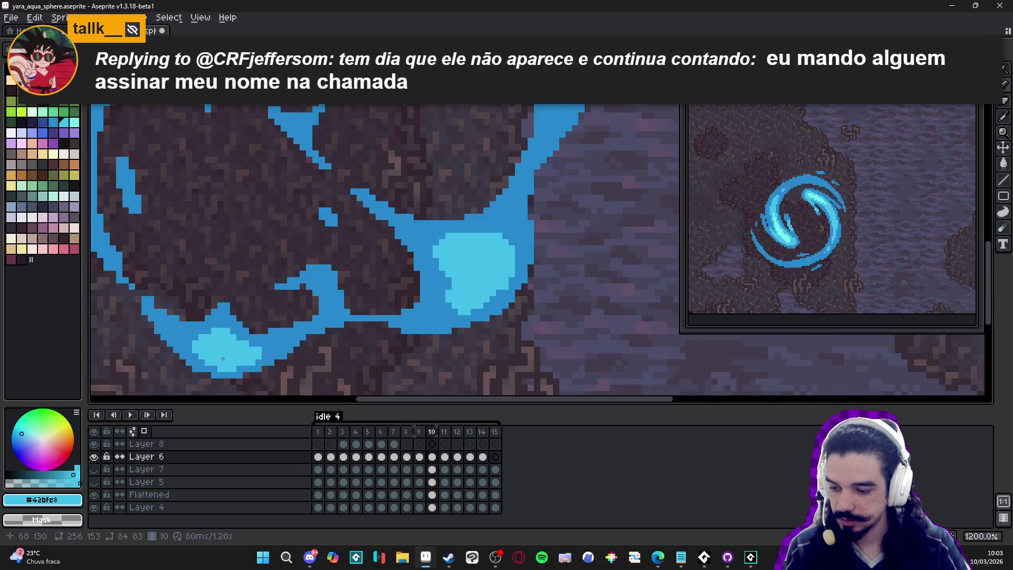
scroll(177, 276, up, 5)
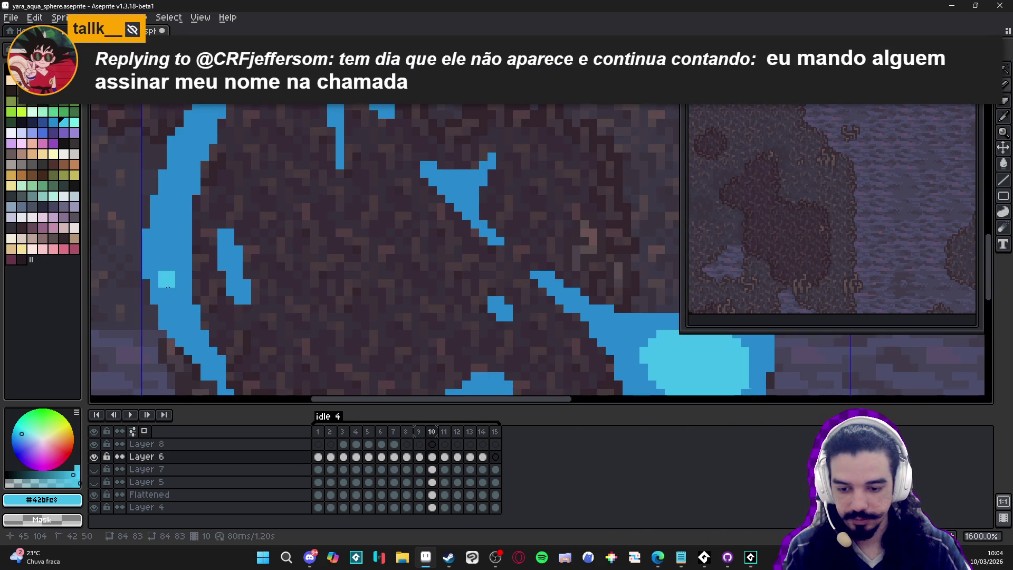
mouse_move(165, 285)
mouse_down()
mouse_move(166, 231)
mouse_move(153, 253)
mouse_move(156, 269)
mouse_move(180, 277)
mouse_move(175, 306)
mouse_up()
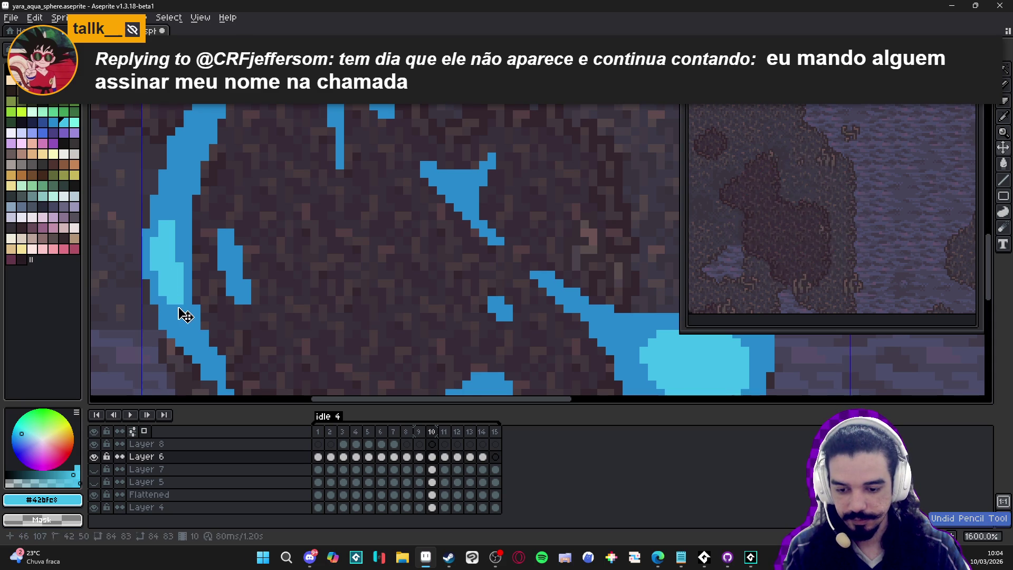
drag(175, 255, 175, 230)
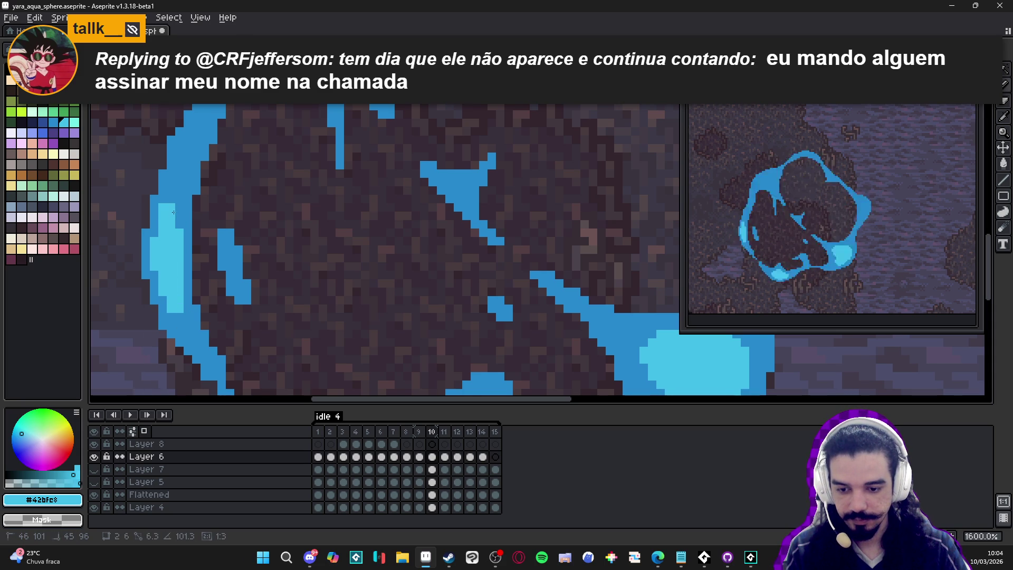
Add a diagonal light-cyan stroke with extra pixels on the upper-left branch.
scroll(182, 246, down, 1)
scroll(182, 246, up, 2)
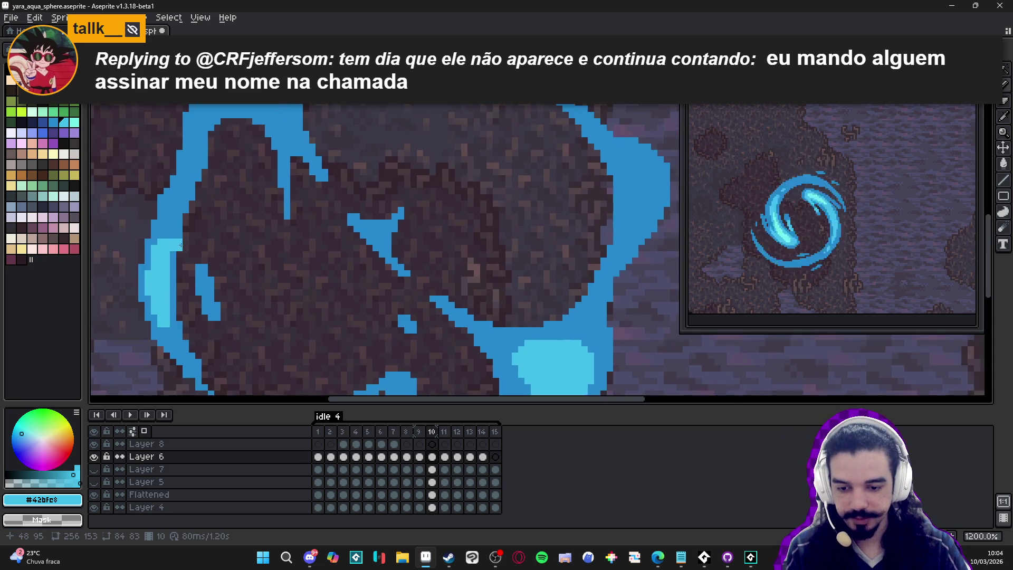
scroll(174, 238, down, 1)
scroll(159, 218, down, 1)
scroll(158, 219, up, 1)
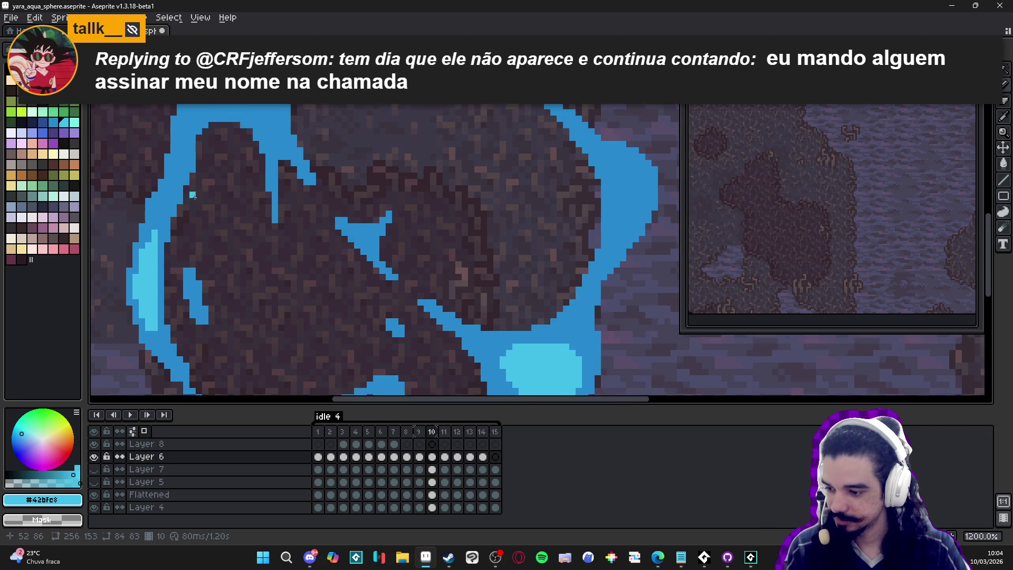
scroll(174, 269, down, 1)
scroll(212, 154, up, 1)
mouse_move(264, 108)
mouse_down()
mouse_move(214, 139)
mouse_move(198, 163)
mouse_move(211, 121)
mouse_move(177, 153)
mouse_move(232, 174)
mouse_move(227, 145)
mouse_move(245, 134)
mouse_move(254, 158)
mouse_move(262, 138)
mouse_move(245, 165)
mouse_move(260, 151)
mouse_move(263, 170)
mouse_up()
click(188, 162)
click(228, 113)
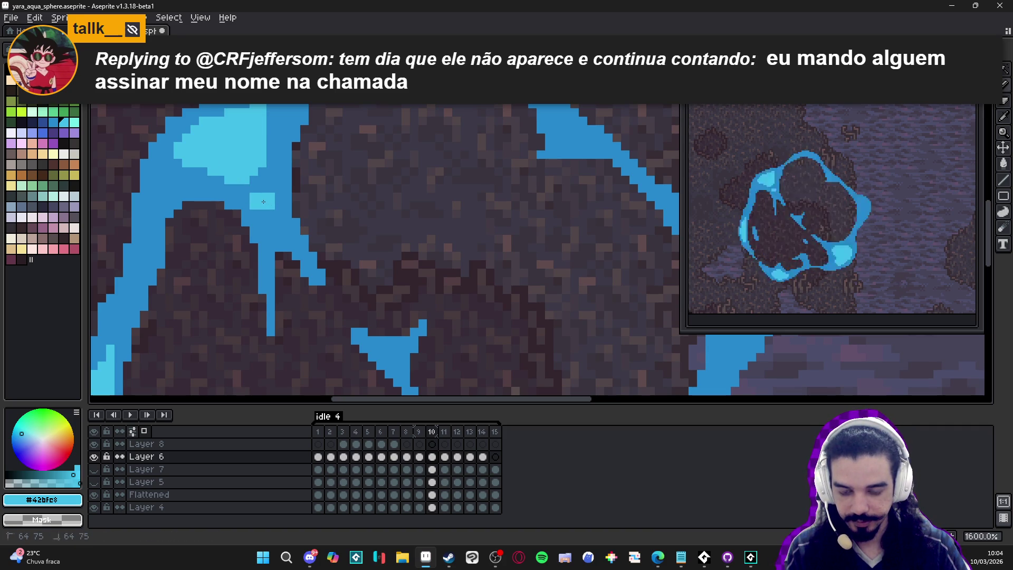
Sample the darker ring blue, then dab more light-cyan pixels around the cyan spot.
scroll(258, 220, down, 3)
scroll(258, 220, up, 4)
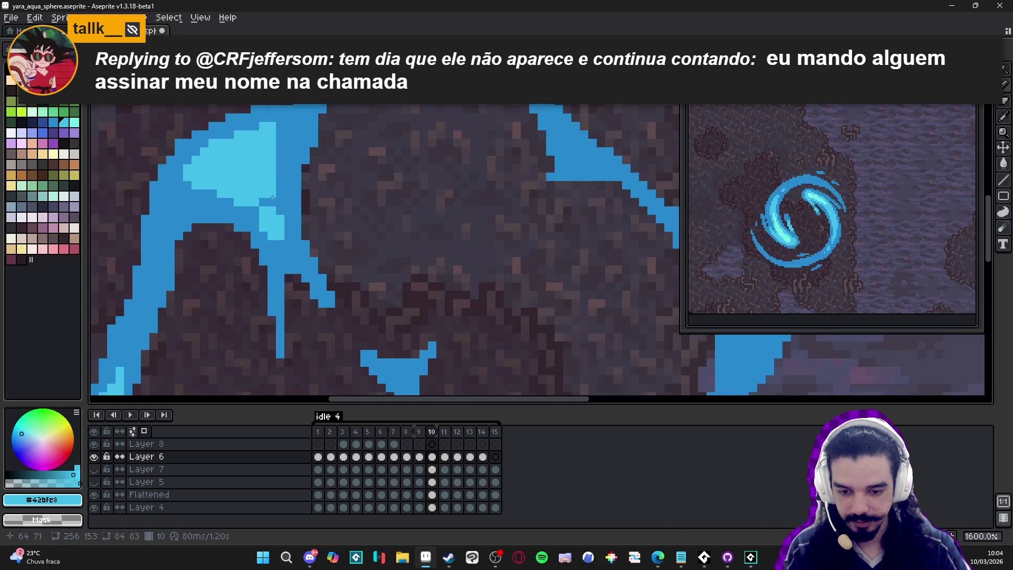
alt+click(260, 198)
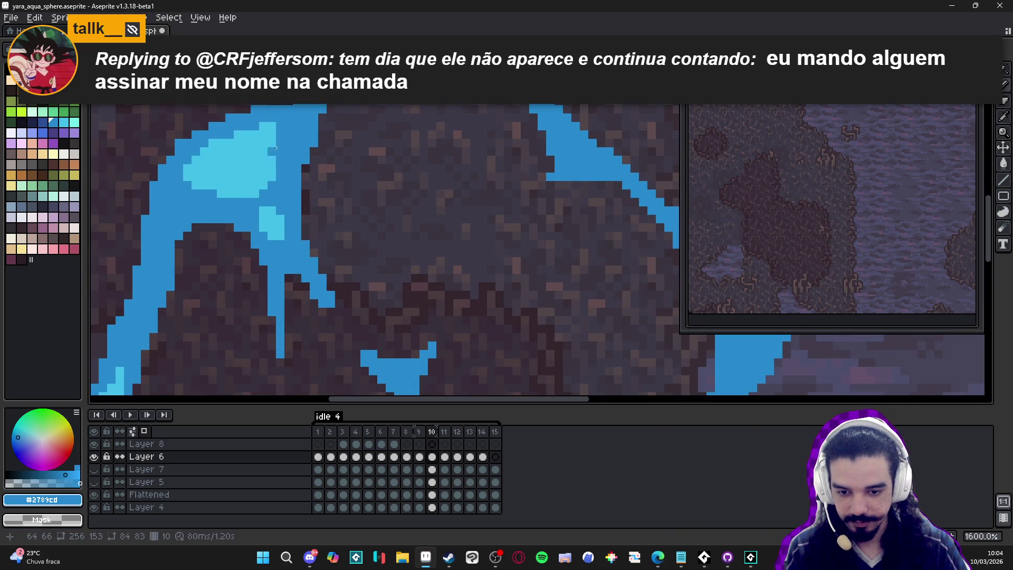
alt+click(251, 169)
click(176, 208)
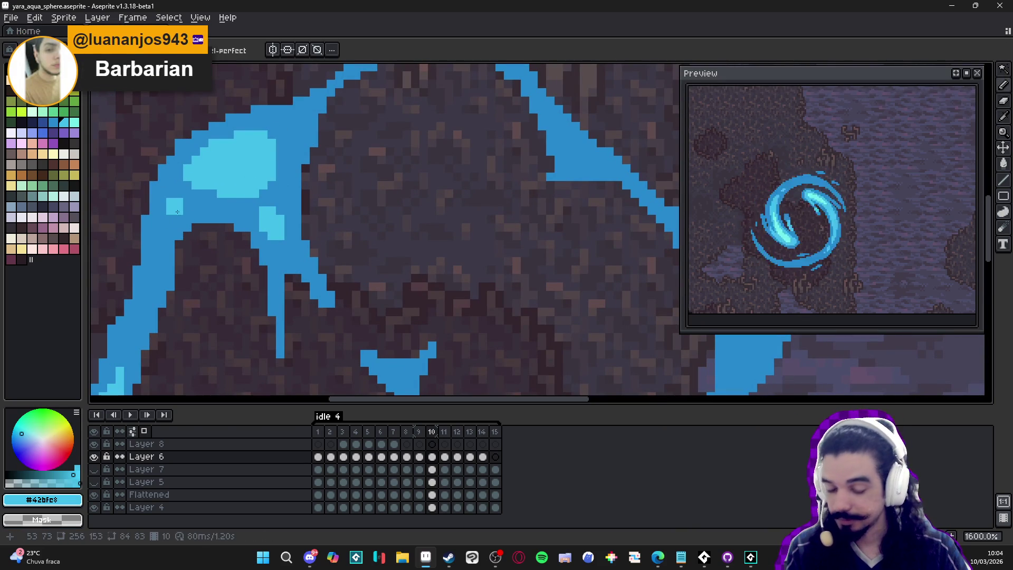
click(166, 215)
click(181, 215)
scroll(182, 215, down, 4)
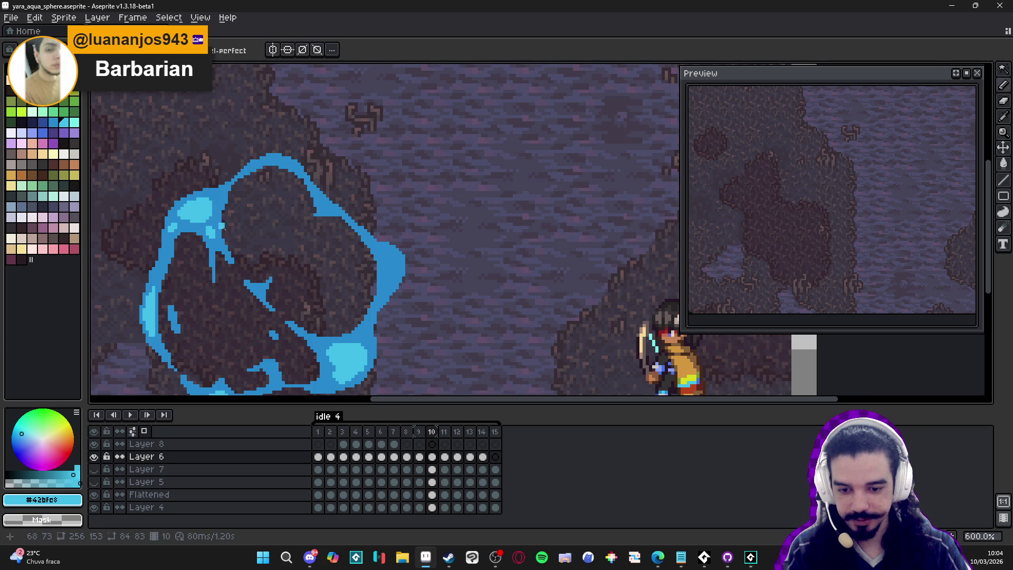
Enlarge the right-edge highlight, extending it down, left and toward the top-left.
scroll(366, 183, up, 4)
mouse_move(366, 182)
mouse_down()
mouse_move(370, 215)
mouse_move(389, 196)
mouse_move(380, 231)
mouse_move(370, 196)
mouse_up()
click(362, 218)
click(350, 204)
drag(372, 240, 357, 267)
alt+click(349, 242)
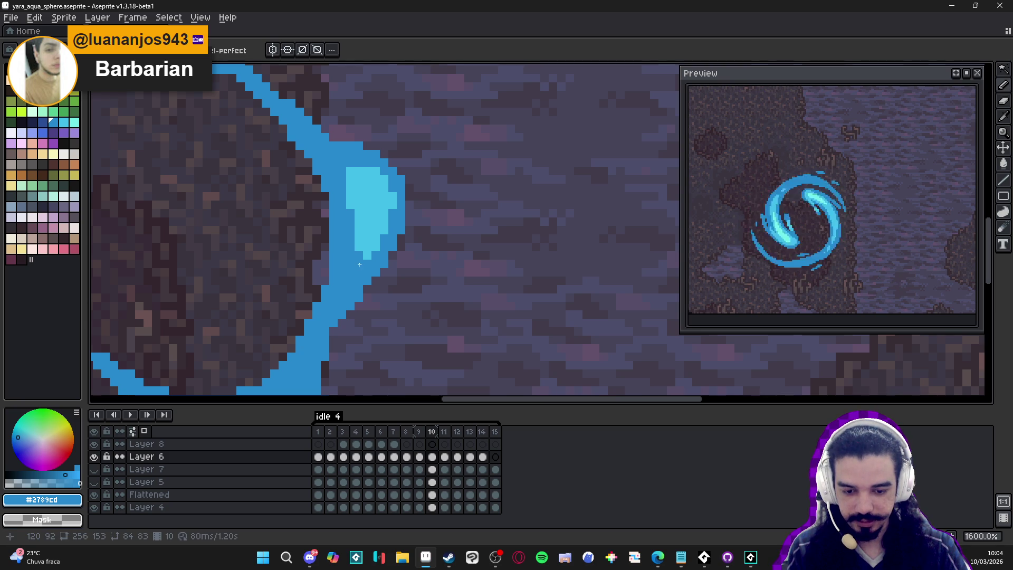
alt+click(371, 235)
click(342, 163)
click(359, 163)
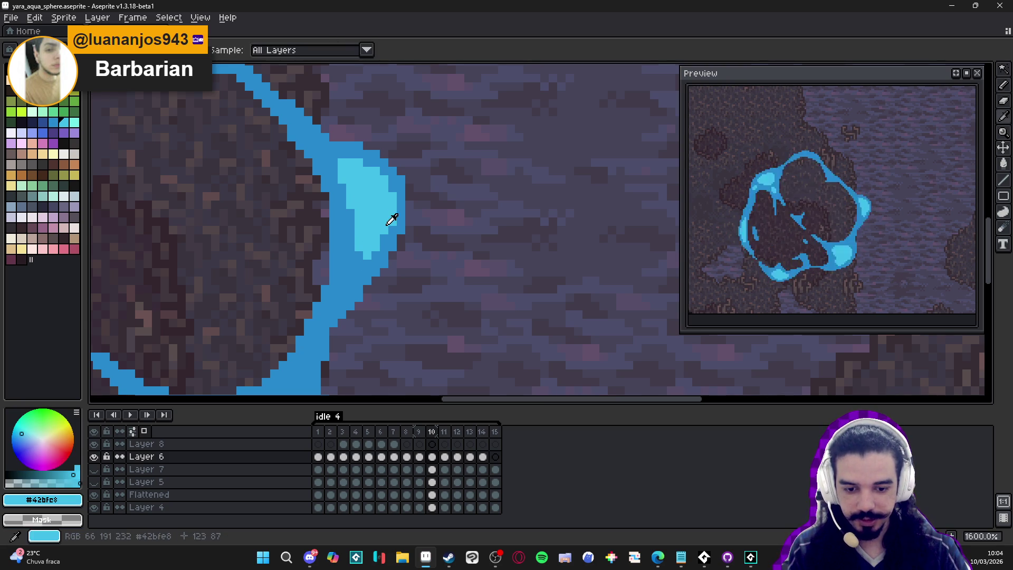
Add a light-cyan block on the ring edge, redoing a misplaced one further right.
alt+click(391, 221)
alt+click(384, 221)
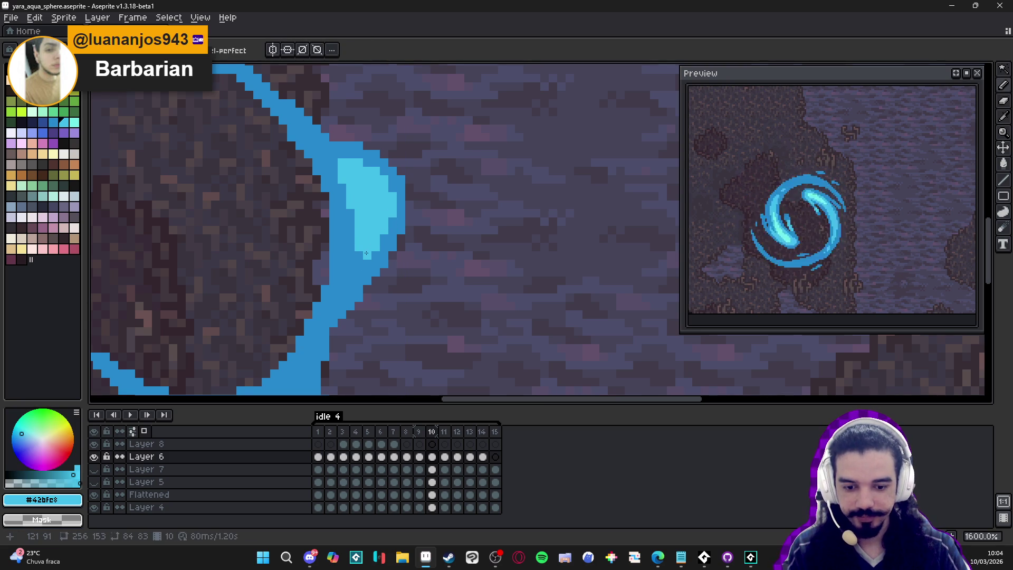
scroll(352, 217, down, 5)
scroll(353, 215, up, 1)
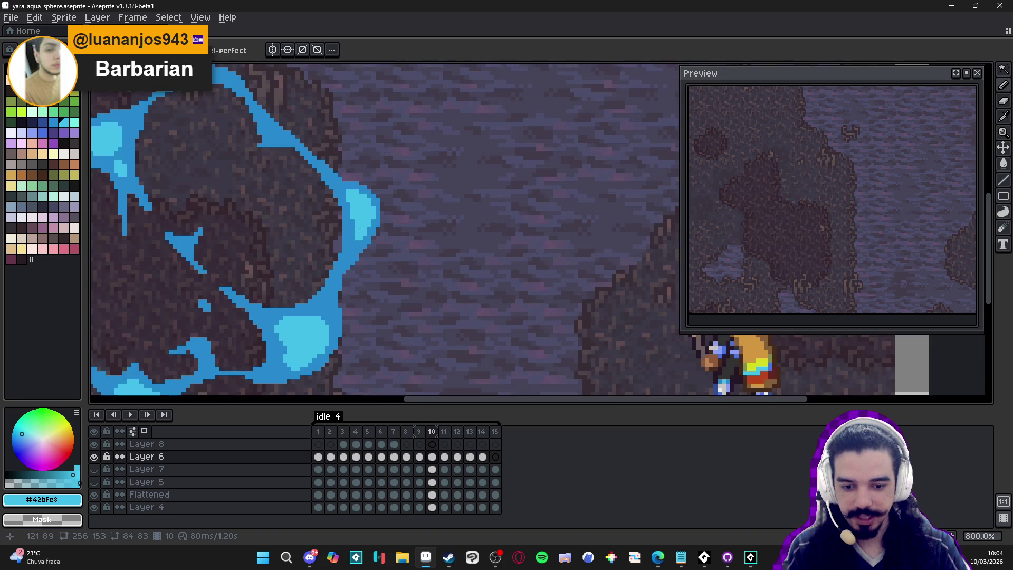
scroll(356, 213, up, 1)
scroll(356, 213, up, 3)
drag(342, 216, 316, 217)
key(ctrl+z)
click(341, 220)
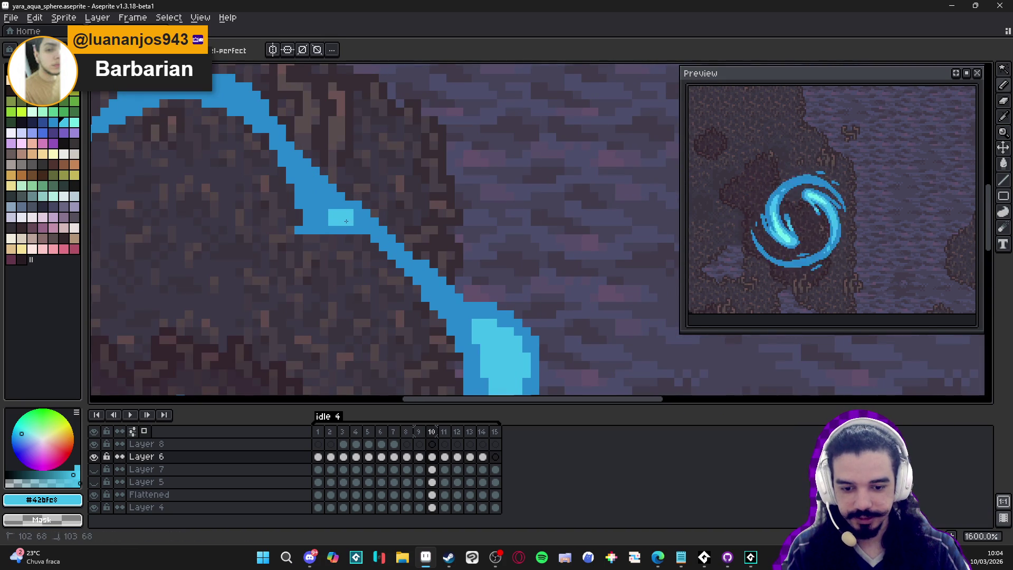
mouse_move(332, 211)
mouse_down()
mouse_move(316, 209)
mouse_move(316, 197)
mouse_up()
Repaint the blob's top-left edge in the darker ring blue #2789cd.
scroll(351, 228, down, 5)
scroll(329, 335, up, 2)
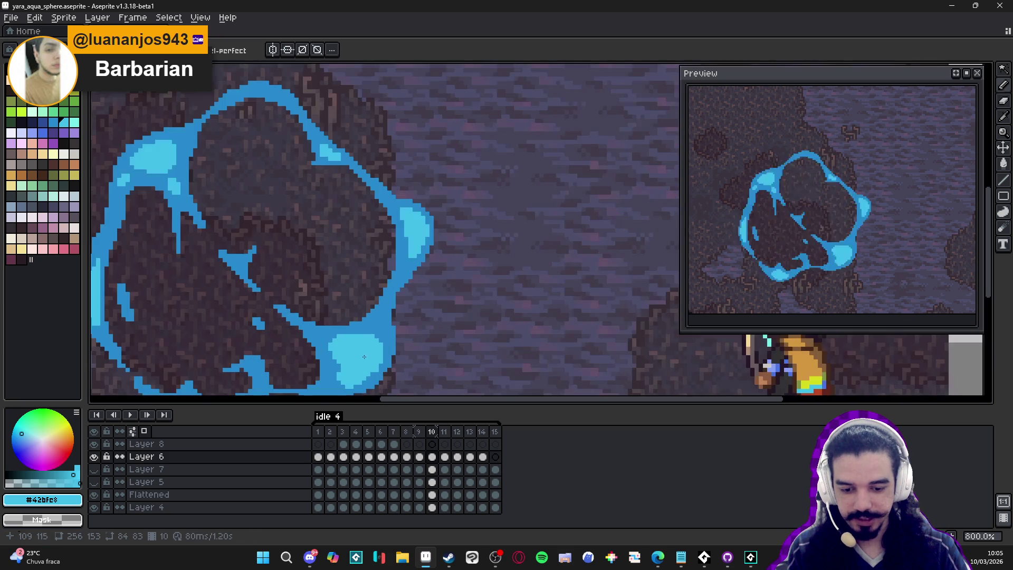
scroll(330, 335, up, 3)
alt+click(329, 335)
drag(329, 335, 338, 338)
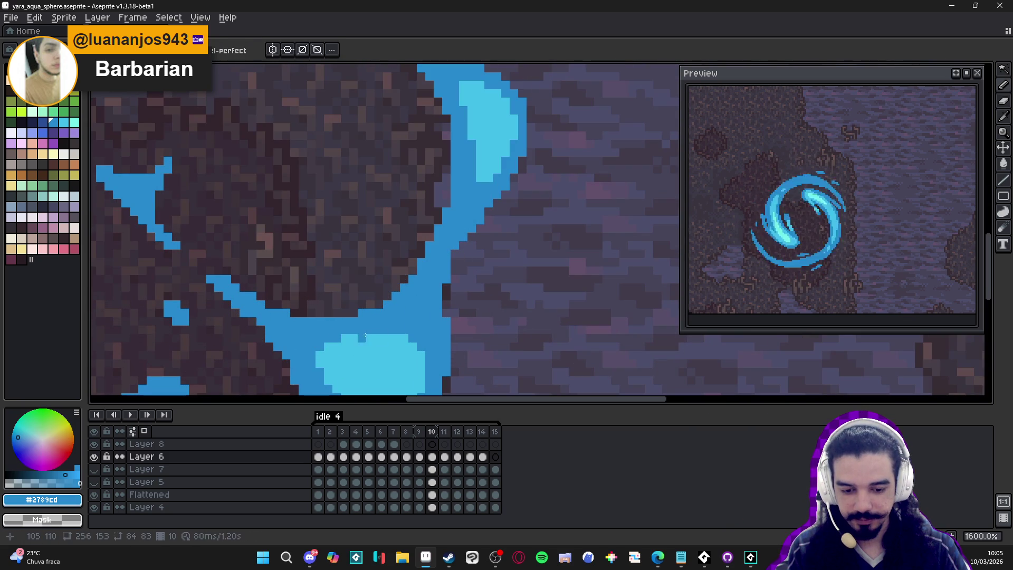
Paint a small light-cyan cluster on another part of the ring.
alt+click(386, 362)
drag(387, 362, 454, 221)
scroll(454, 221, up, 2)
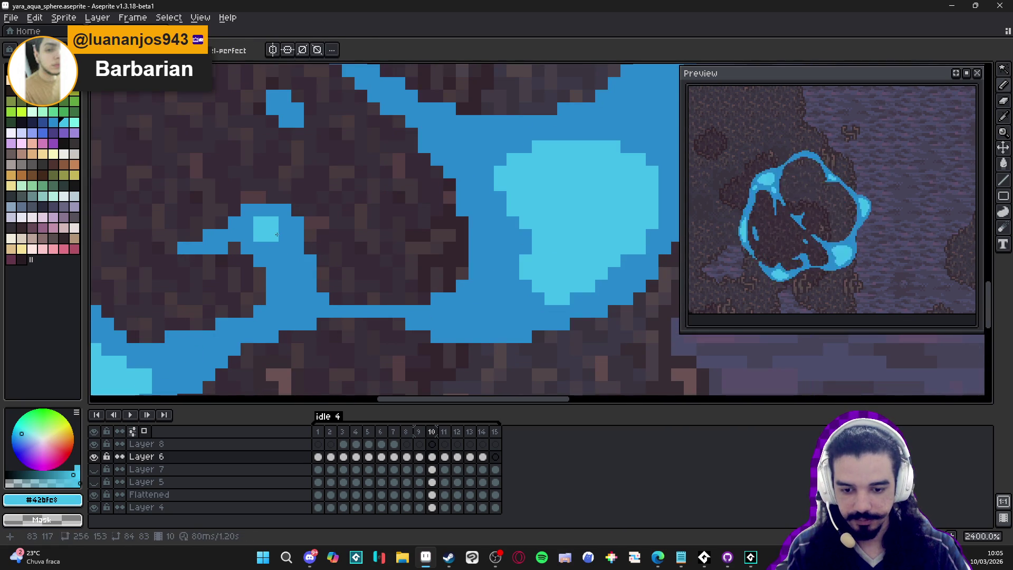
mouse_move(273, 222)
mouse_down()
mouse_move(292, 248)
mouse_move(272, 248)
mouse_move(260, 228)
mouse_move(293, 270)
mouse_up()
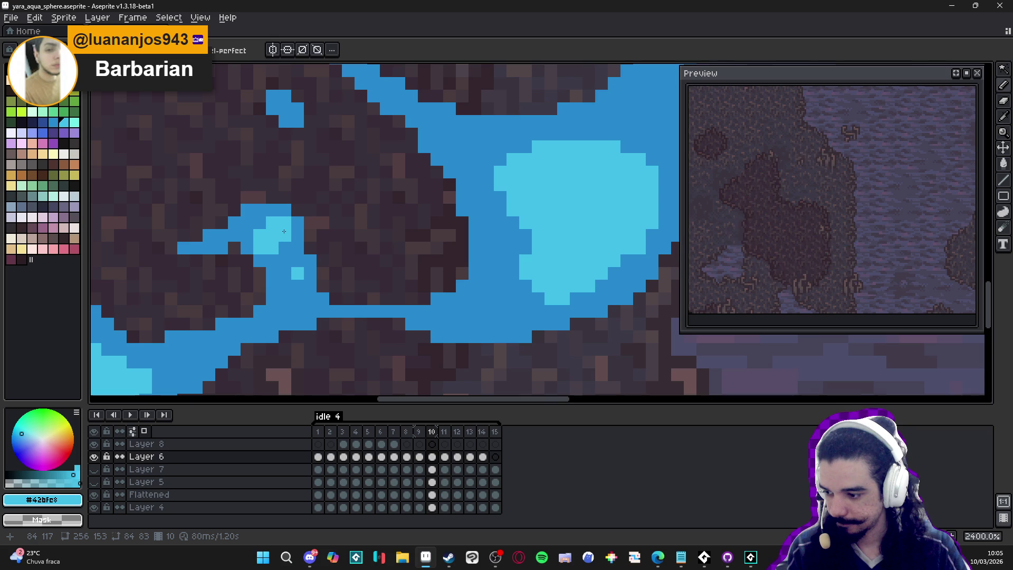
Swap between ring blue and light cyan, then view frame 9 of the sphere.
scroll(273, 236, down, 7)
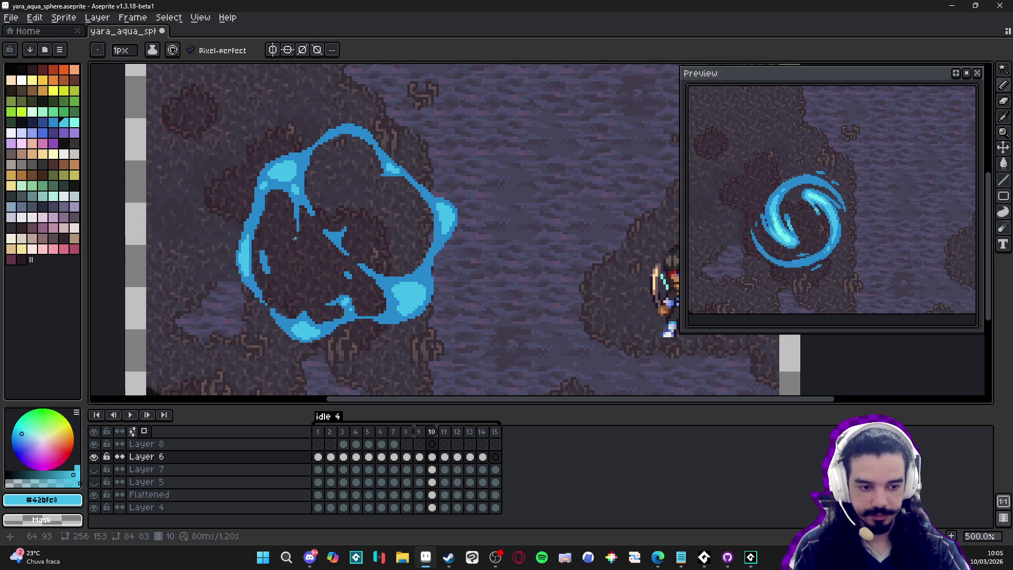
scroll(288, 232, down, 1)
scroll(324, 234, up, 5)
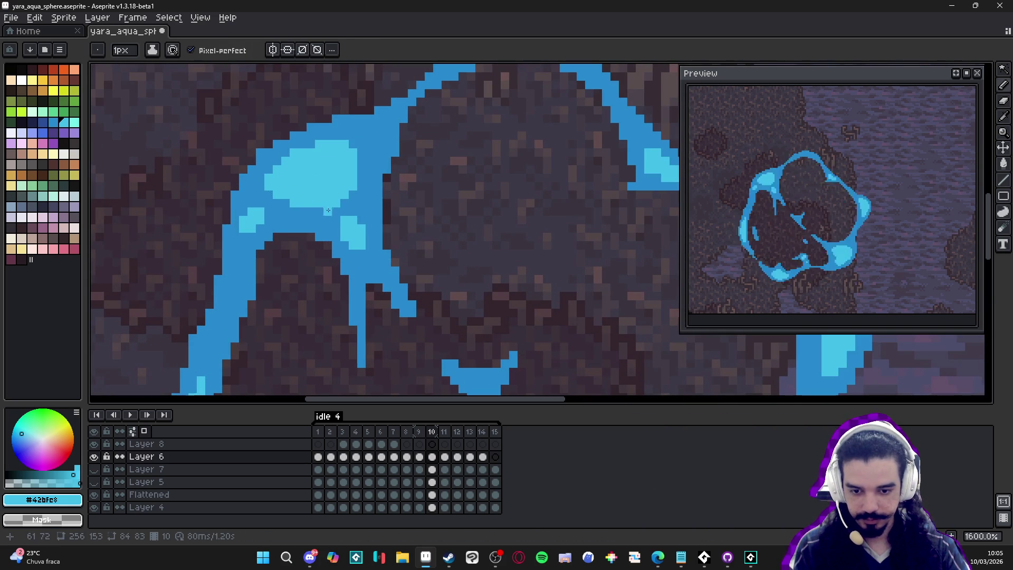
alt+click(321, 208)
alt+click(341, 195)
scroll(381, 360, down, 5)
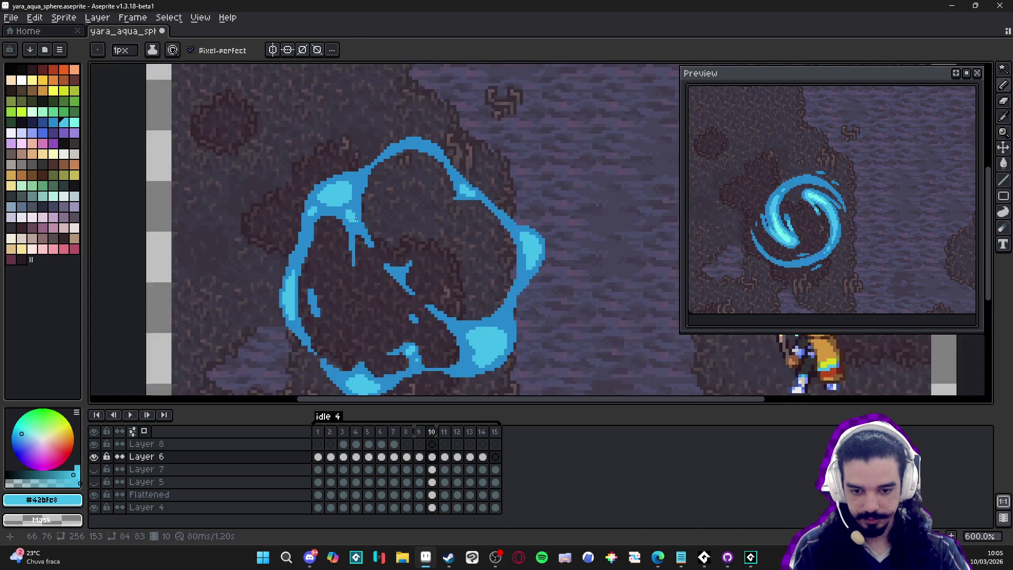
click(420, 457)
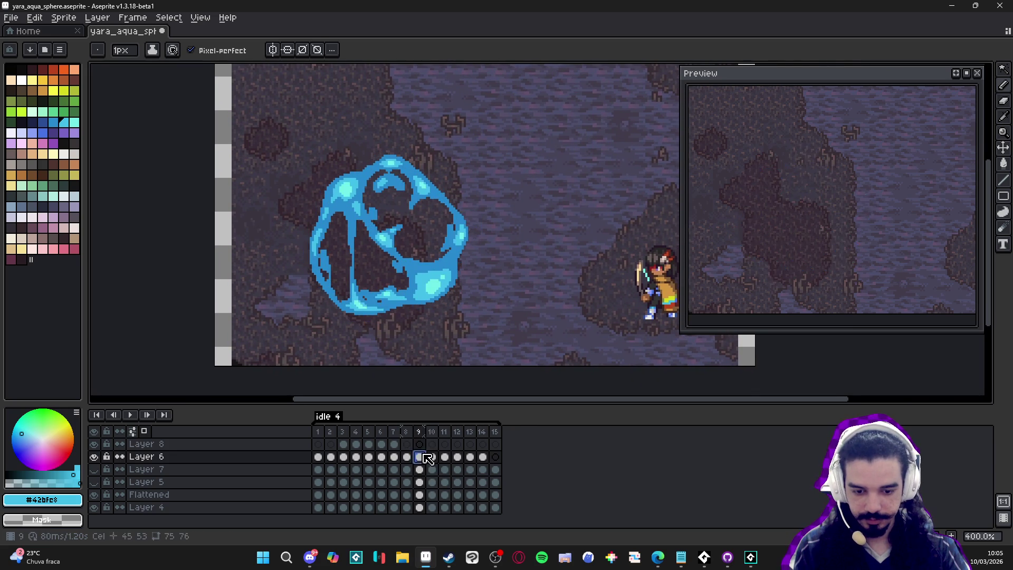
Compare frames 9 and 10, then paint pale cyan into frame 10's highlight with a 2px brush.
click(433, 459)
click(422, 459)
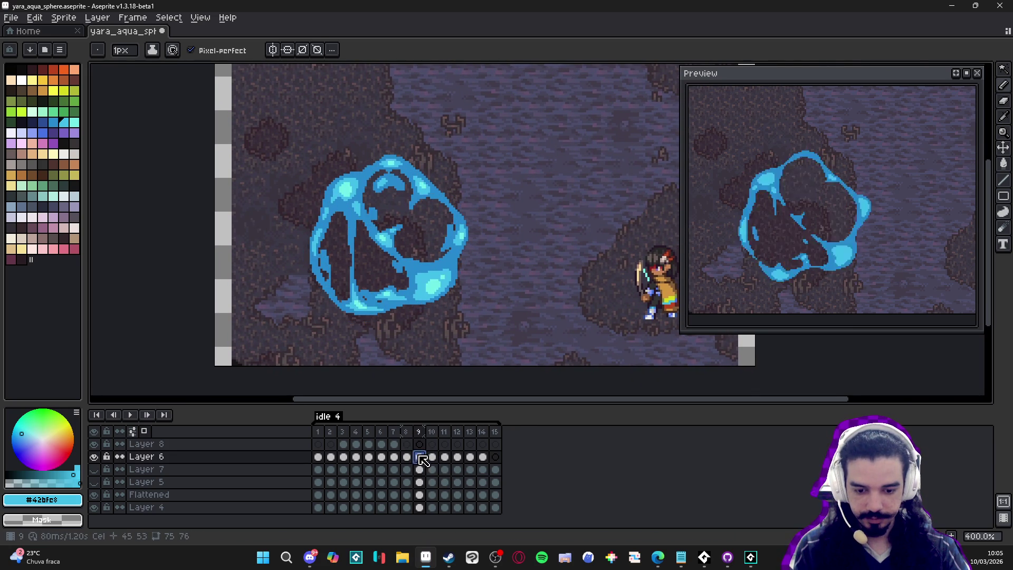
alt+click(431, 292)
scroll(431, 292, up, 2)
click(432, 457)
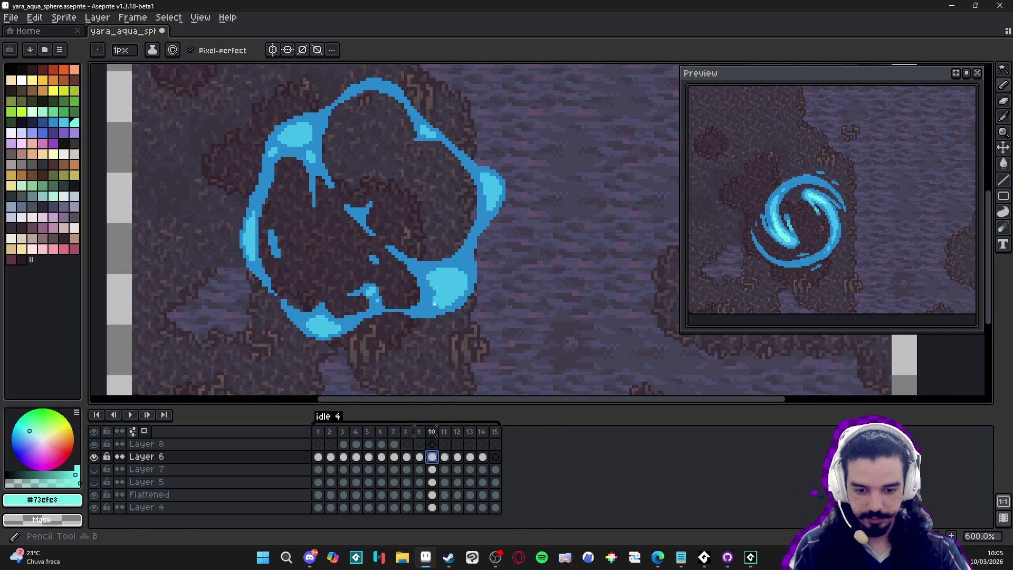
scroll(422, 292, up, 3)
key(plus)
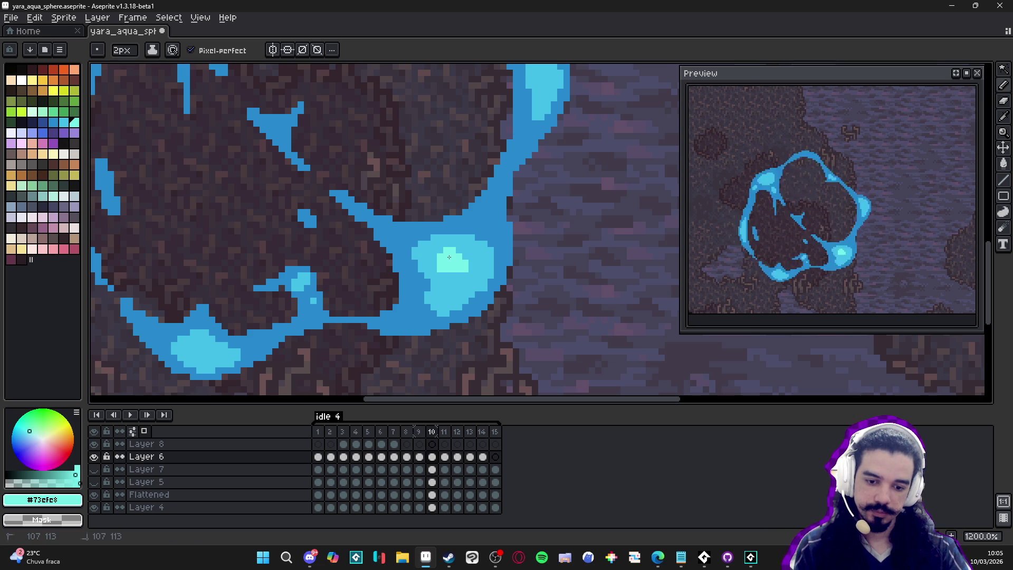
drag(454, 289, 457, 295)
Trim the pale highlight with darker blue and add pale cyan to the right-edge highlight.
alt+click(444, 283)
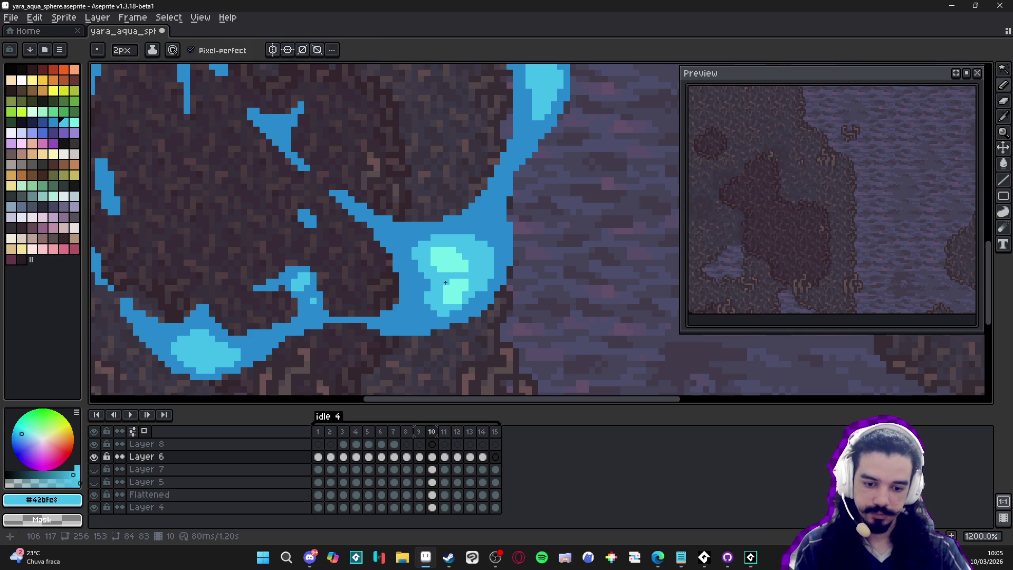
click(471, 290)
click(442, 297)
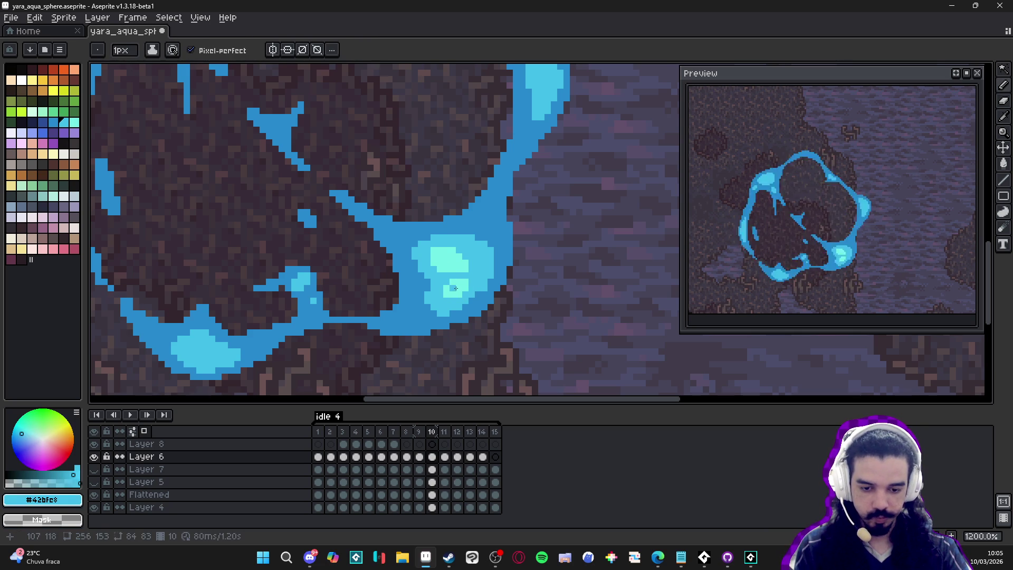
alt+click(459, 252)
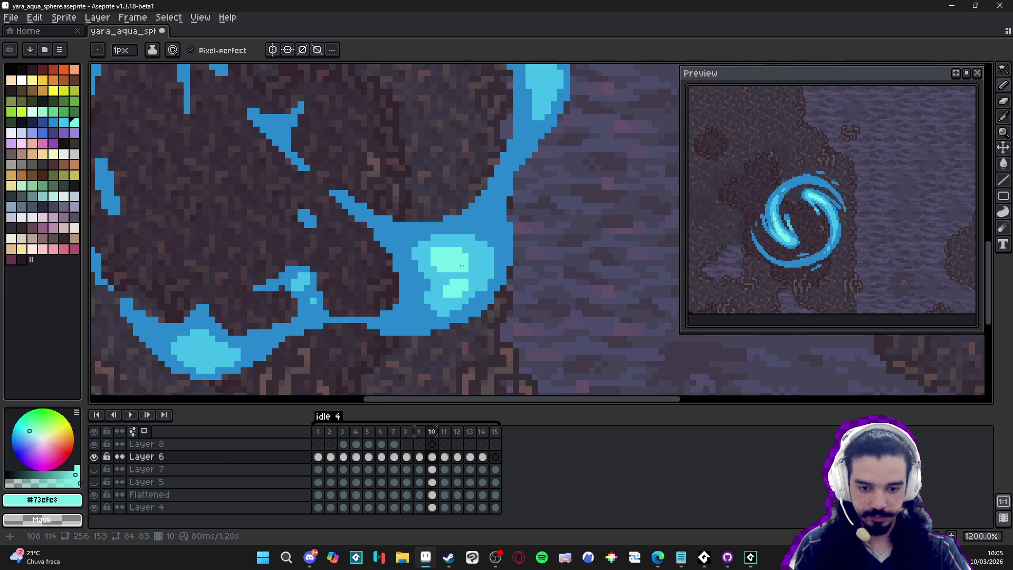
scroll(461, 263, down, 4)
scroll(475, 173, up, 5)
scroll(473, 162, up, 1)
mouse_move(469, 169)
mouse_down()
mouse_move(465, 158)
mouse_move(455, 163)
mouse_up()
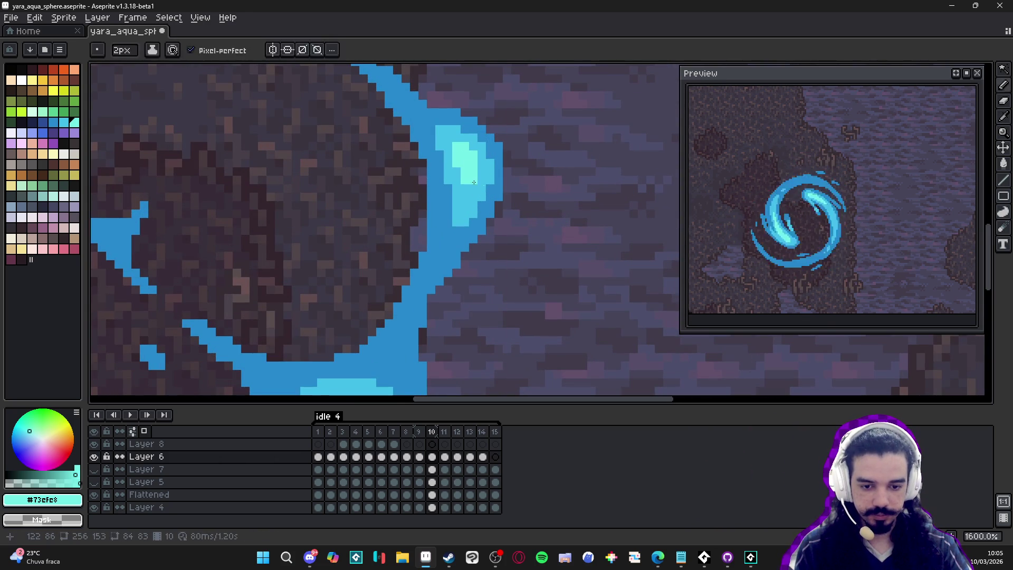
Brighten the blob's upper and upper-left highlights with pale cyan.
scroll(259, 204, down, 2)
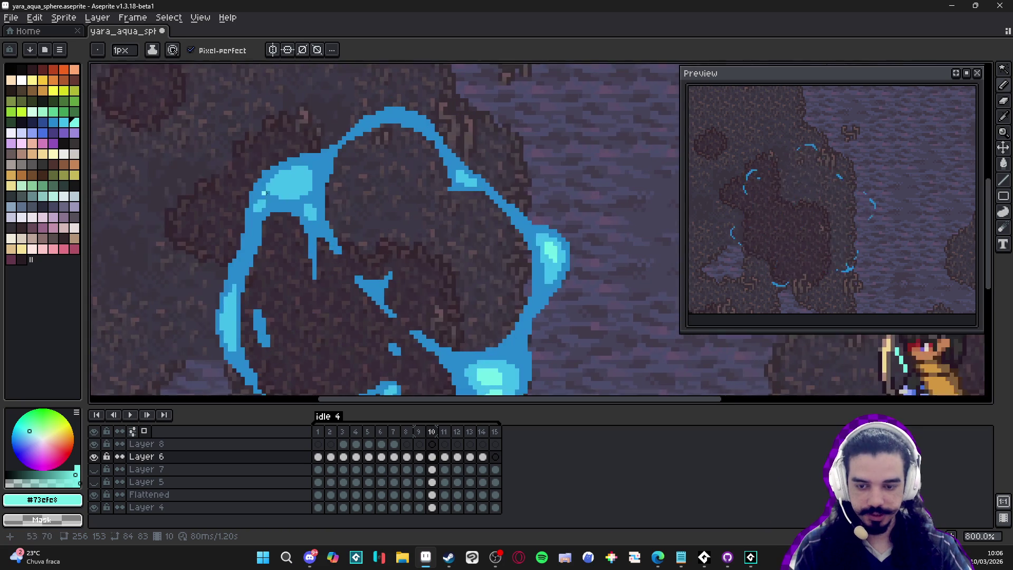
scroll(259, 203, up, 4)
drag(322, 184, 335, 173)
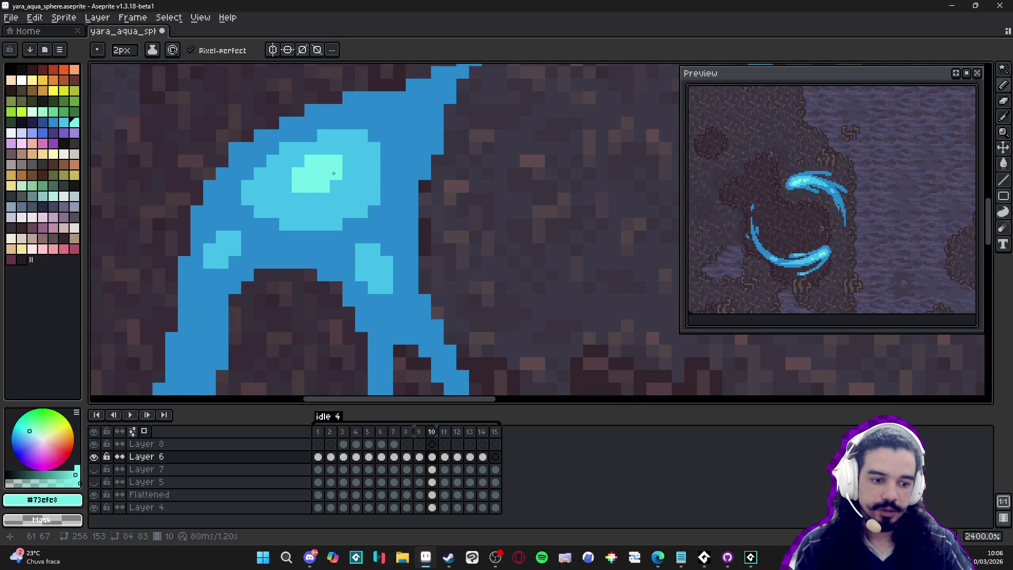
scroll(334, 173, down, 5)
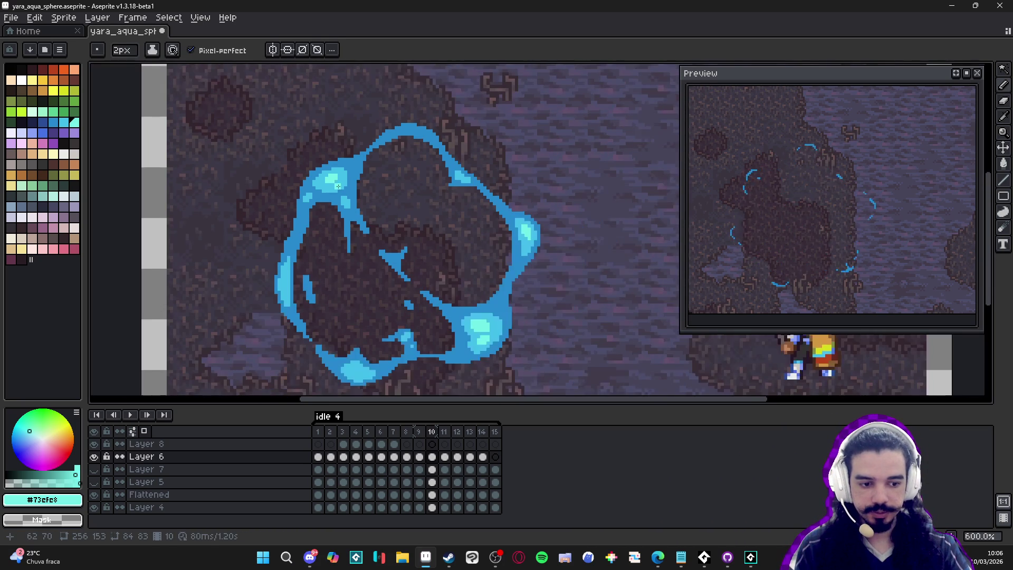
drag(341, 185, 363, 173)
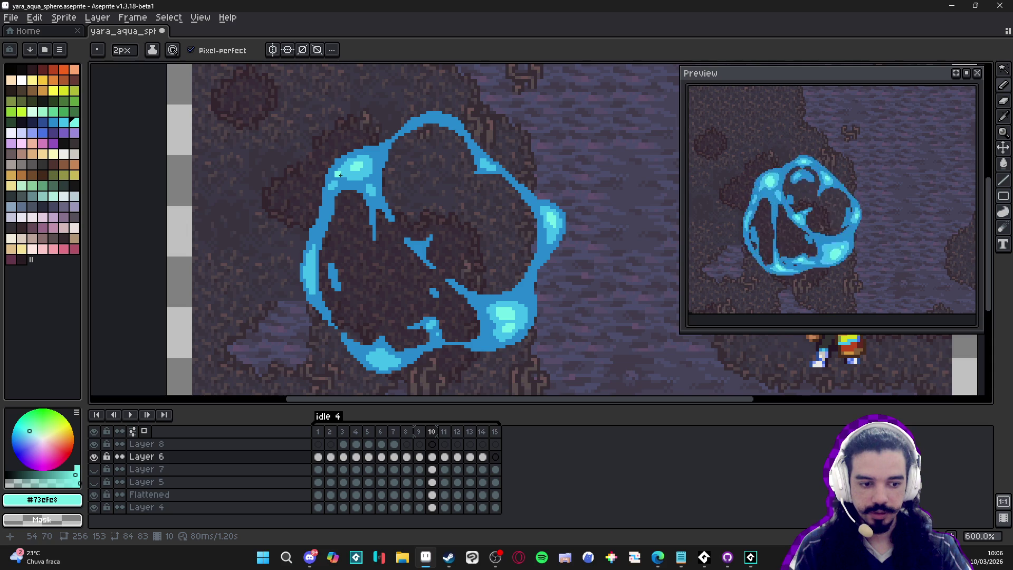
scroll(372, 181, up, 5)
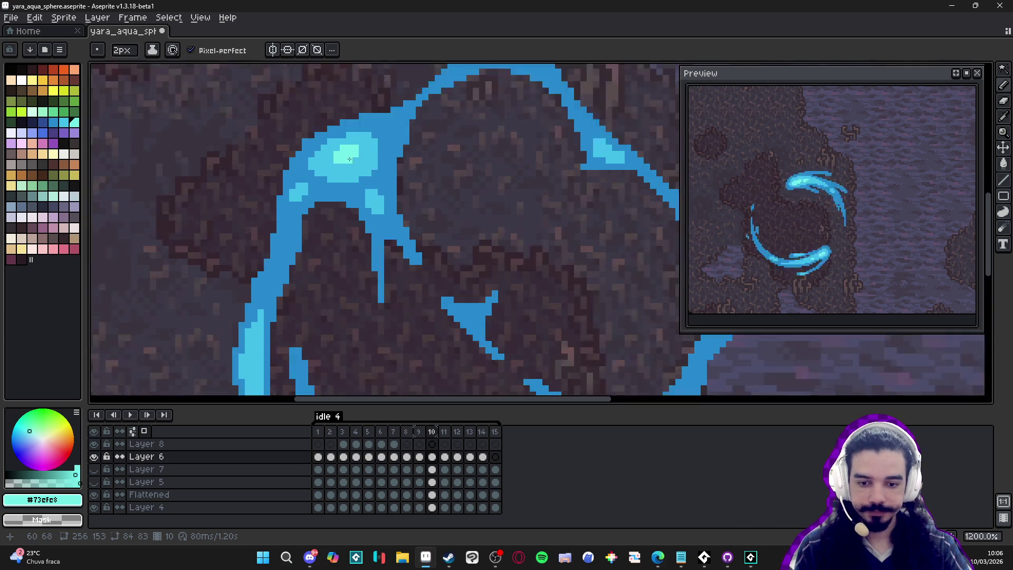
click(331, 157)
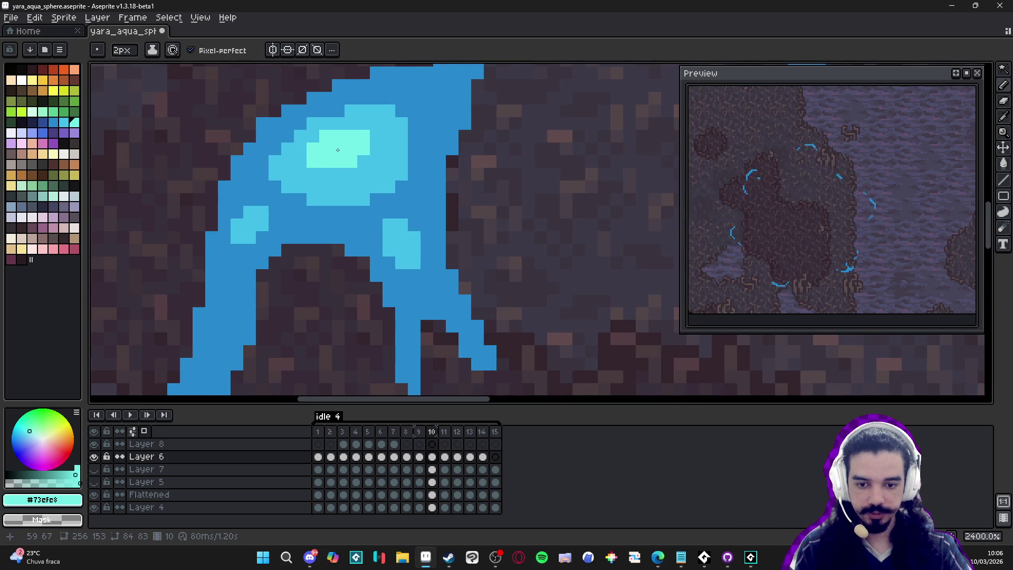
Extend the left-edge highlight both upward and downward.
scroll(338, 149, down, 5)
scroll(338, 201, down, 1)
scroll(248, 270, up, 4)
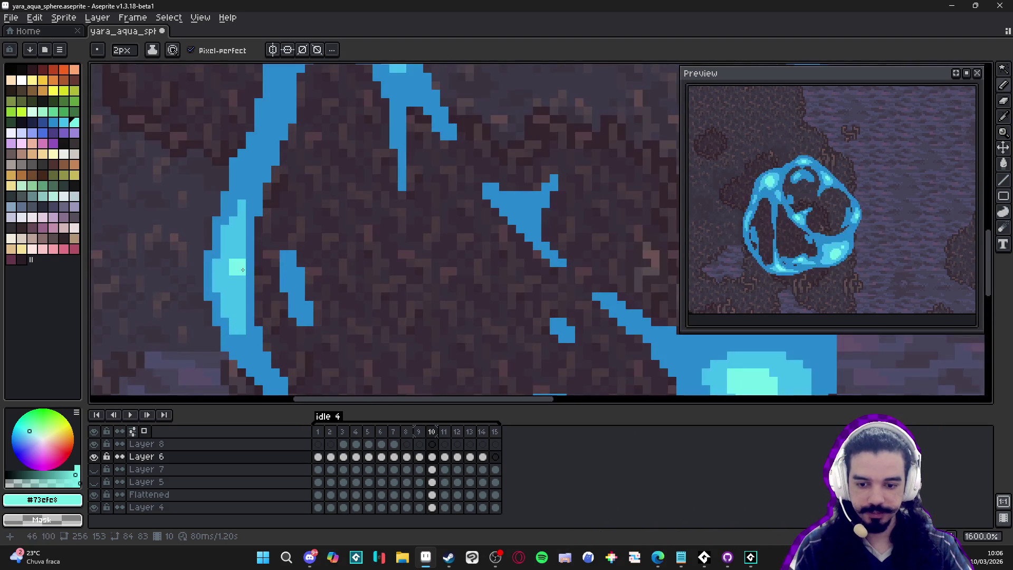
click(233, 263)
click(233, 300)
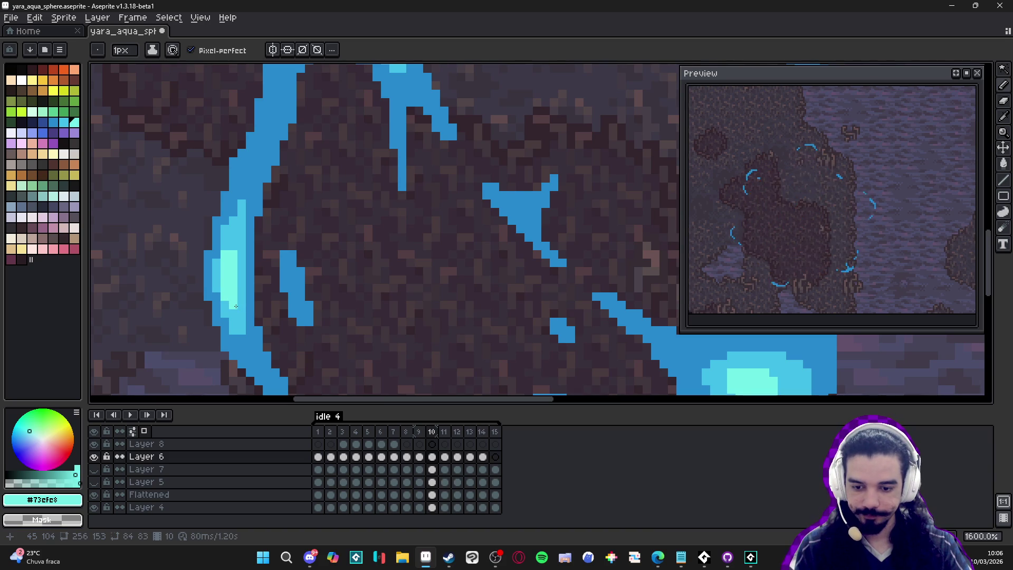
click(227, 248)
Widen the bottom highlight with light cyan and return the brush to 1px.
scroll(227, 244, down, 6)
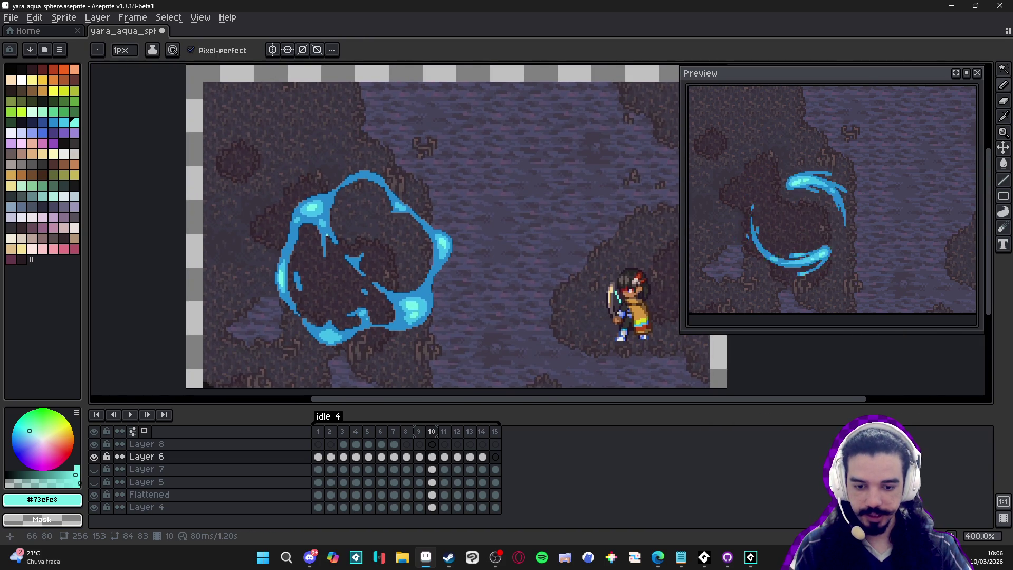
scroll(321, 285, up, 8)
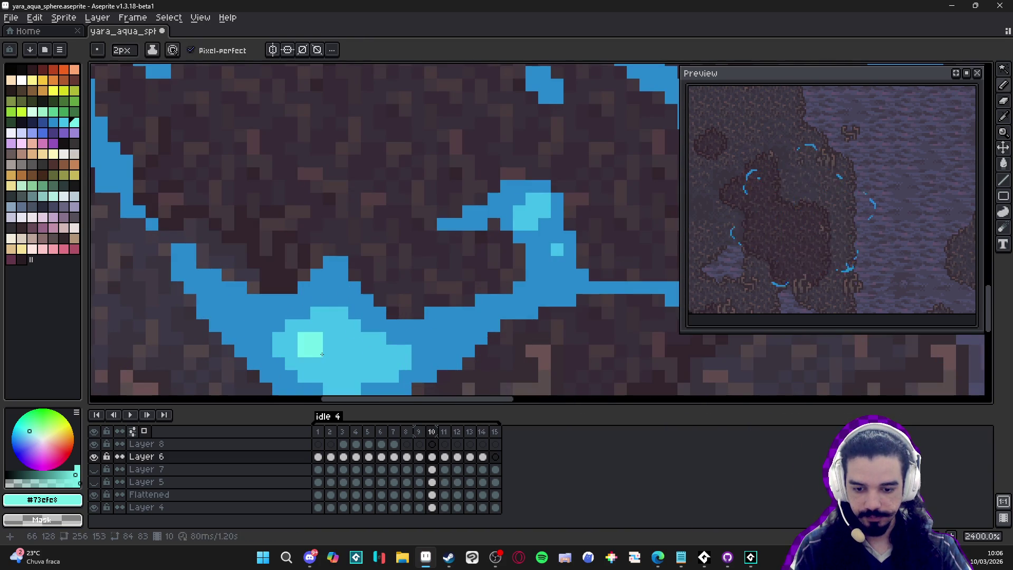
drag(321, 354, 335, 358)
click(347, 358)
key(minus)
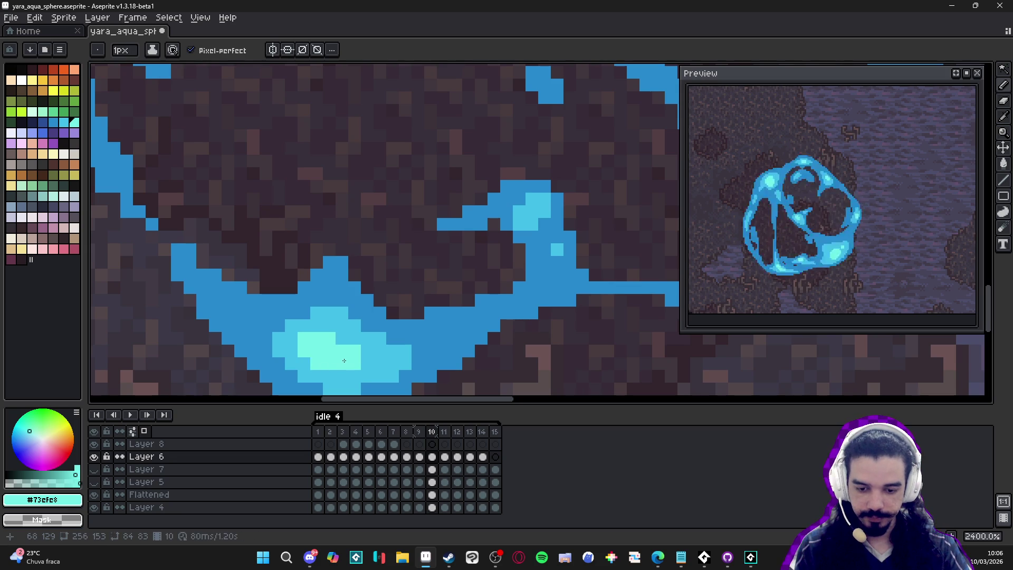
Touch up the small triangle shape in the rim's blue.
scroll(340, 360, down, 6)
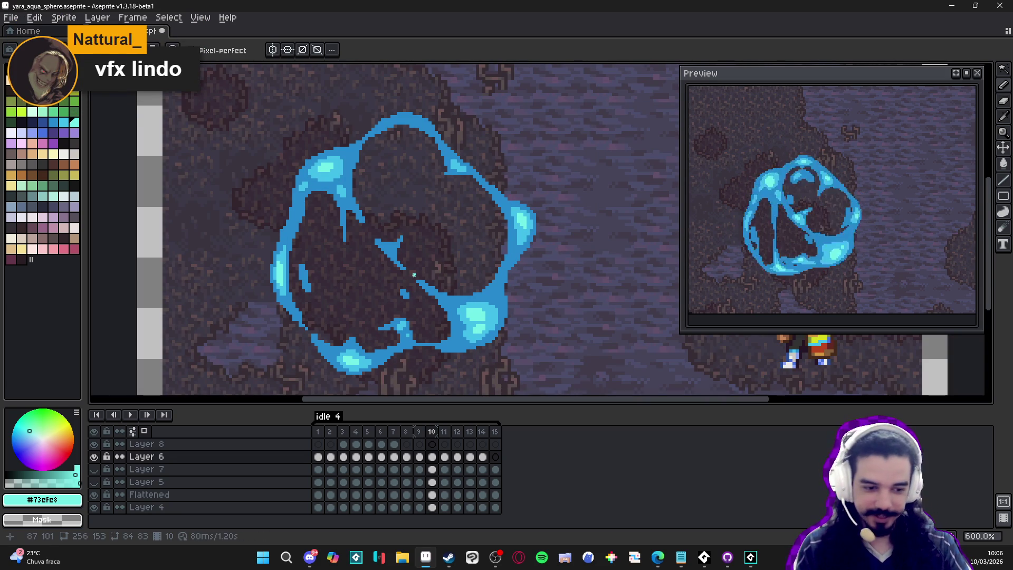
scroll(391, 252, up, 2)
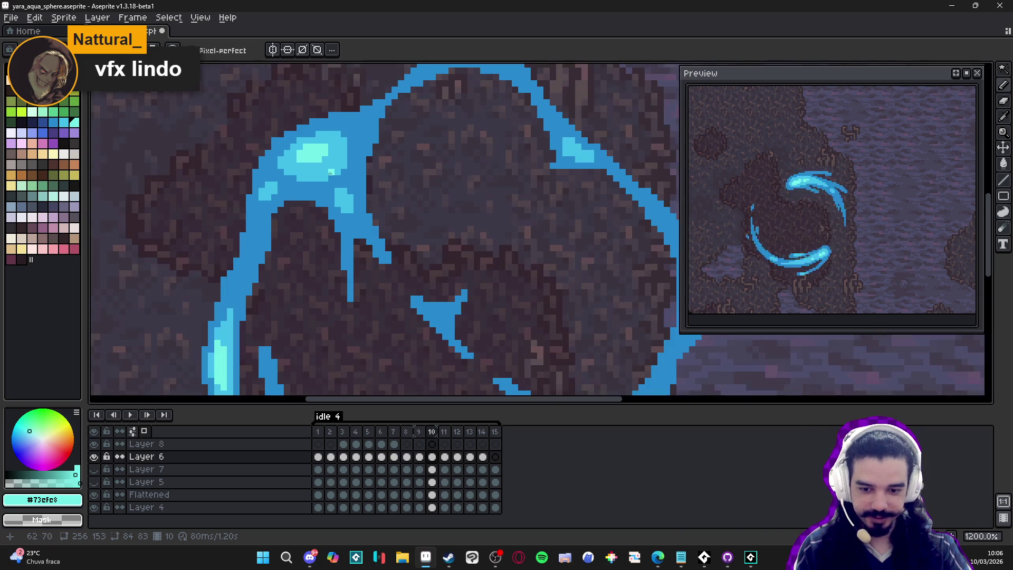
alt+click(333, 175)
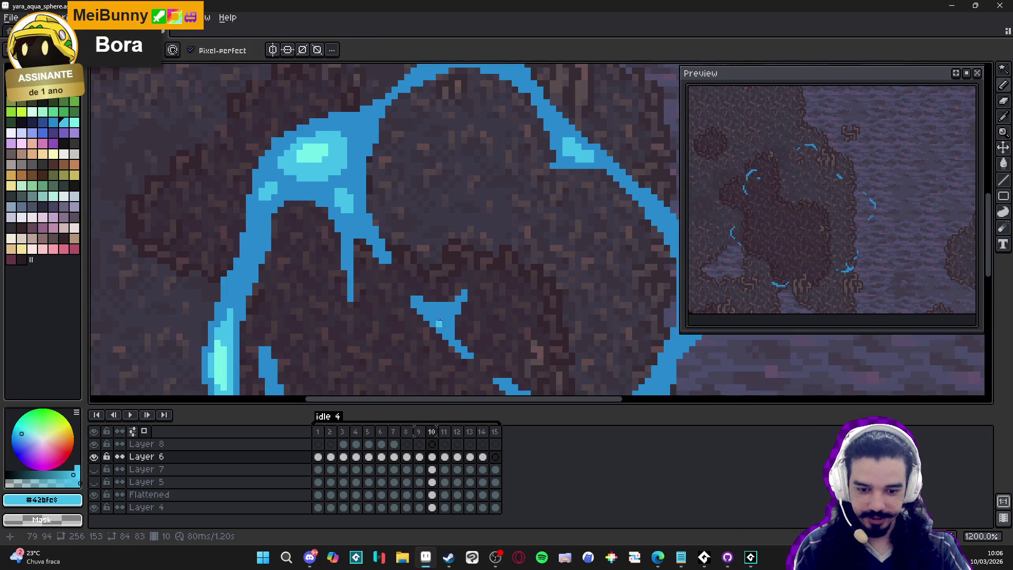
click(444, 316)
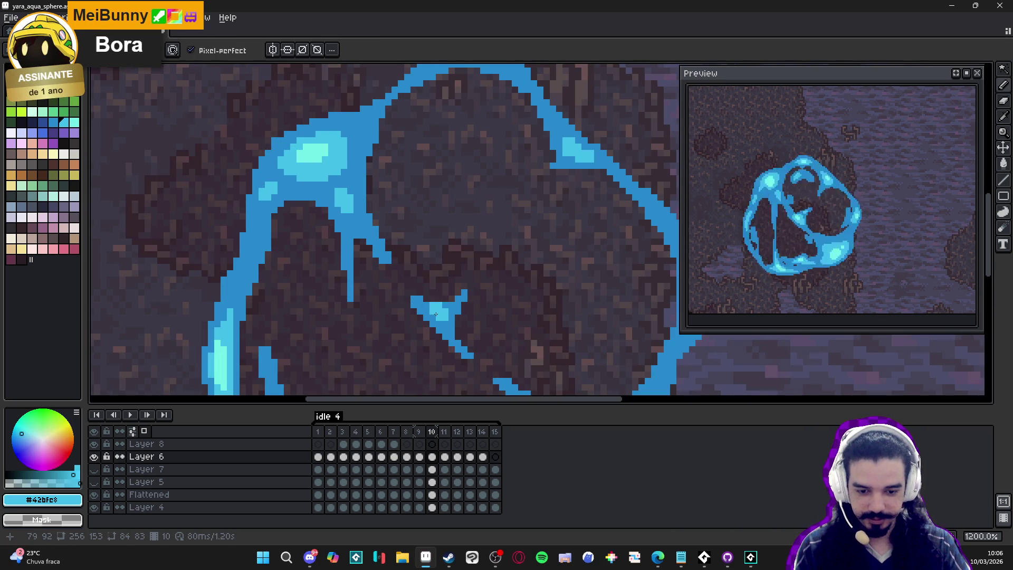
scroll(438, 313, down, 3)
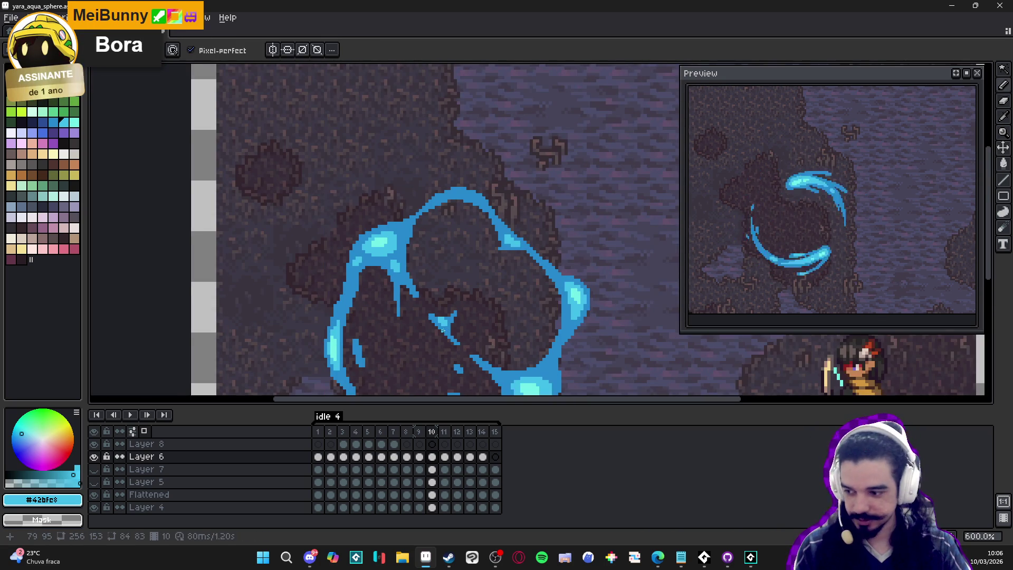
Save the sprite, drop the selection and show frame 11 of the water ring.
key(ctrl+s)
scroll(438, 276, down, 3)
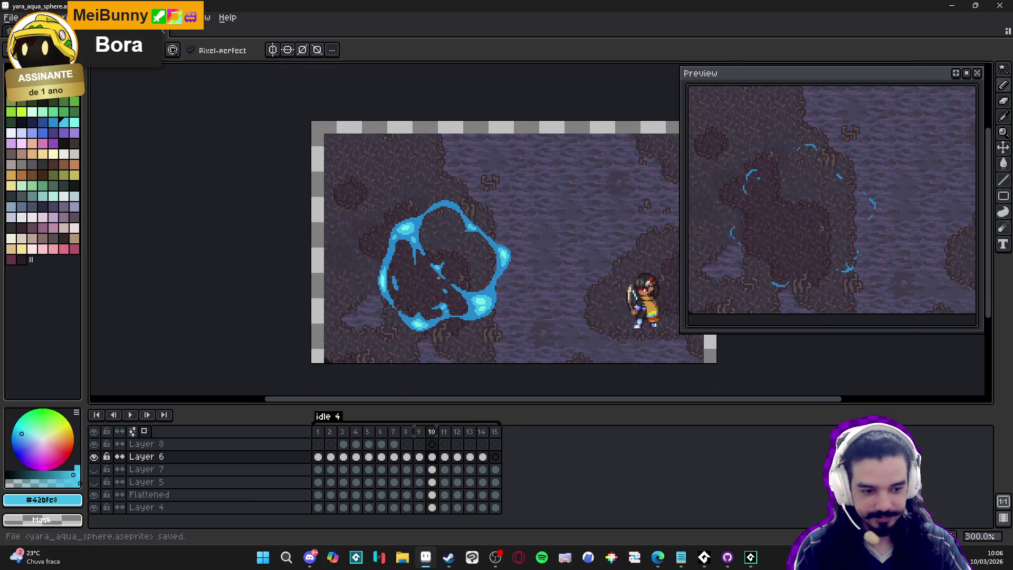
scroll(424, 278, up, 1)
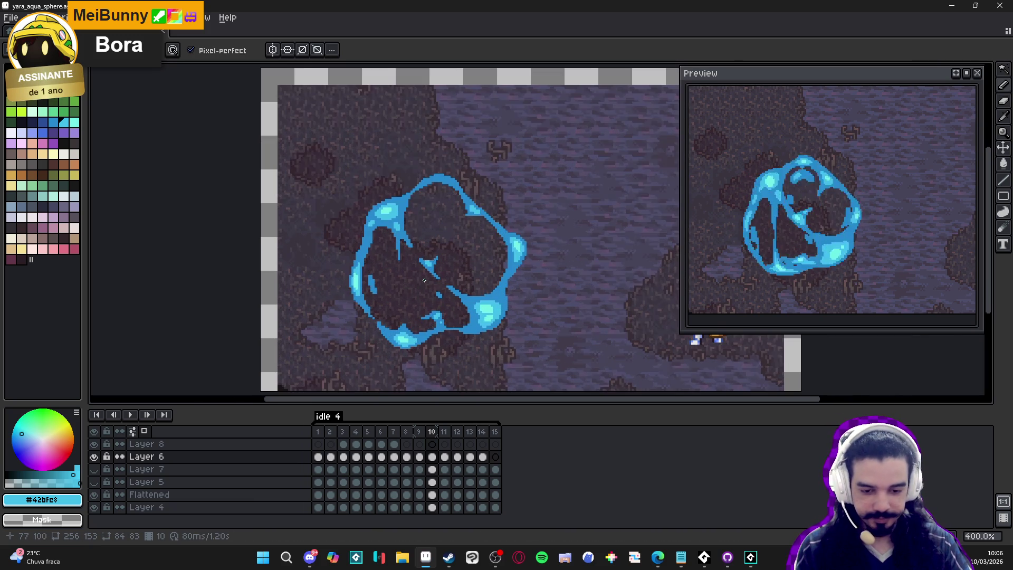
scroll(411, 299, down, 1)
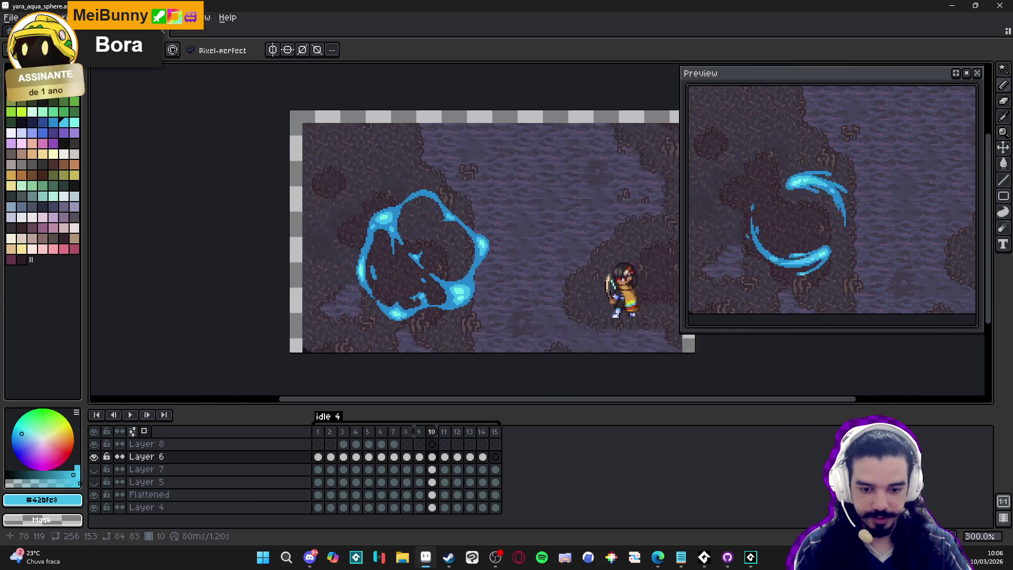
scroll(411, 299, up, 5)
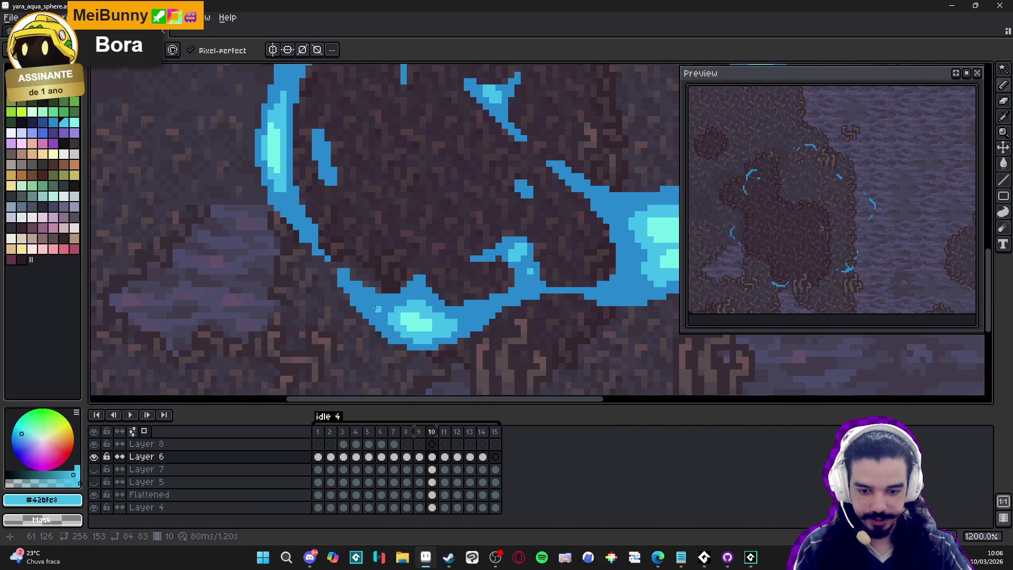
key(ctrl+d)
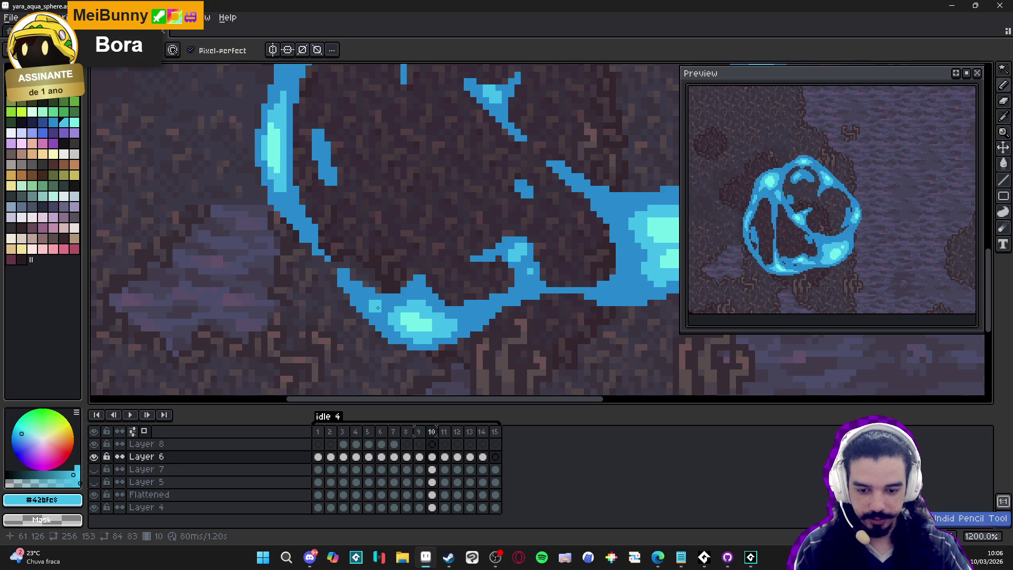
scroll(372, 303, down, 5)
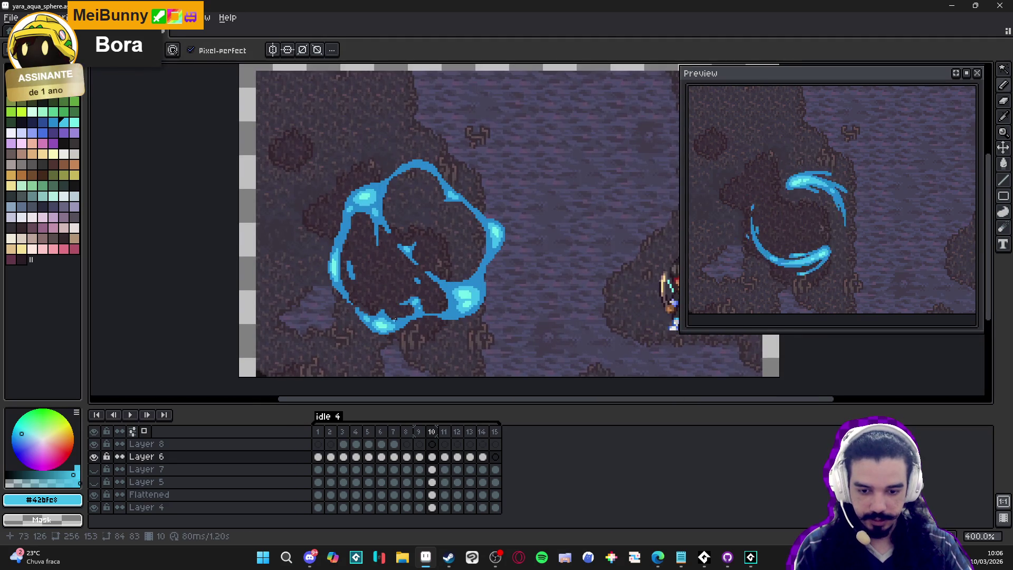
scroll(421, 179, down, 1)
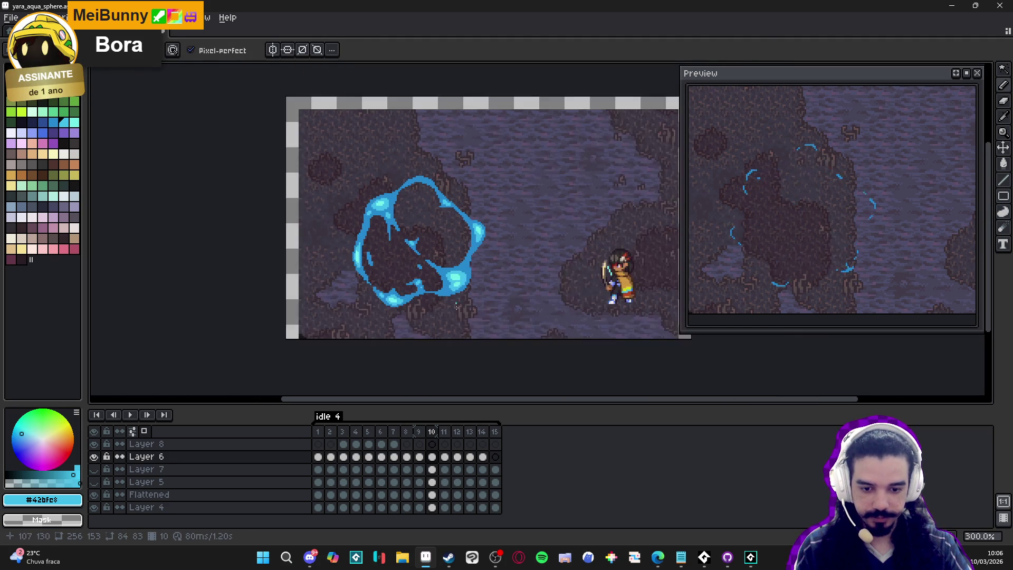
click(445, 456)
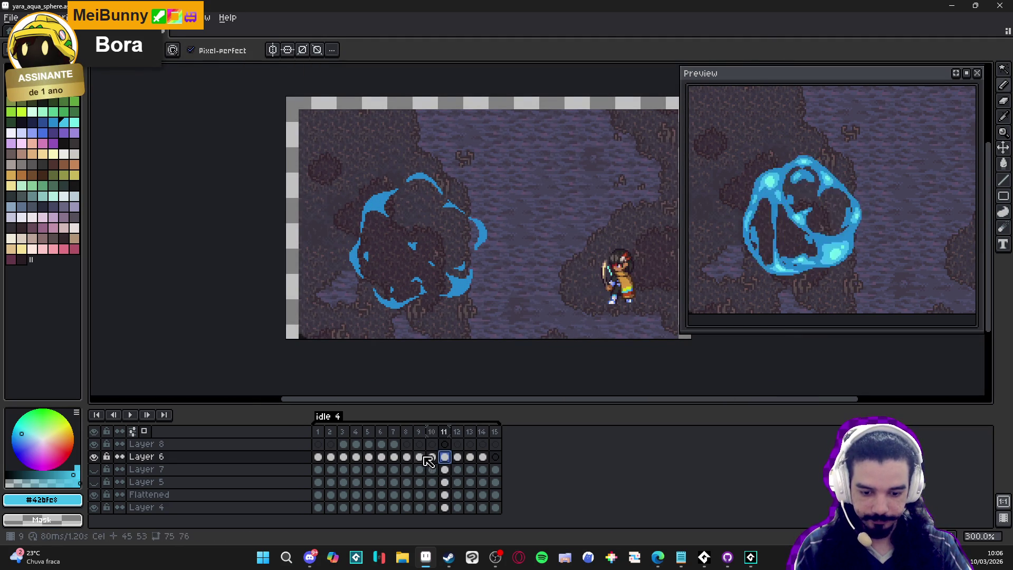
Return to frame 10, inspect the ring up close, and save yara_aqua_sphere.aseprite.
click(432, 456)
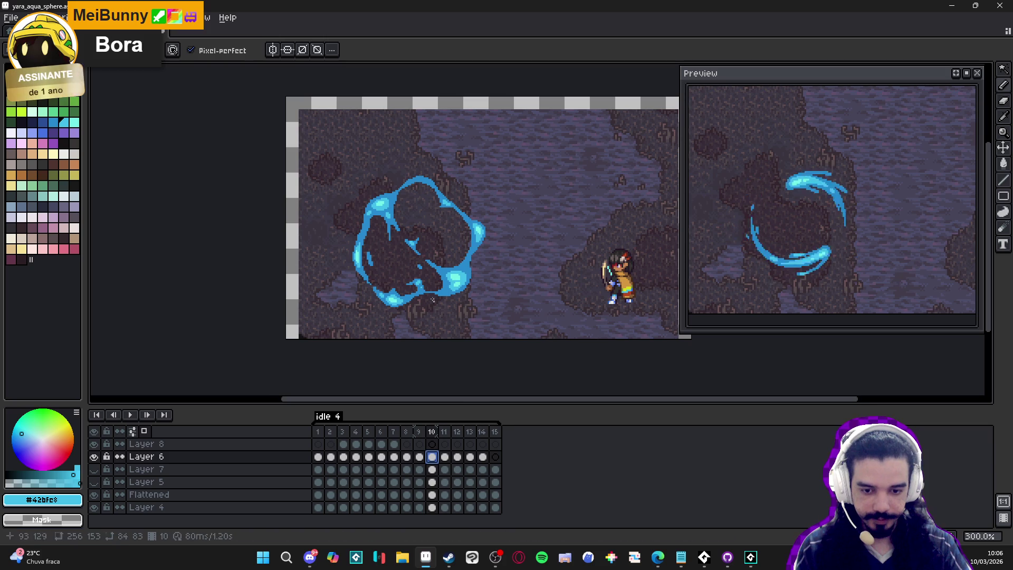
scroll(389, 207, up, 4)
scroll(389, 207, up, 2)
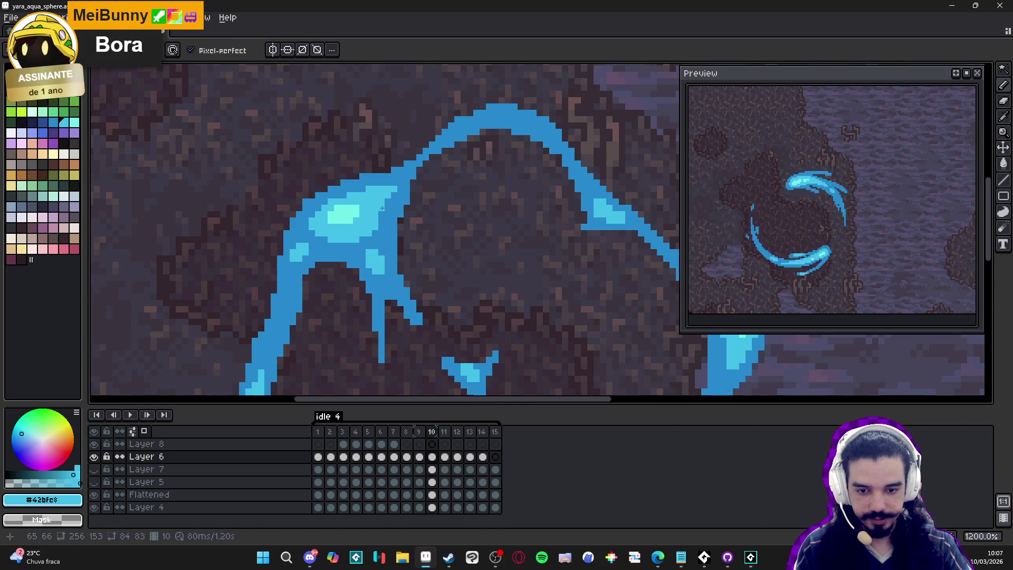
scroll(398, 238, down, 4)
key(ctrl+s)
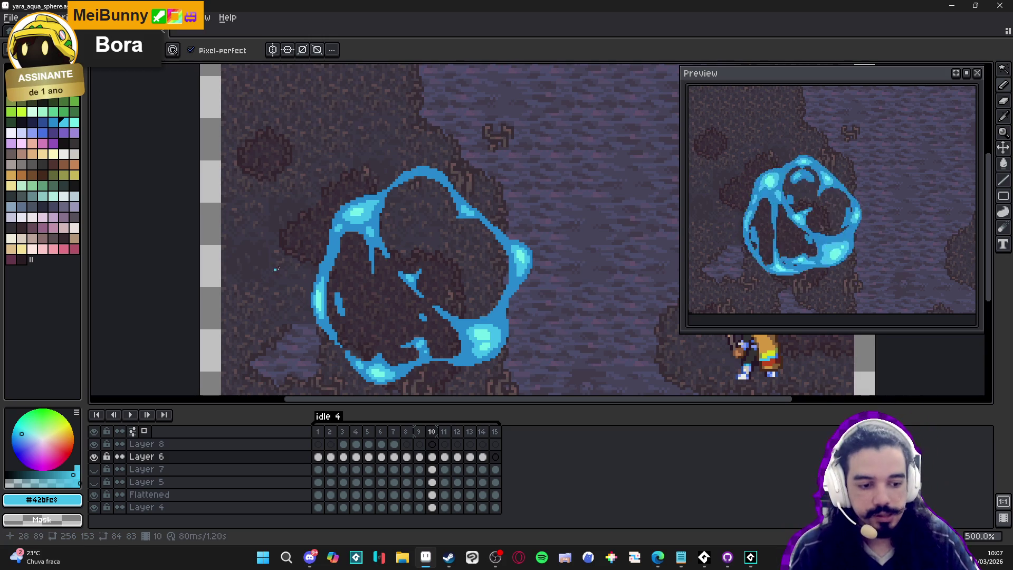
key(ctrl+s)
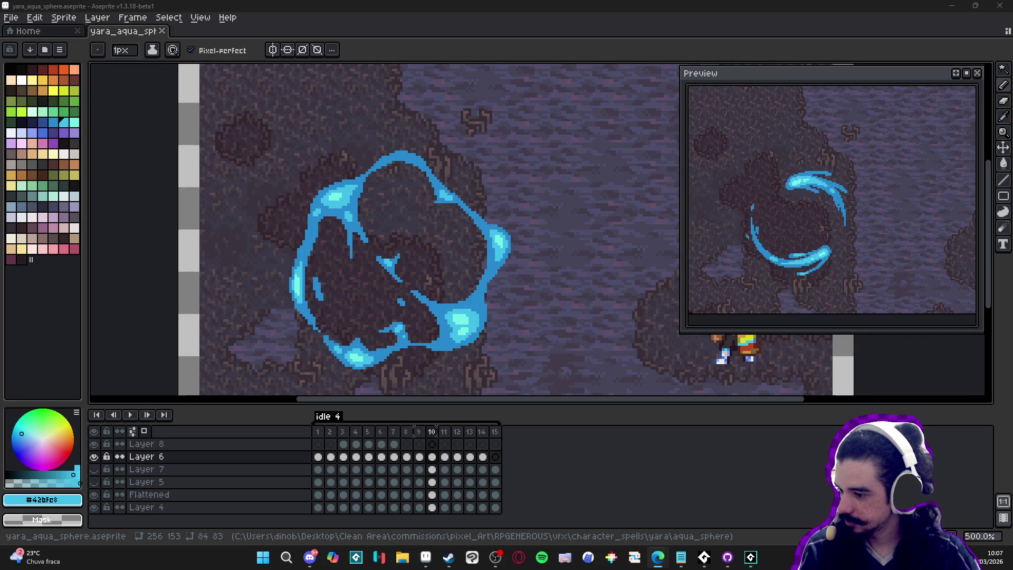
scroll(336, 252, up, 1)
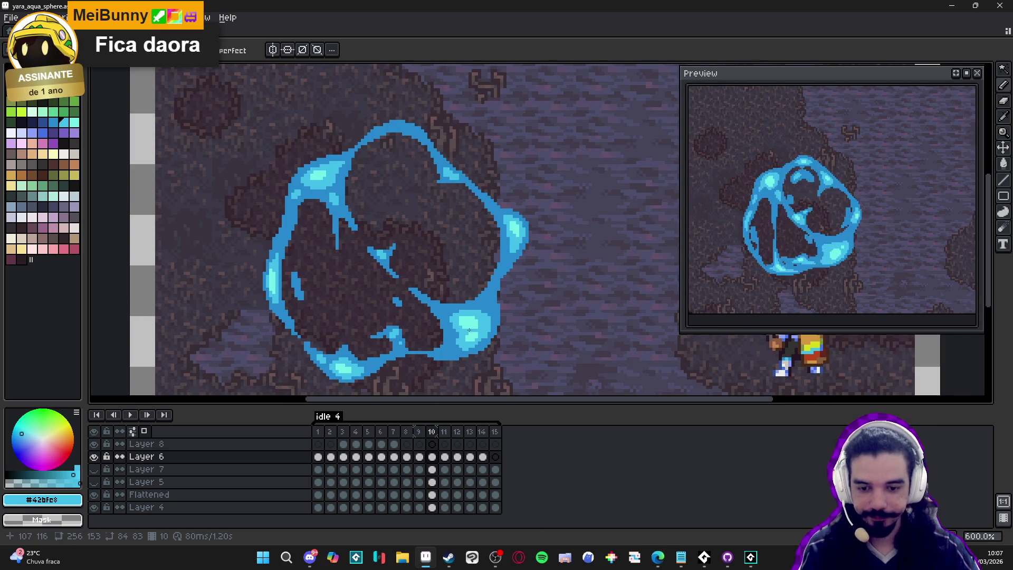
scroll(443, 357, down, 3)
scroll(441, 320, up, 1)
key(ctrl+s)
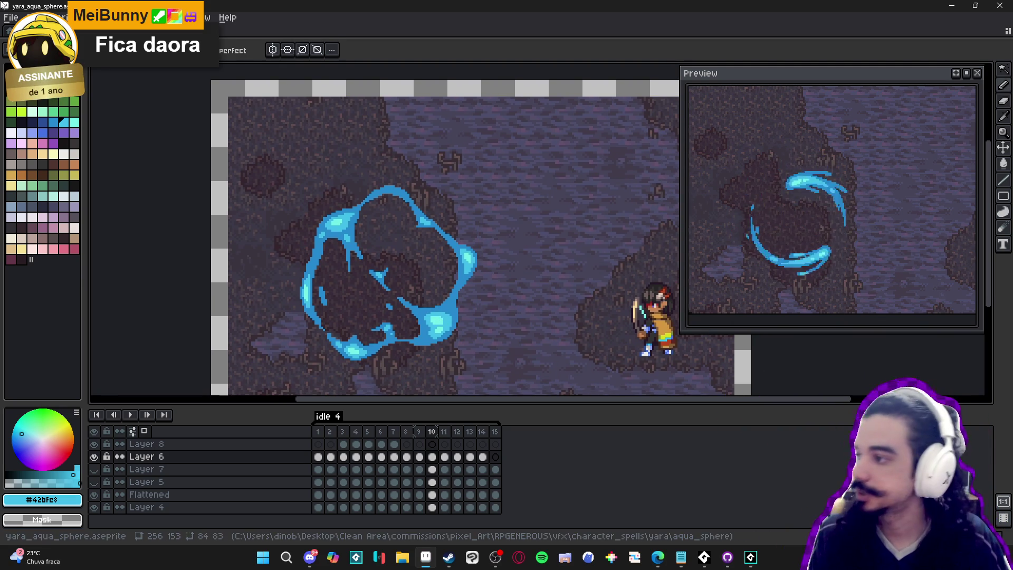
Maximize Edge, search 'aseprite particles' and open the Simple 2D particle sim post.
drag(401, 1, 405, 4)
text(aseprite)
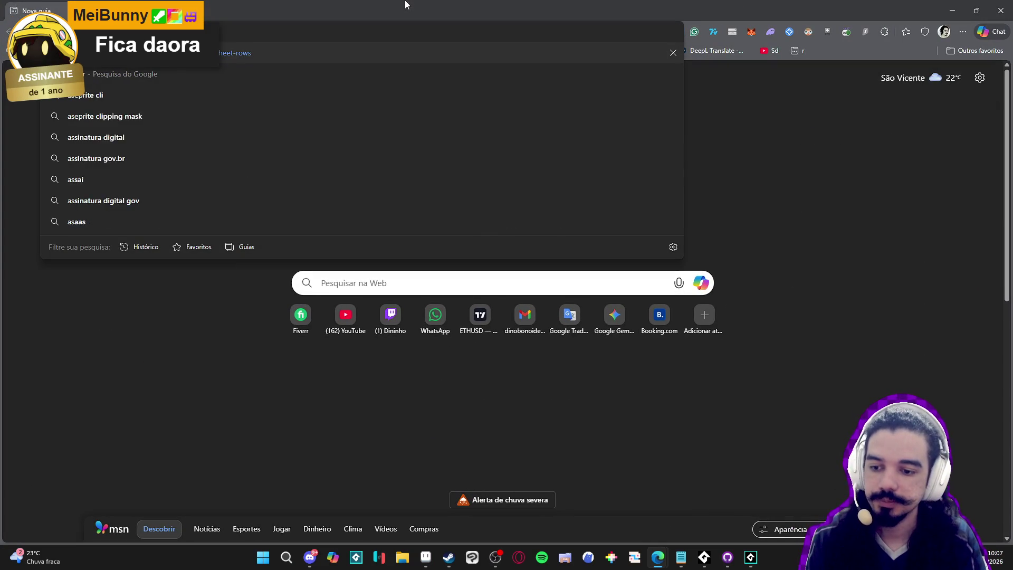
text( pa)
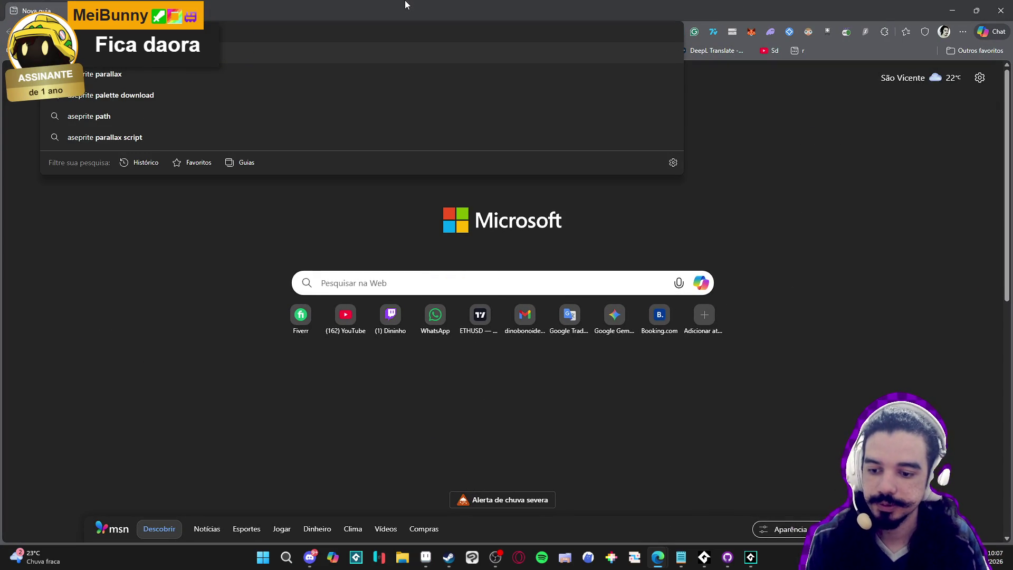
text(rticles)
key(Return)
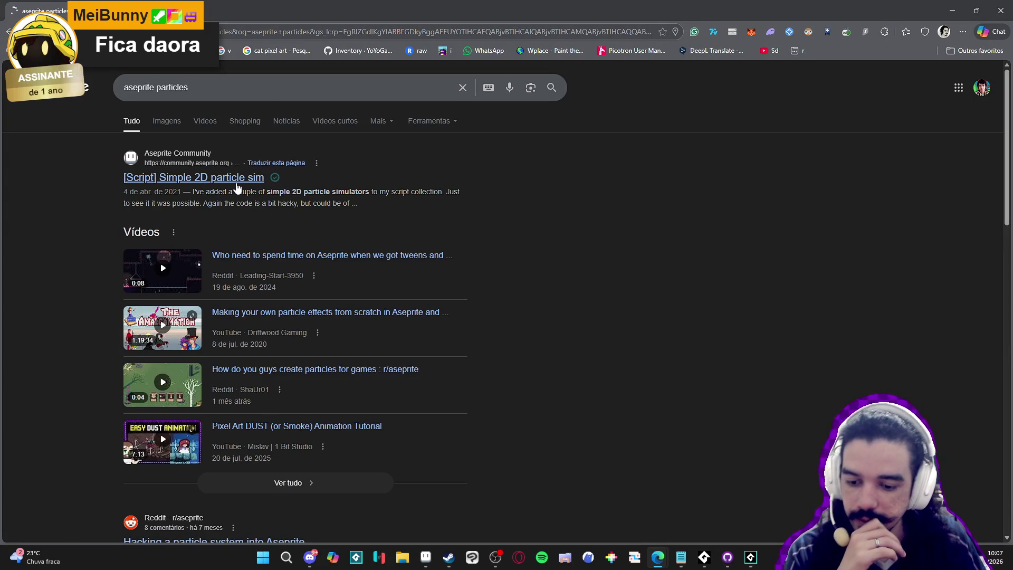
click(237, 188)
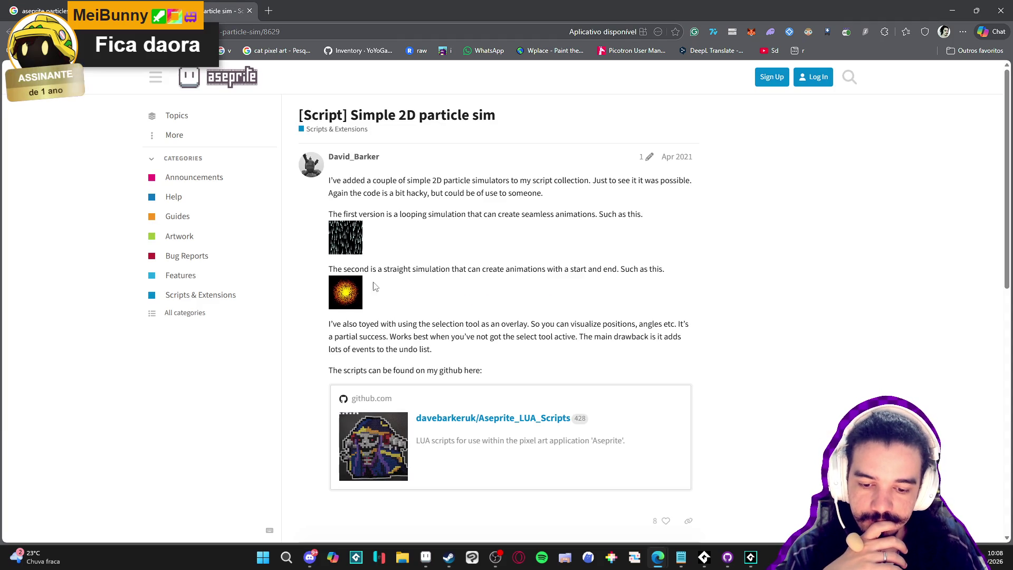
Read the forum post, close its tab and minimize the browser.
scroll(406, 259, down, 10)
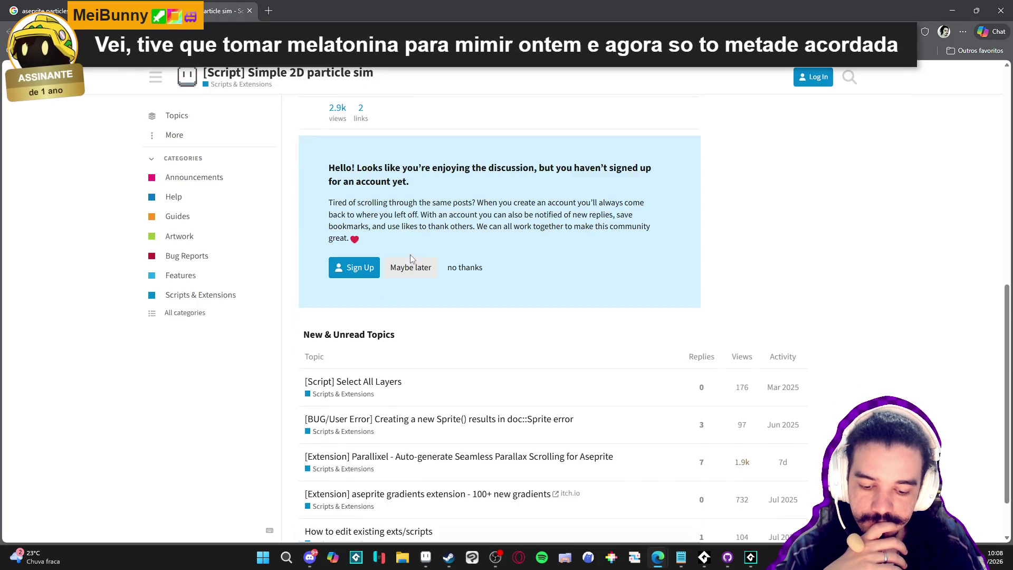
scroll(413, 256, up, 6)
scroll(405, 232, up, 5)
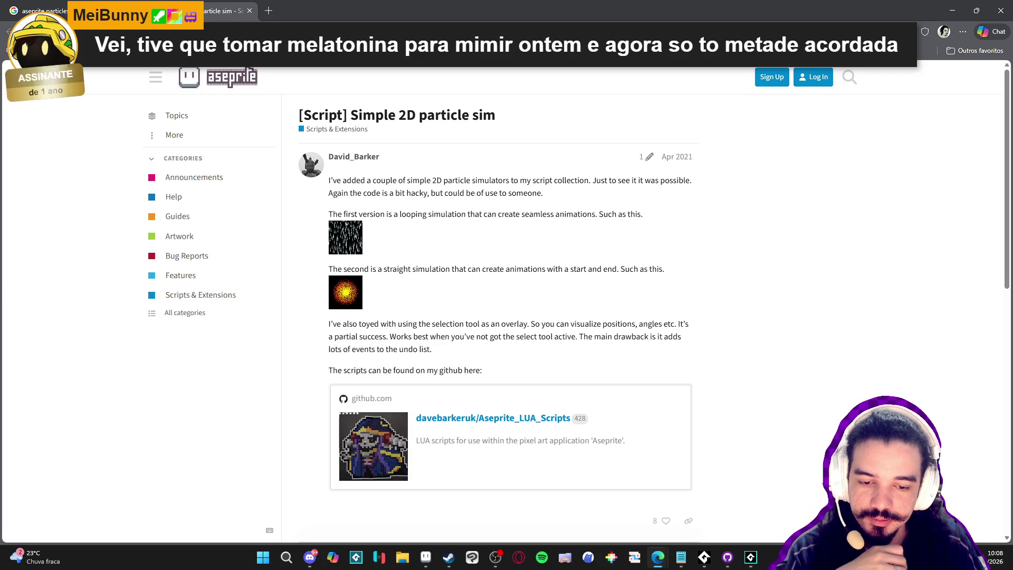
click(250, 11)
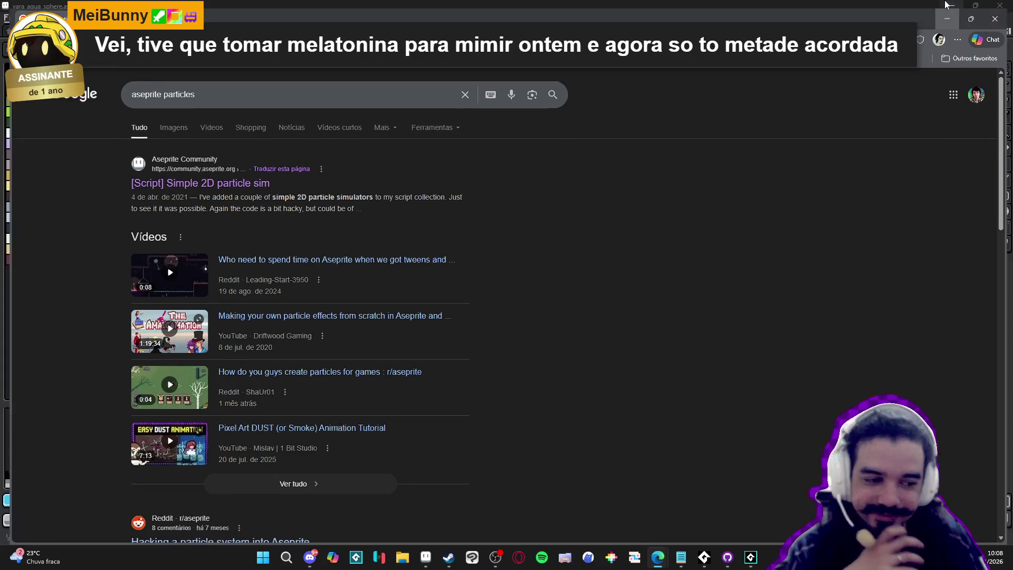
click(948, 7)
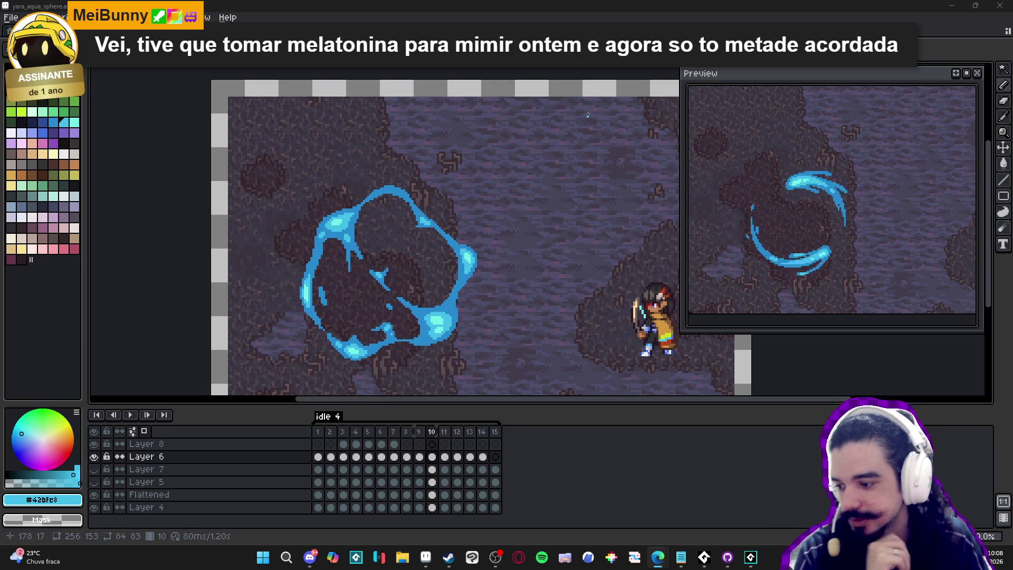
Zoom in and out on the aqua sphere's water ring to inspect it.
scroll(481, 170, up, 5)
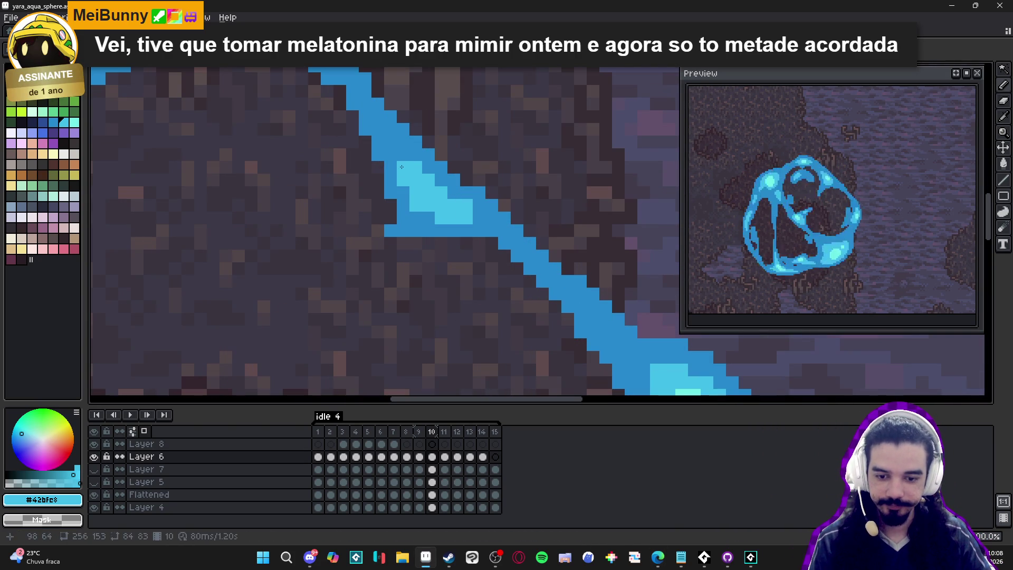
scroll(464, 237, down, 3)
scroll(464, 237, down, 1)
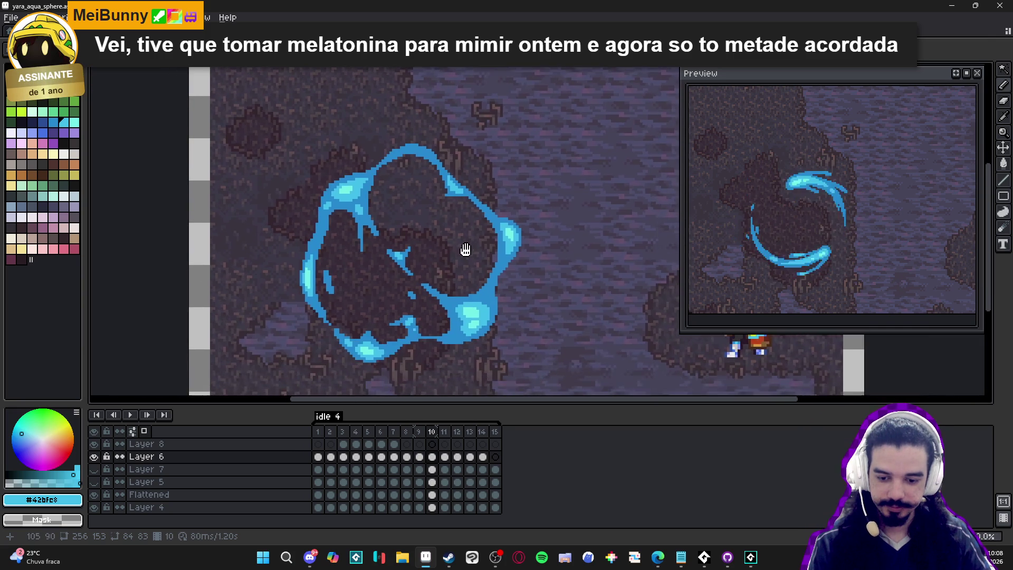
scroll(407, 287, up, 4)
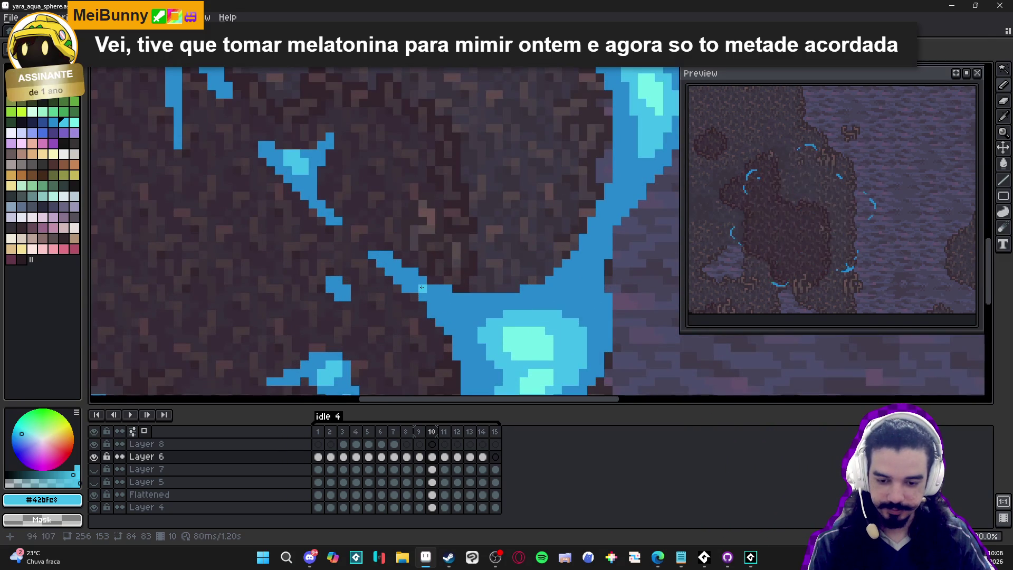
scroll(421, 287, down, 4)
scroll(432, 294, up, 3)
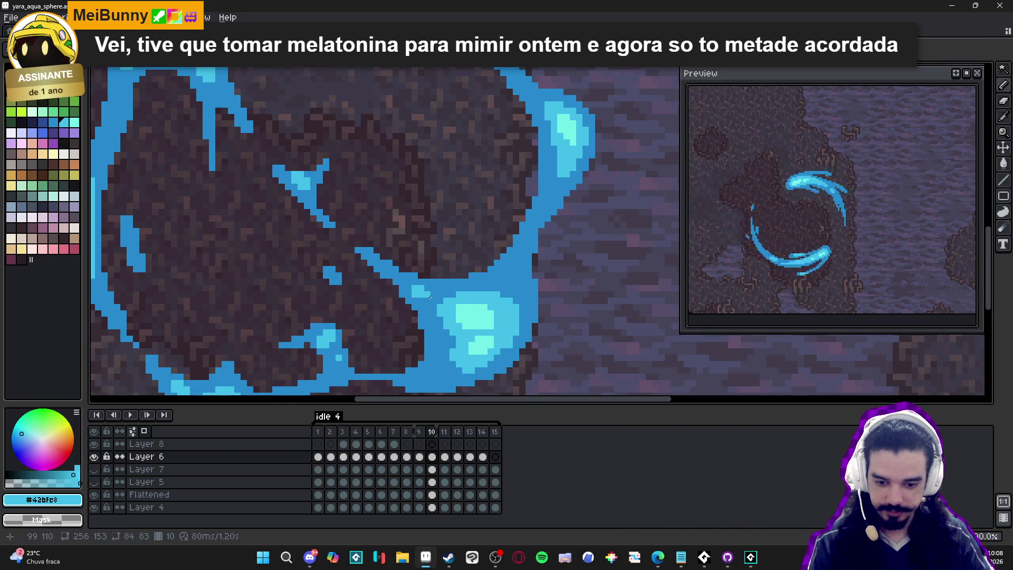
scroll(422, 298, down, 4)
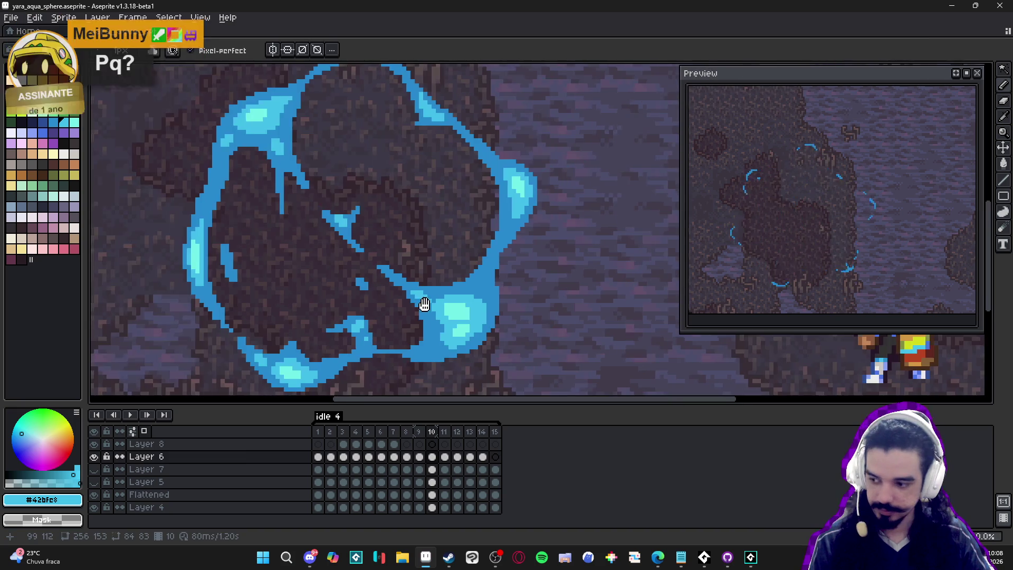
scroll(427, 353, up, 1)
Compare frame 11 against frame 10, then settle on frame 11 for editing.
click(444, 456)
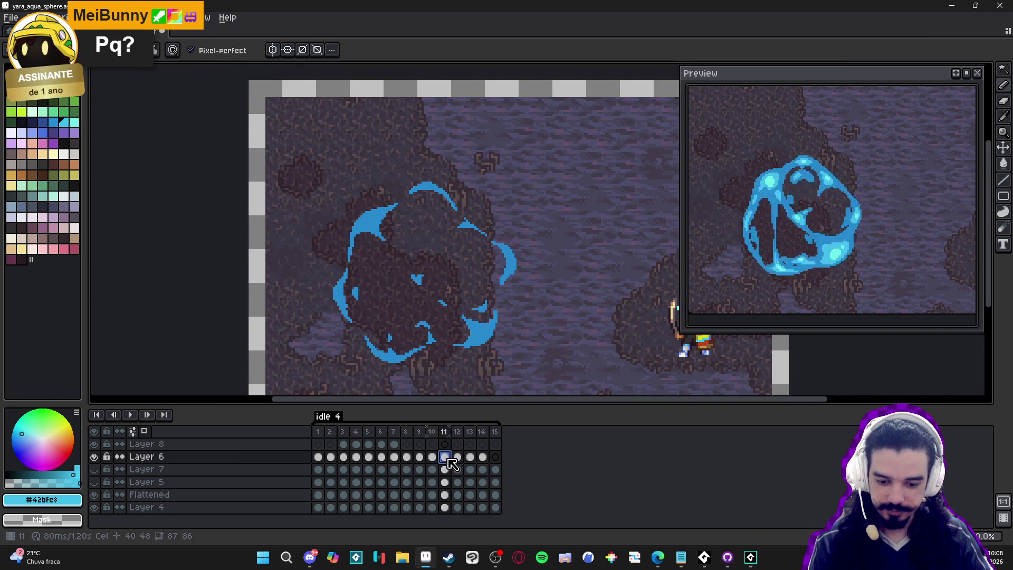
click(432, 456)
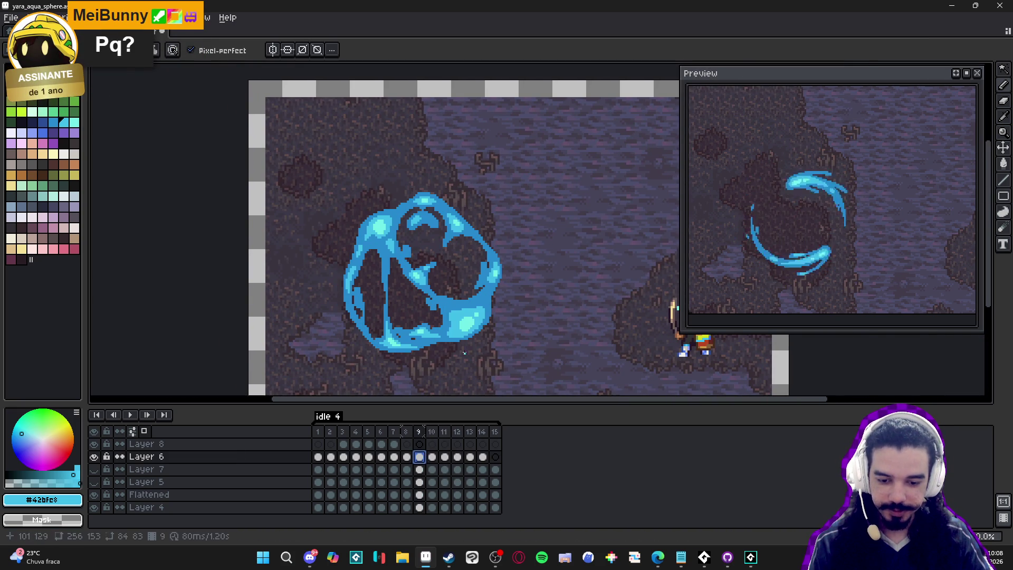
scroll(459, 328, up, 1)
click(445, 457)
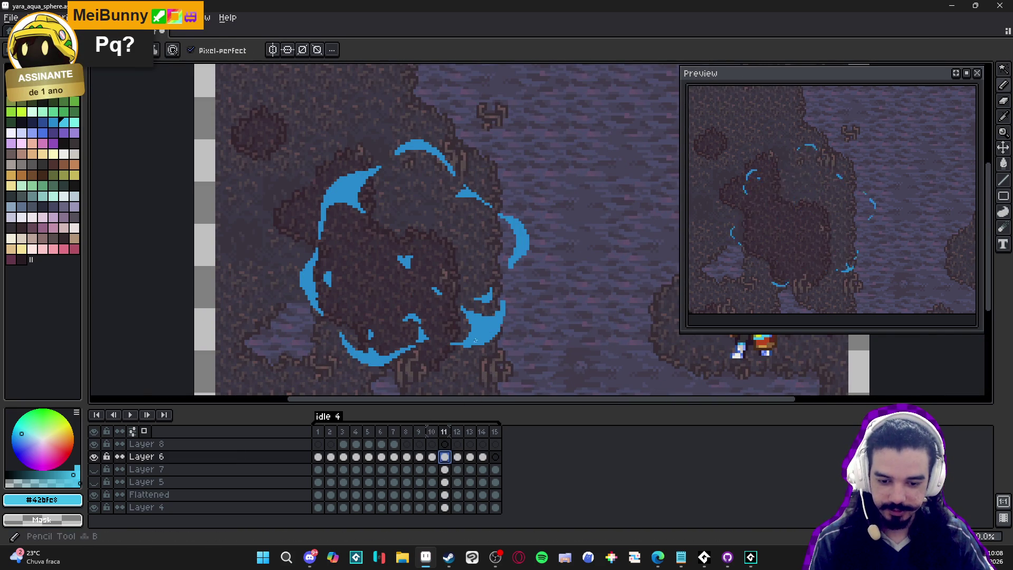
scroll(505, 330, up, 3)
Paint a light-cyan #42bfe8 highlight into the blue shape, redrawing it after an undo.
drag(507, 327, 518, 324)
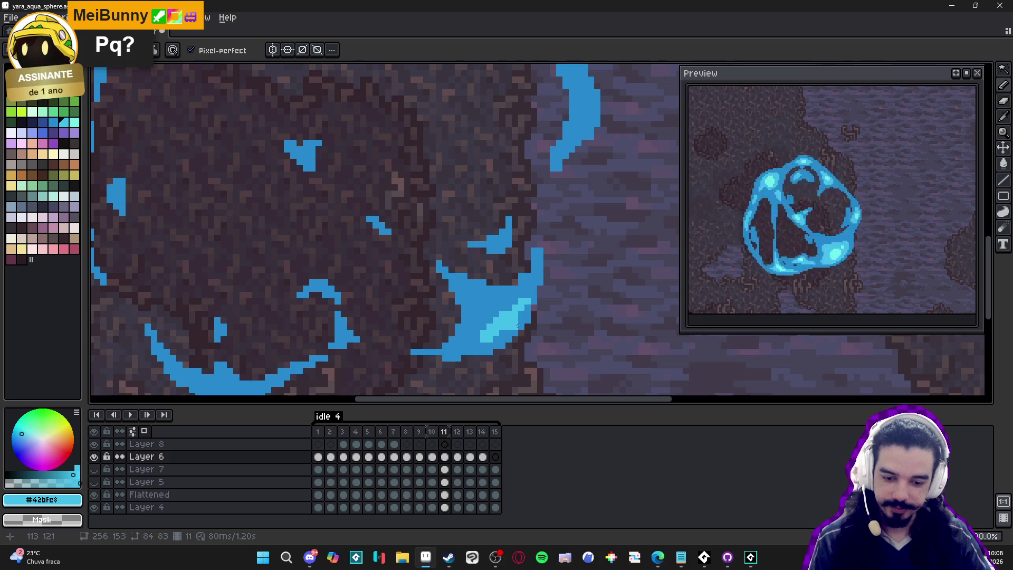
key(ctrl+z)
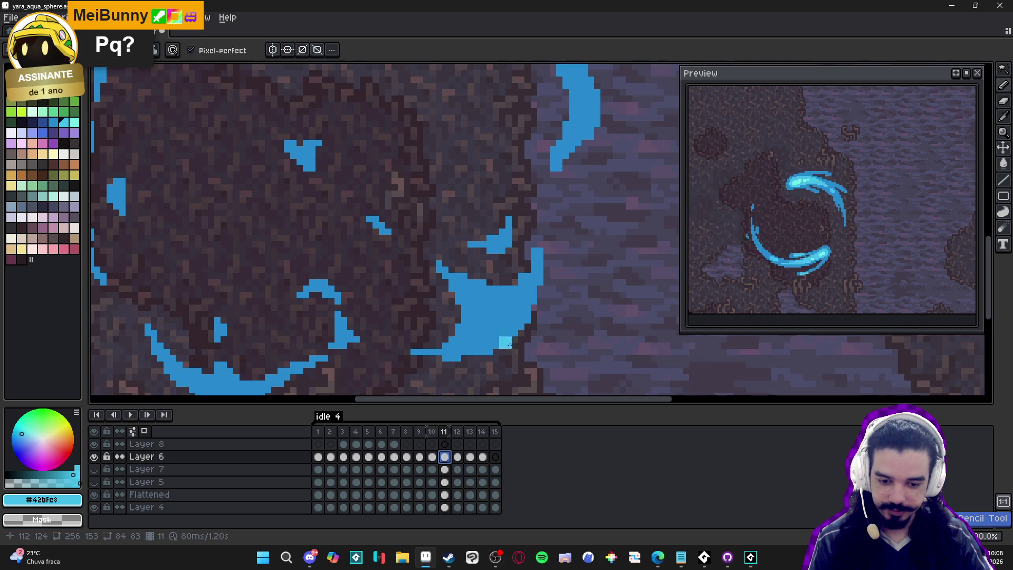
key(w)
key(b)
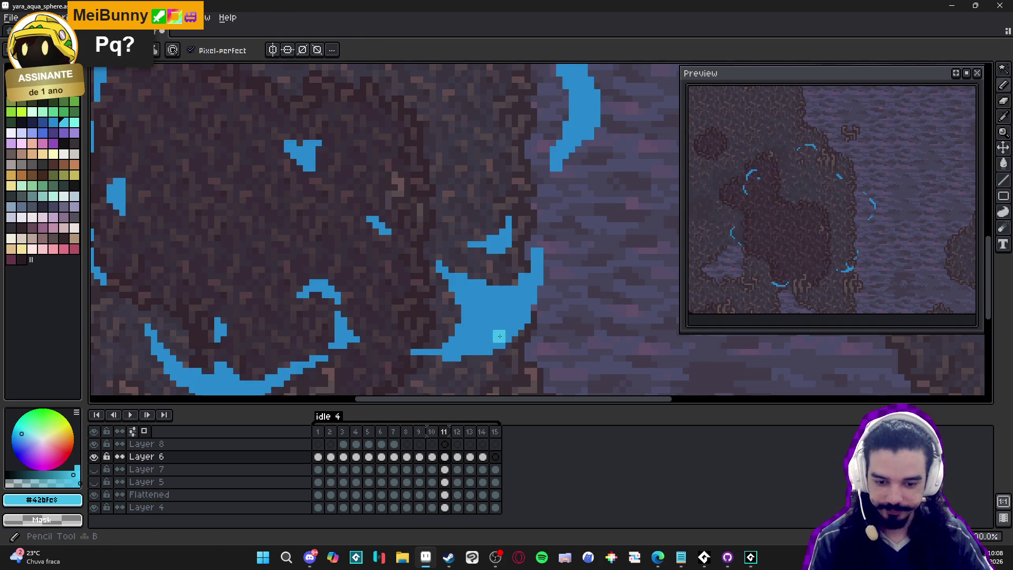
scroll(478, 338, up, 1)
drag(507, 327, 524, 300)
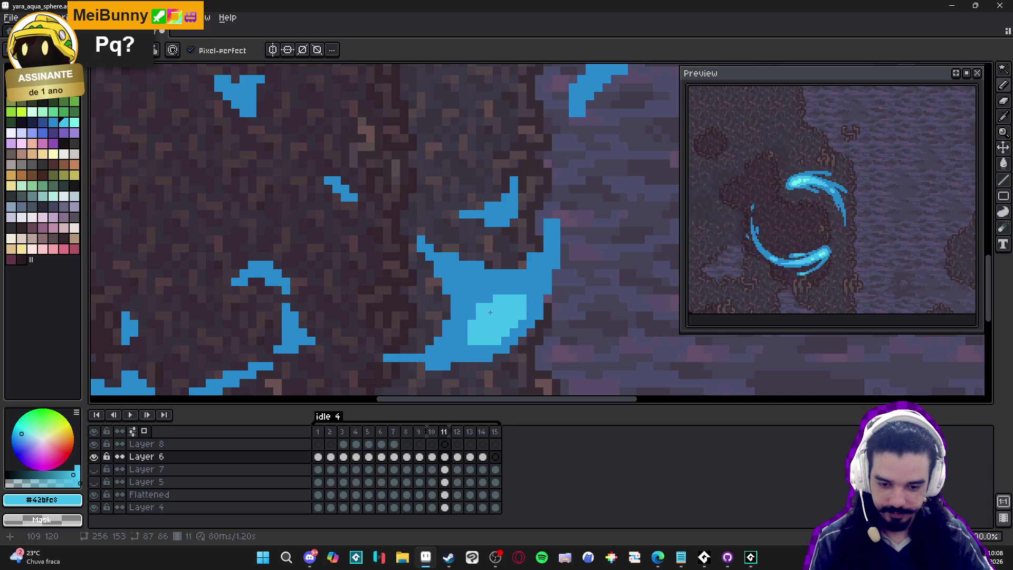
scroll(483, 315, down, 2)
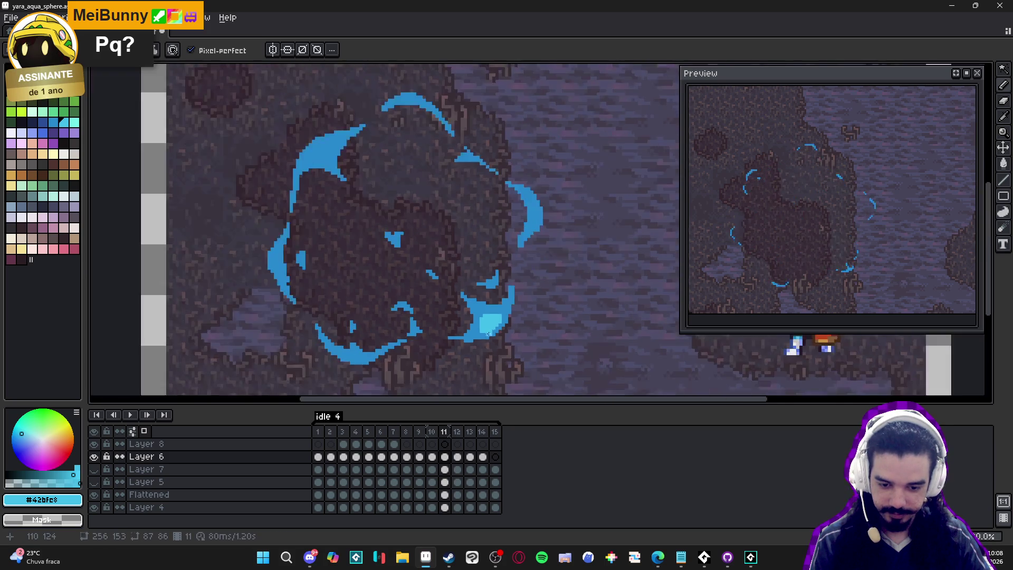
scroll(469, 324, up, 2)
alt+click(477, 330)
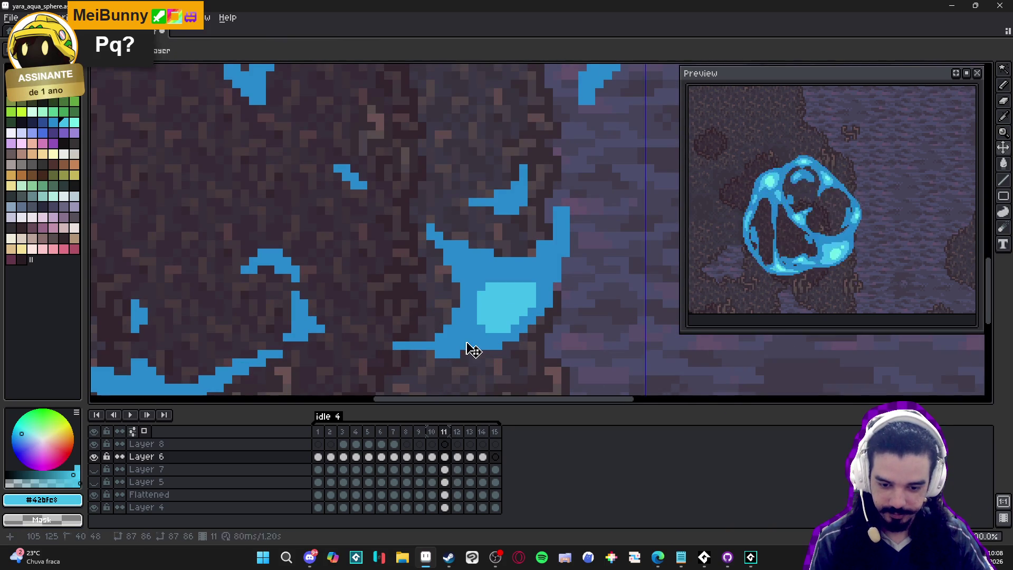
Widen the light-cyan highlight along the left blue arc.
scroll(457, 344, down, 2)
scroll(483, 355, up, 2)
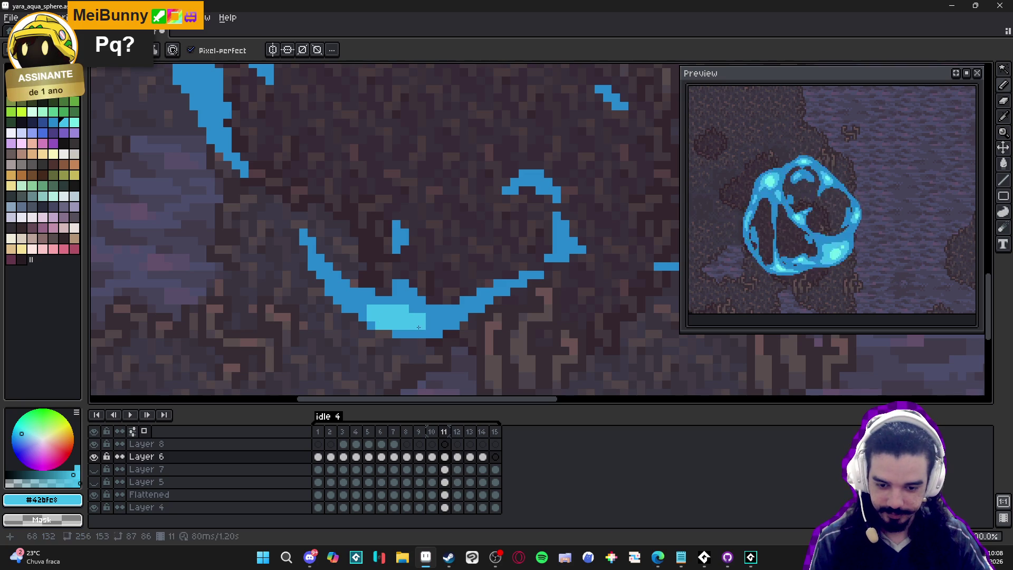
scroll(433, 325, up, 3)
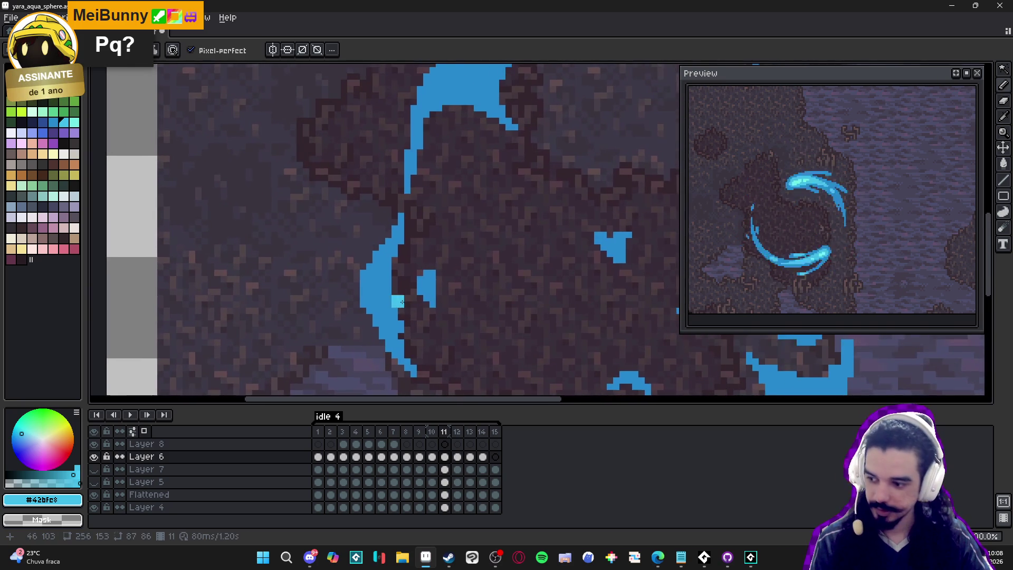
scroll(421, 293, left, 1)
scroll(405, 293, up, 1)
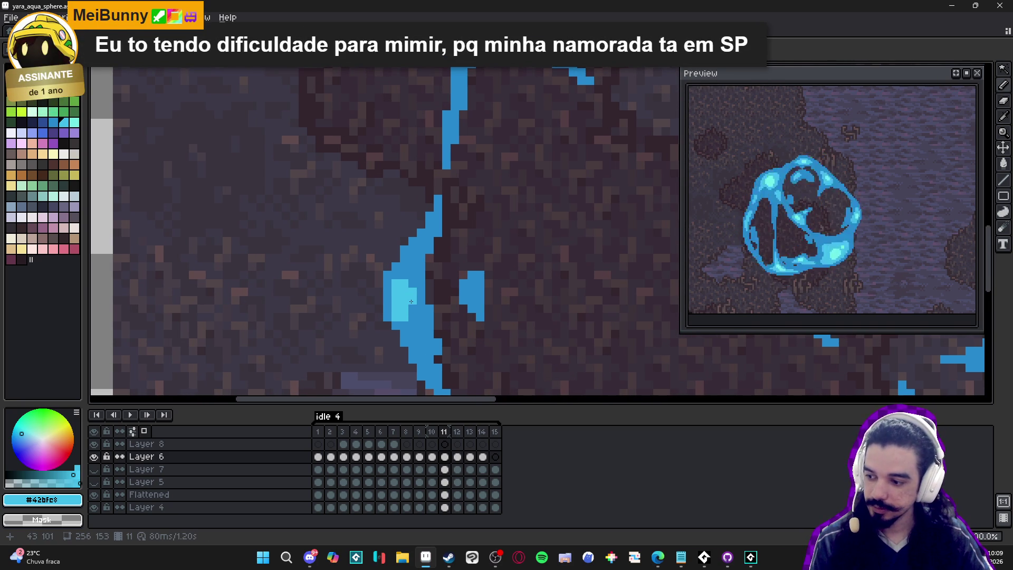
drag(411, 301, 403, 299)
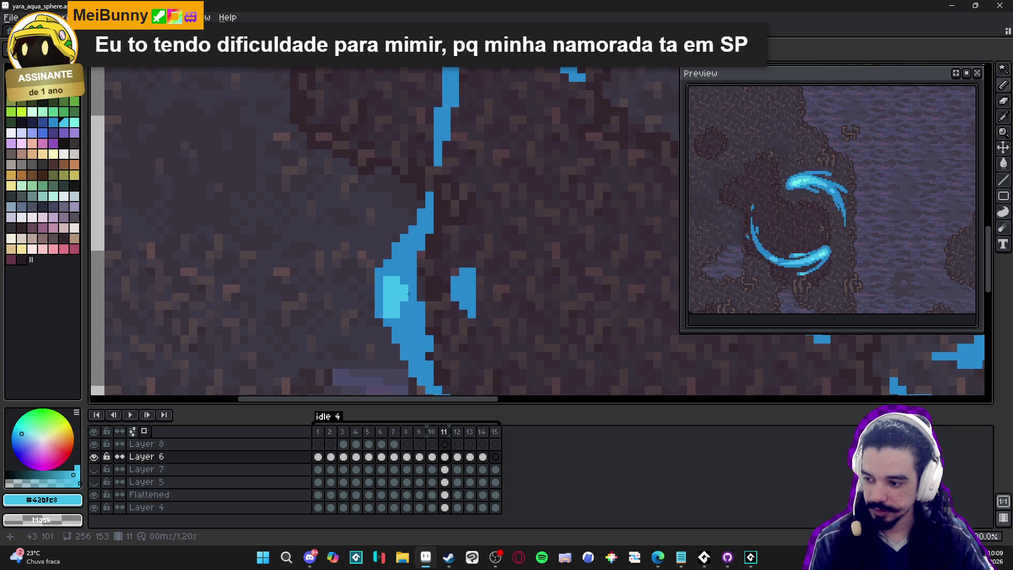
scroll(422, 282, up, 1)
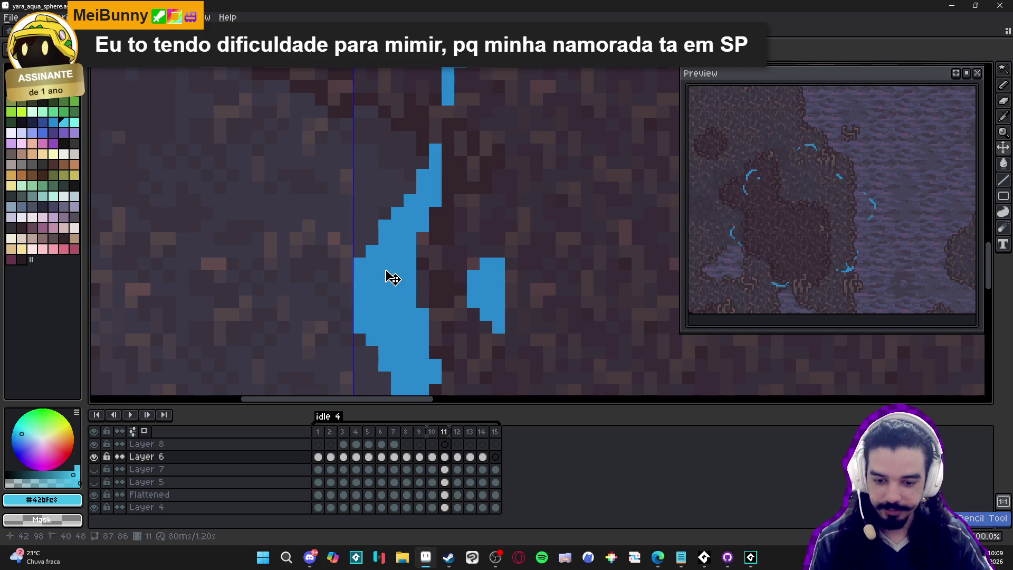
mouse_move(389, 282)
mouse_down()
mouse_move(378, 303)
mouse_move(396, 316)
mouse_move(383, 322)
mouse_up()
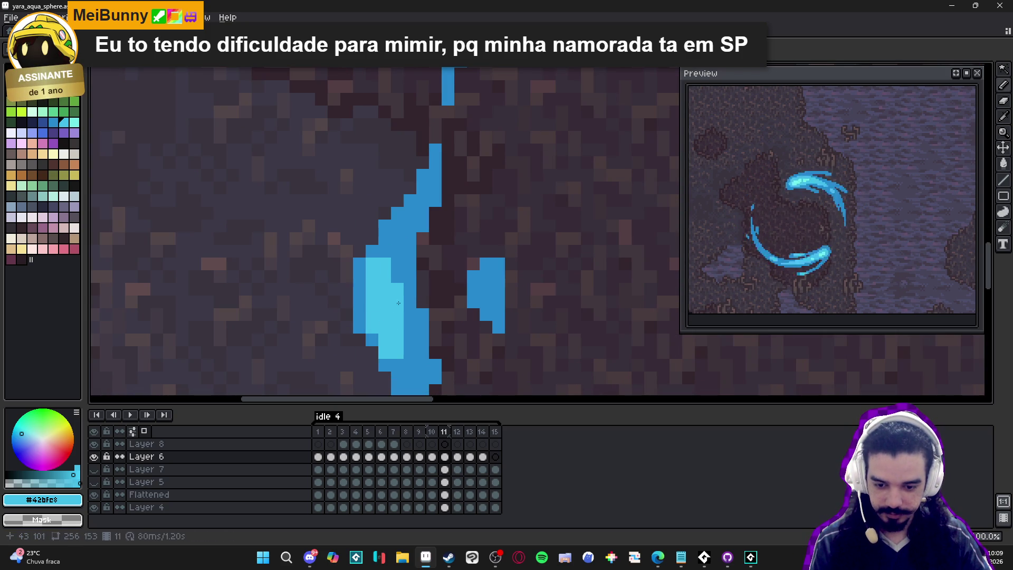
Fill the upper-left crescent with light cyan, trimming its right tip back to #2789cd.
scroll(399, 283, down, 4)
scroll(411, 334, up, 2)
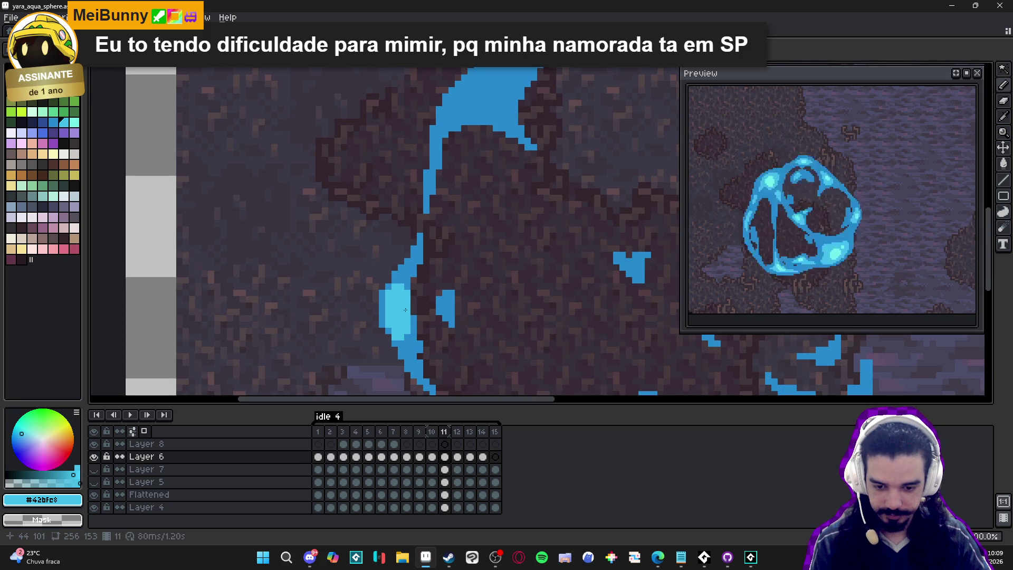
scroll(405, 305, down, 3)
scroll(367, 311, up, 4)
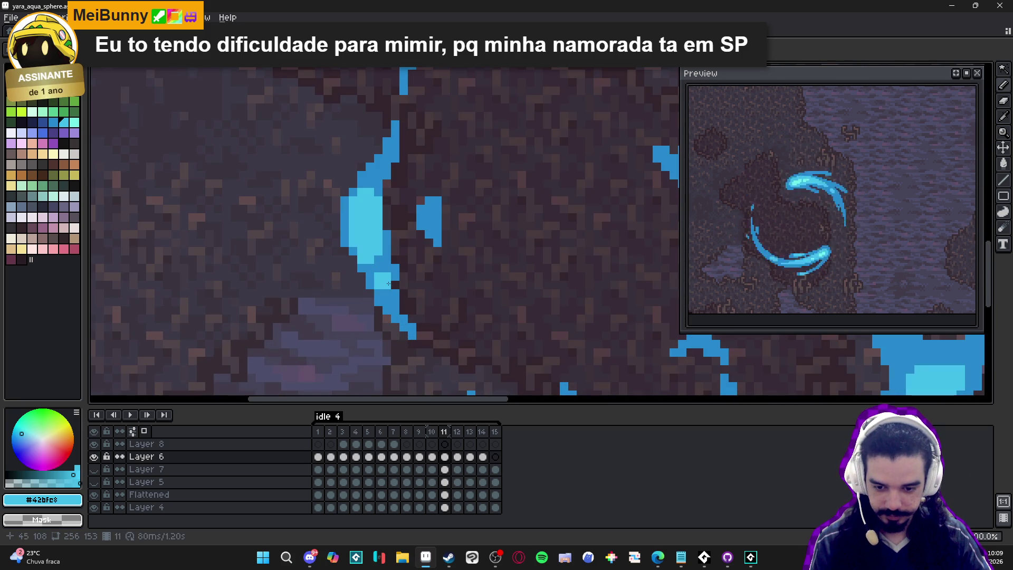
scroll(388, 283, down, 3)
scroll(403, 230, up, 3)
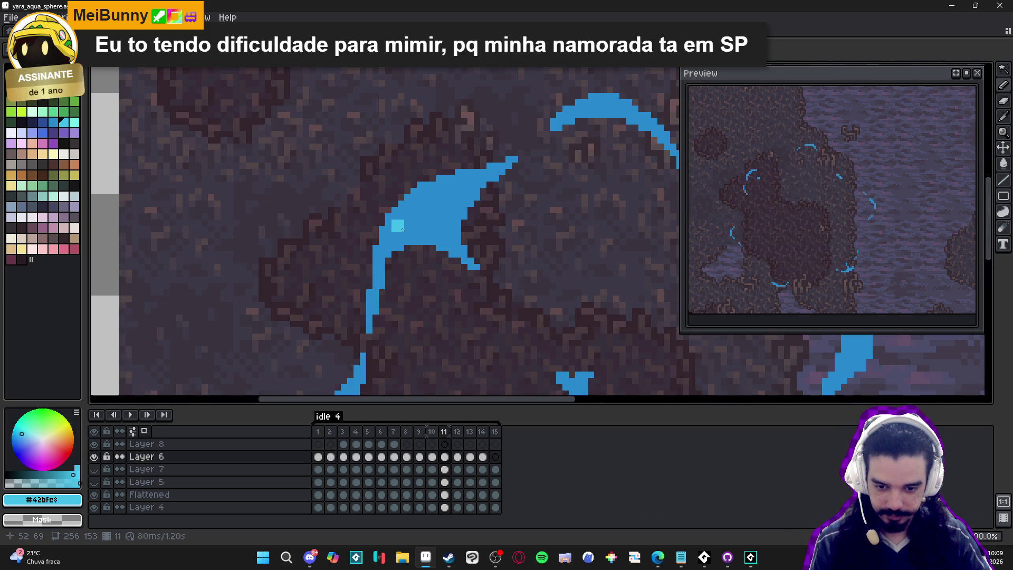
drag(403, 229, 438, 201)
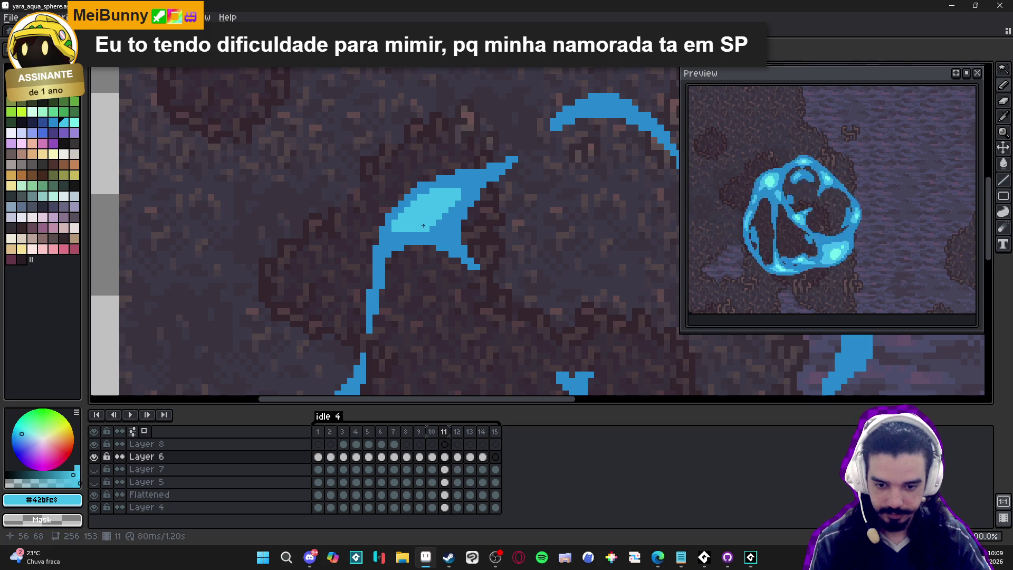
alt+click(396, 230)
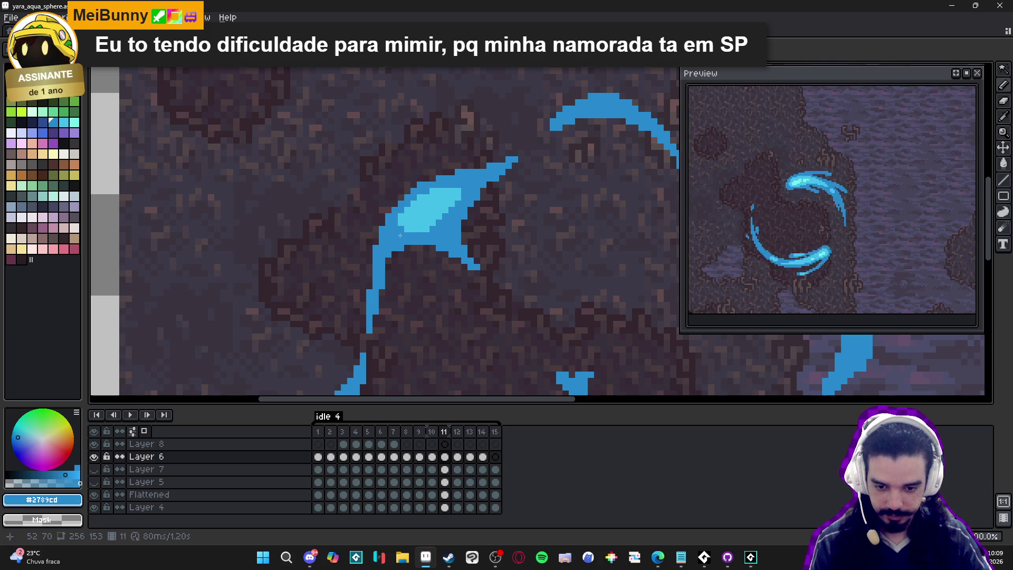
click(458, 191)
alt+click(431, 208)
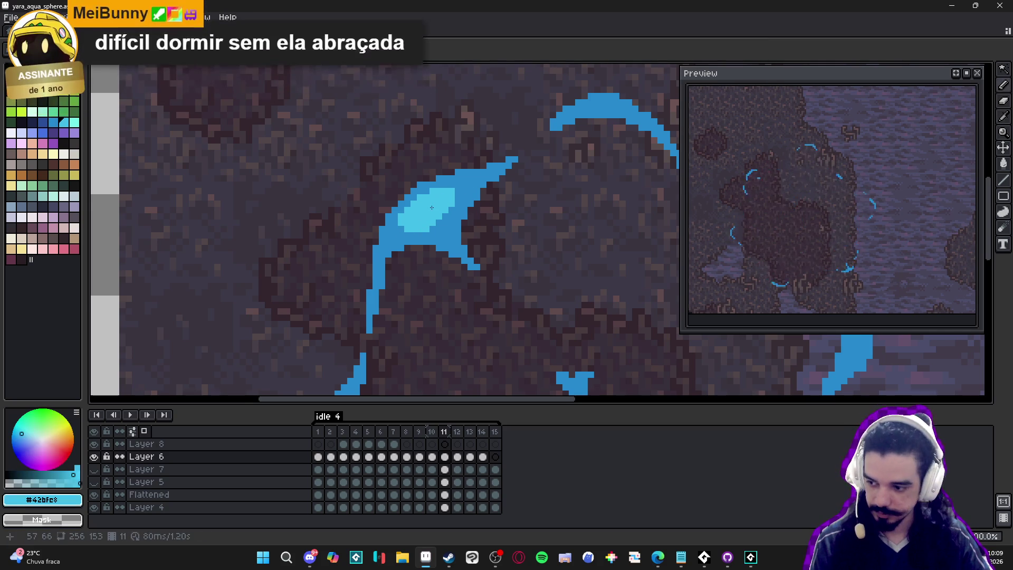
drag(432, 207, 424, 218)
scroll(424, 228, up, 1)
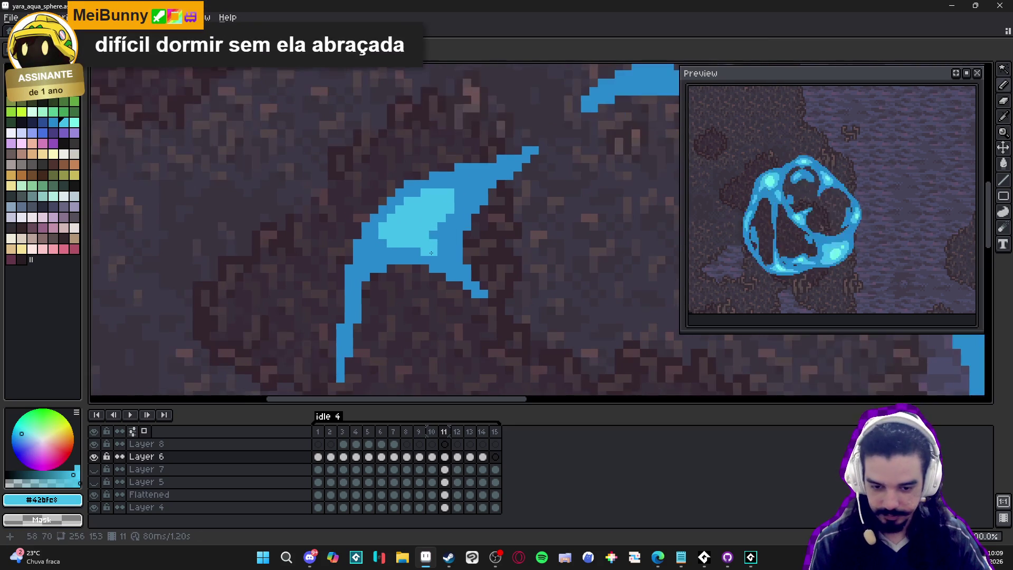
scroll(452, 251, down, 3)
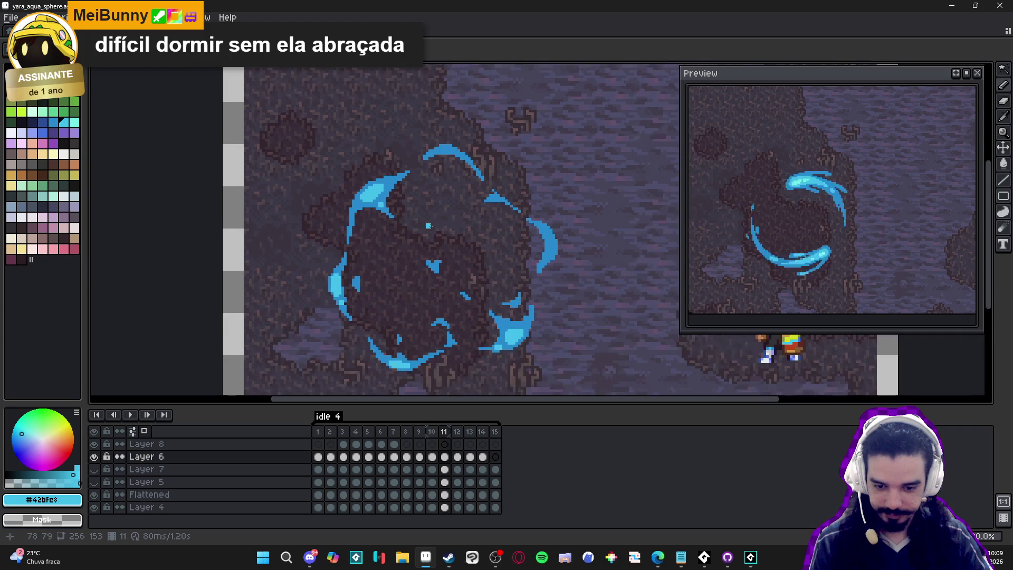
Widen the light-cyan highlight along the top arc.
scroll(411, 221, up, 3)
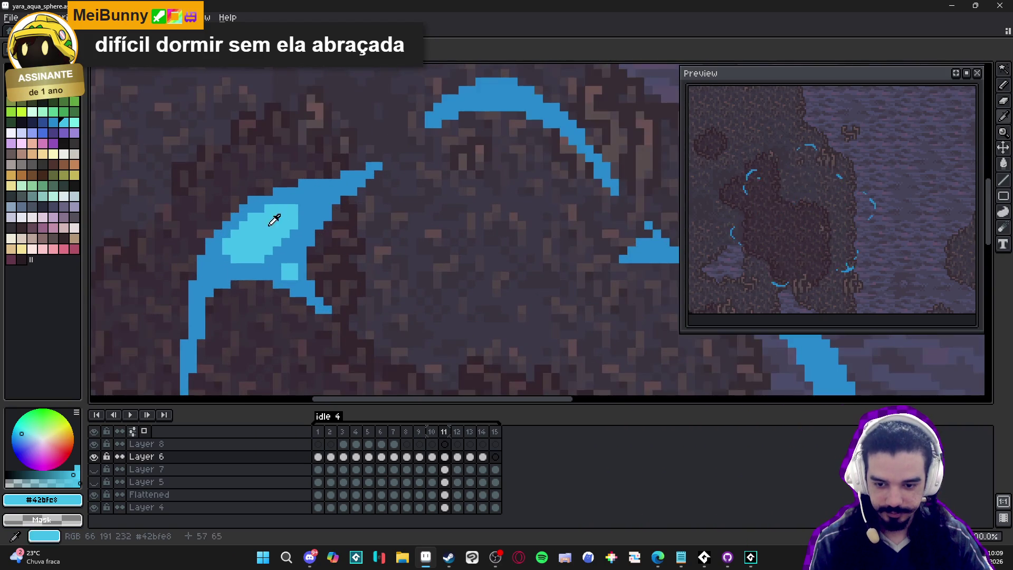
mouse_move(428, 163)
mouse_down()
mouse_move(451, 161)
mouse_move(404, 168)
mouse_up()
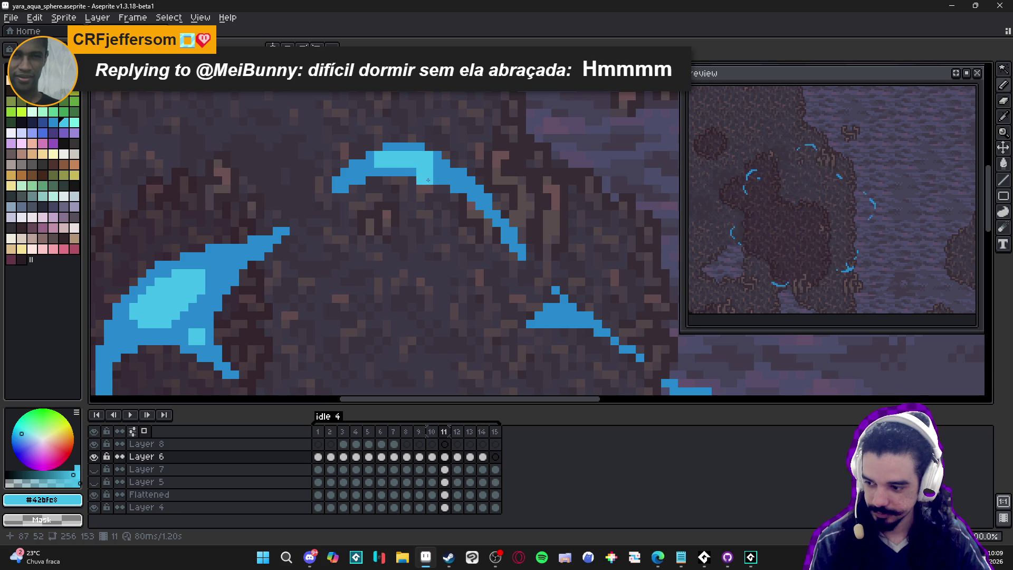
scroll(447, 172, up, 1)
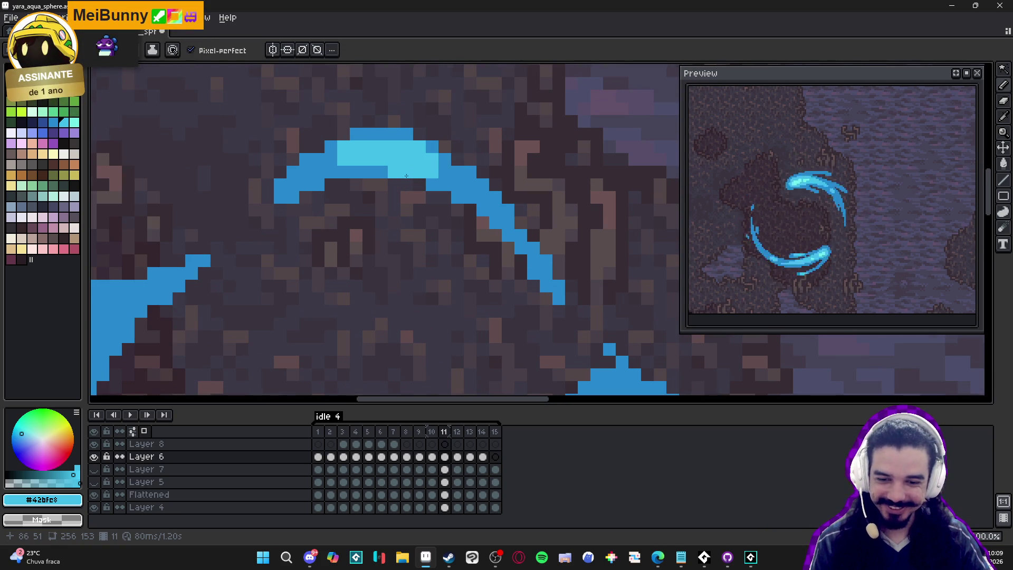
scroll(422, 206, down, 3)
scroll(420, 217, up, 2)
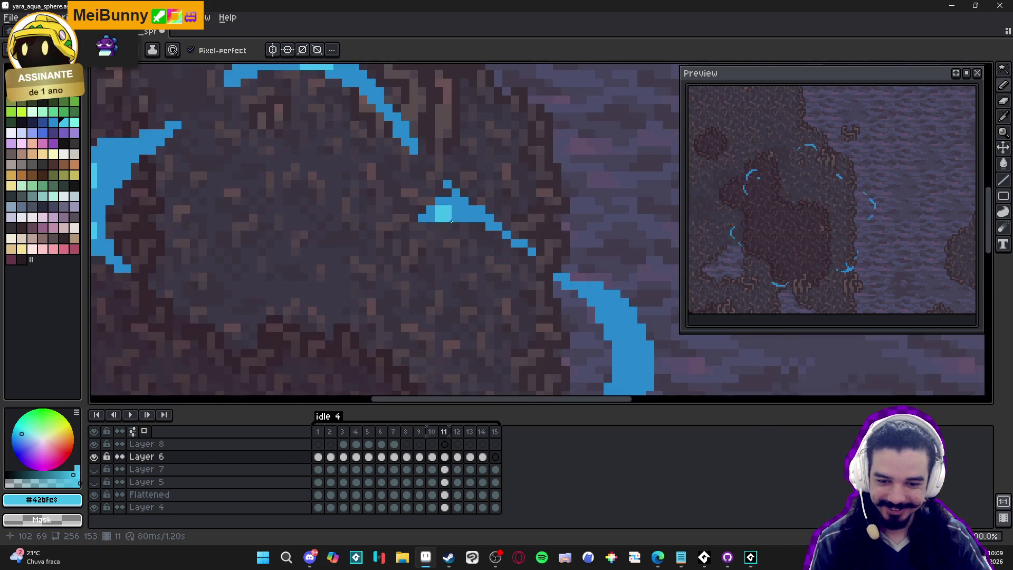
Paint light cyan inside the right-hand arc with a dark-blue touch-up, then move to frame 12.
drag(573, 284, 474, 180)
mouse_move(505, 219)
mouse_down()
mouse_move(531, 232)
mouse_move(531, 275)
mouse_move(516, 264)
mouse_move(525, 266)
mouse_up()
alt+click(536, 276)
alt+click(536, 275)
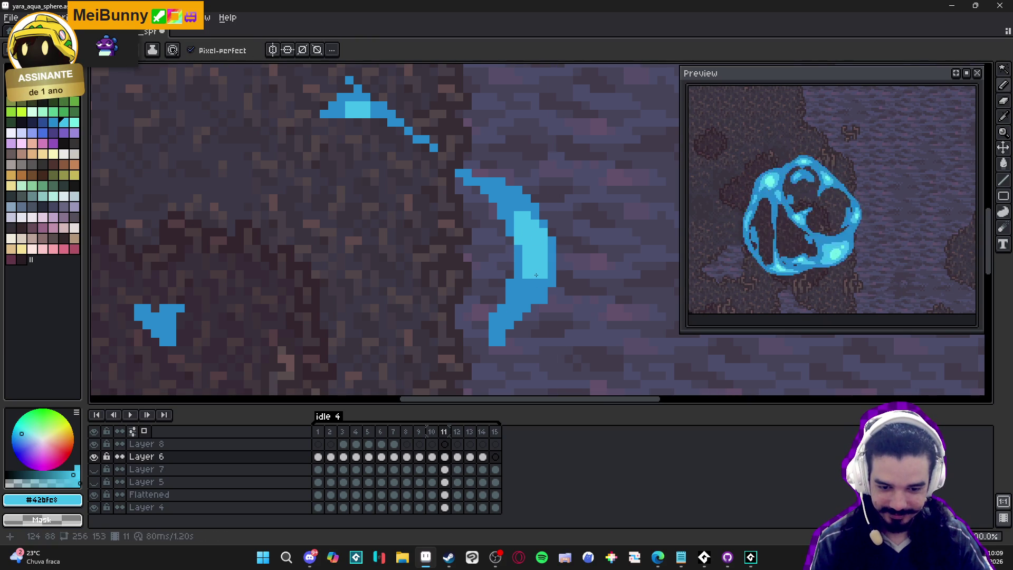
scroll(537, 280, down, 3)
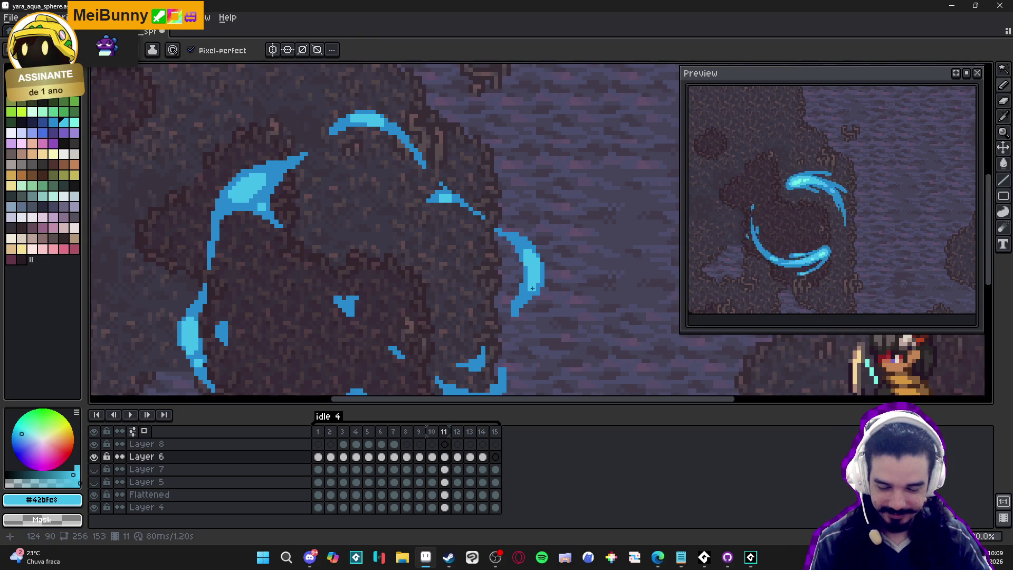
scroll(505, 268, down, 2)
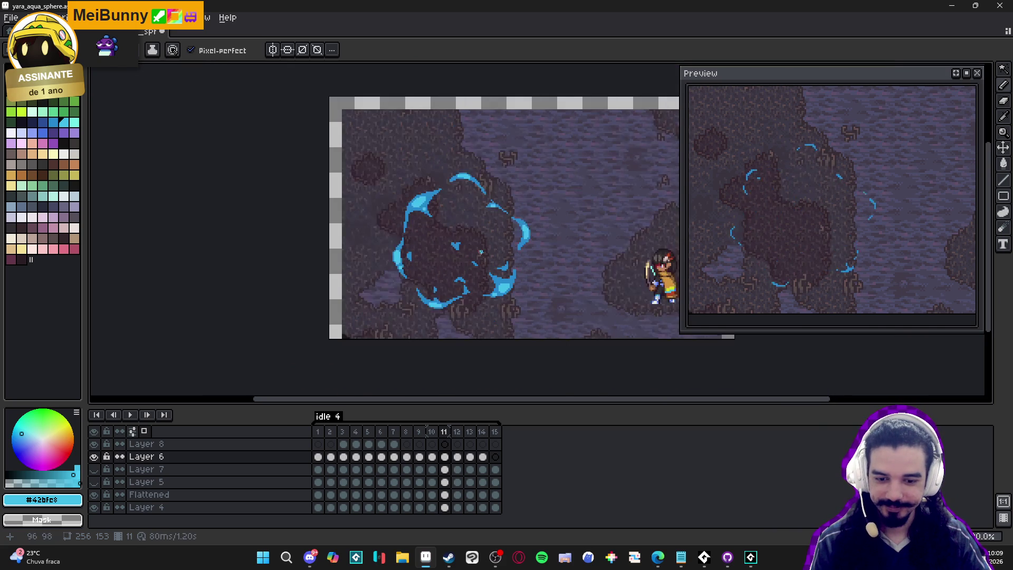
scroll(447, 312, up, 4)
scroll(447, 312, up, 2)
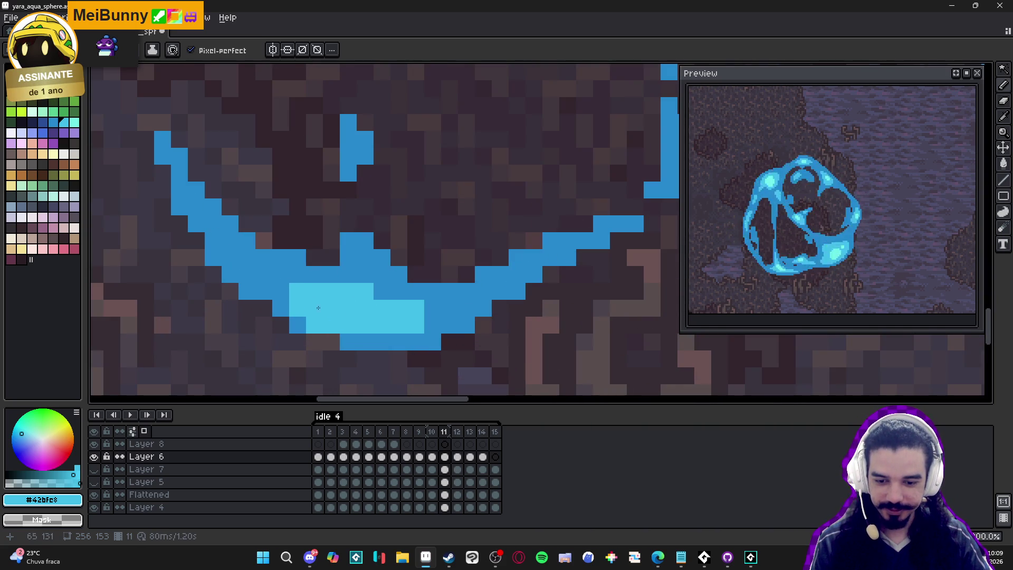
scroll(300, 284, down, 5)
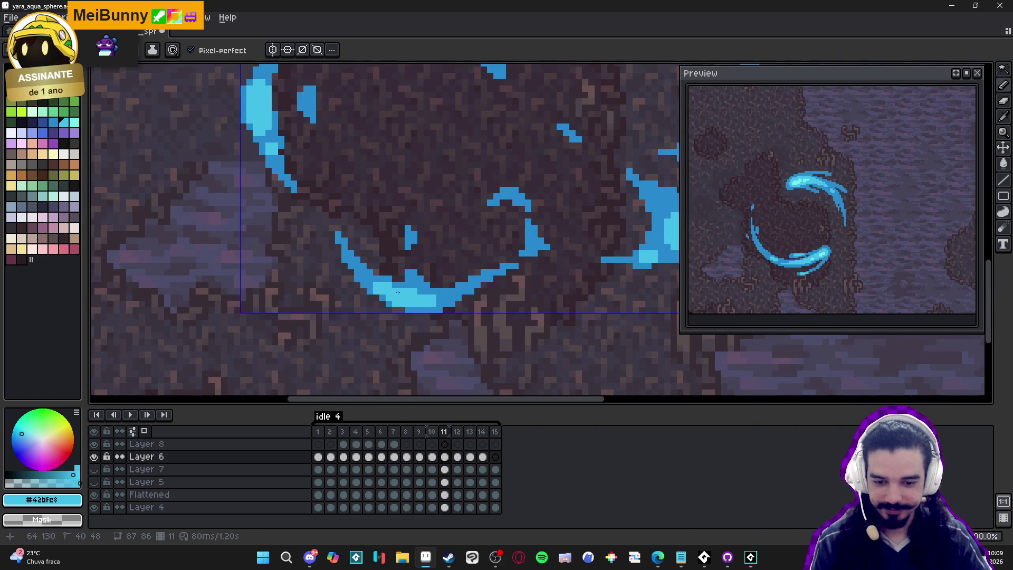
scroll(404, 305, down, 2)
scroll(406, 284, up, 2)
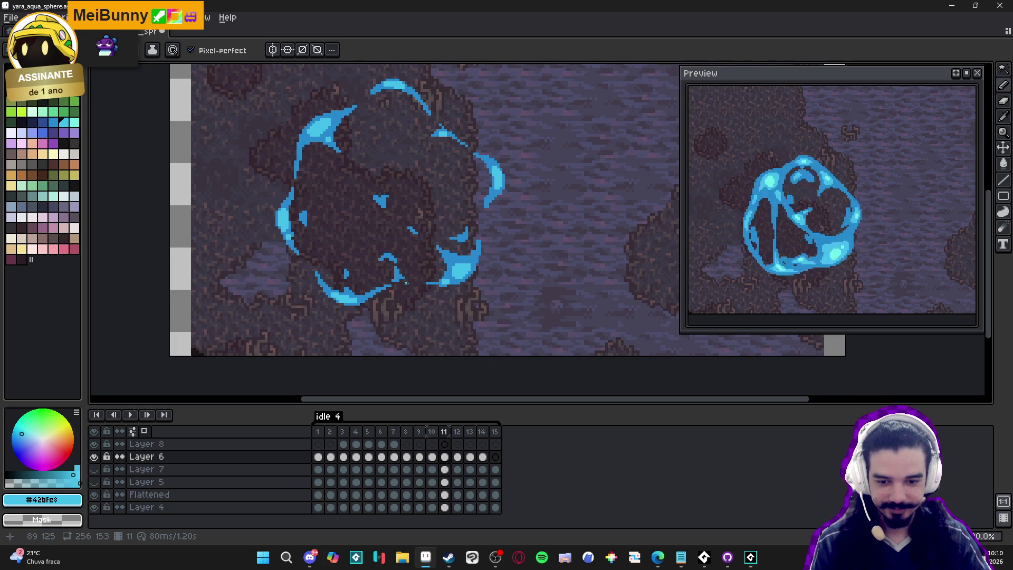
scroll(429, 299, down, 2)
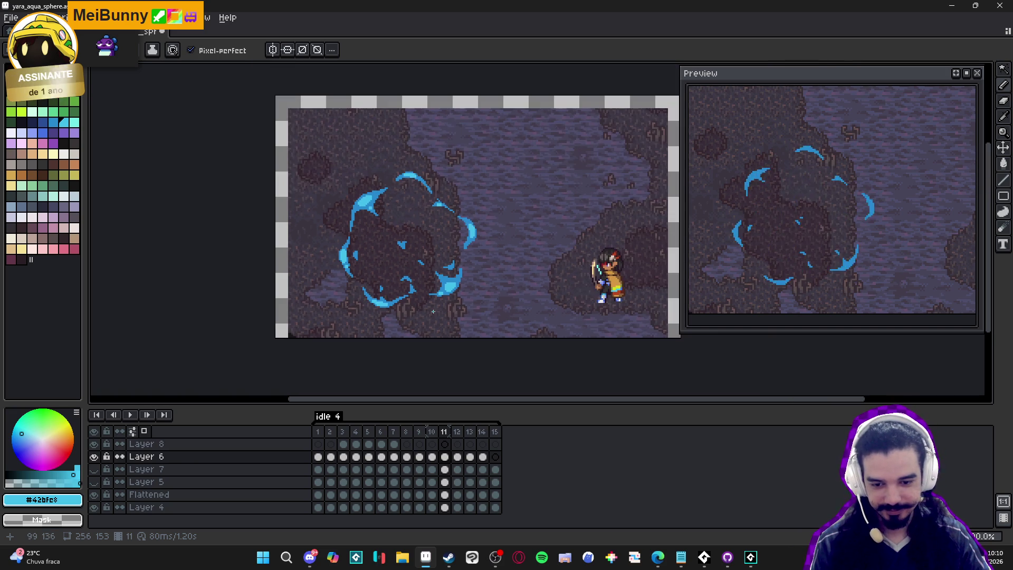
click(458, 438)
Try a light-cyan stroke on frame 12's crescent, undo it, and save the sprite.
scroll(326, 201, up, 4)
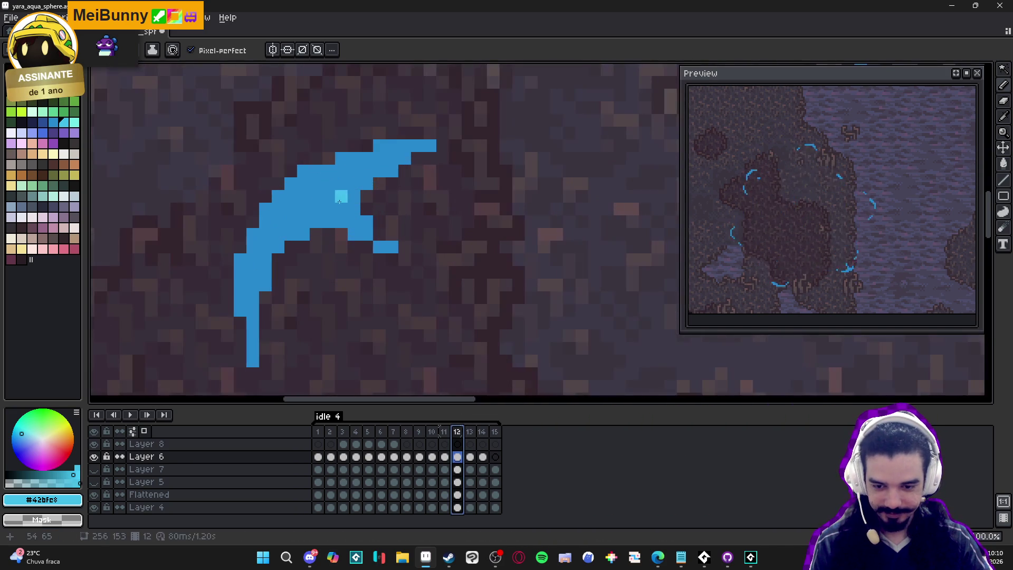
mouse_move(325, 200)
mouse_down()
mouse_move(309, 216)
mouse_move(351, 238)
mouse_up()
key(ctrl+z)
key(ctrl+s)
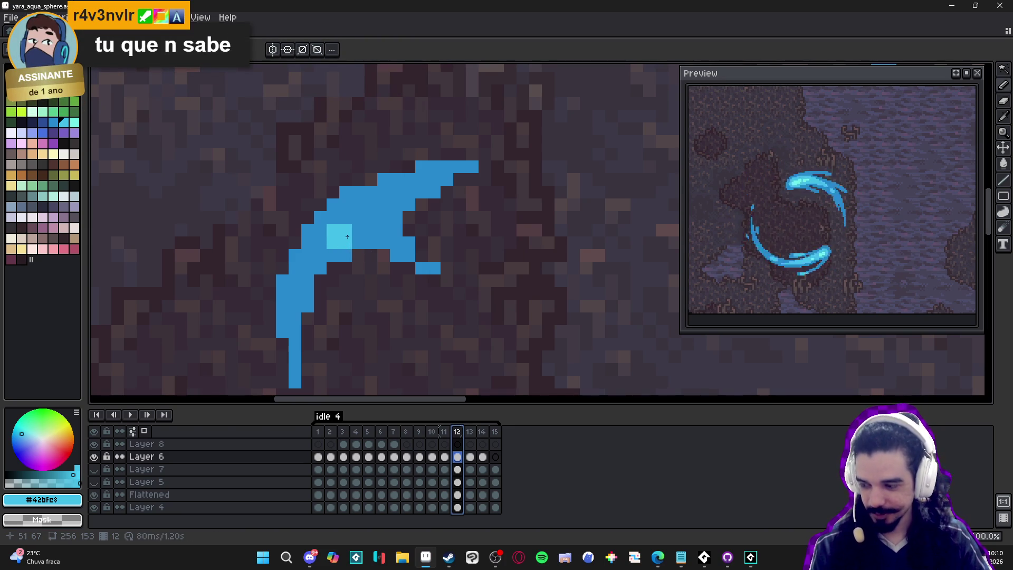
Paint light-cyan highlights along the crescent's upper-left edge and across its top.
scroll(347, 237, down, 5)
scroll(326, 239, up, 4)
mouse_move(411, 221)
mouse_down()
mouse_move(420, 211)
mouse_move(383, 248)
mouse_move(432, 210)
mouse_up()
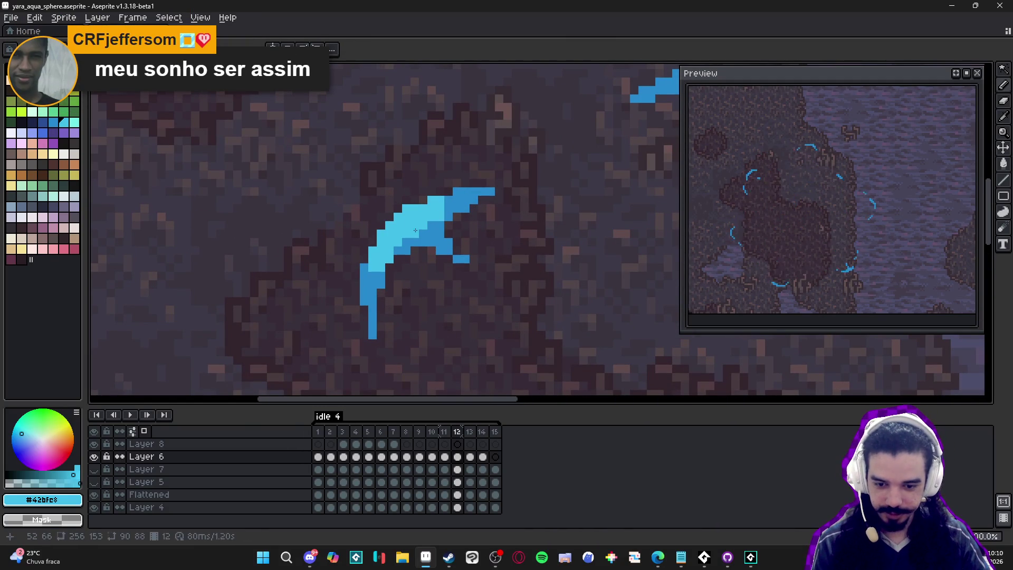
drag(441, 221, 449, 208)
scroll(456, 207, down, 3)
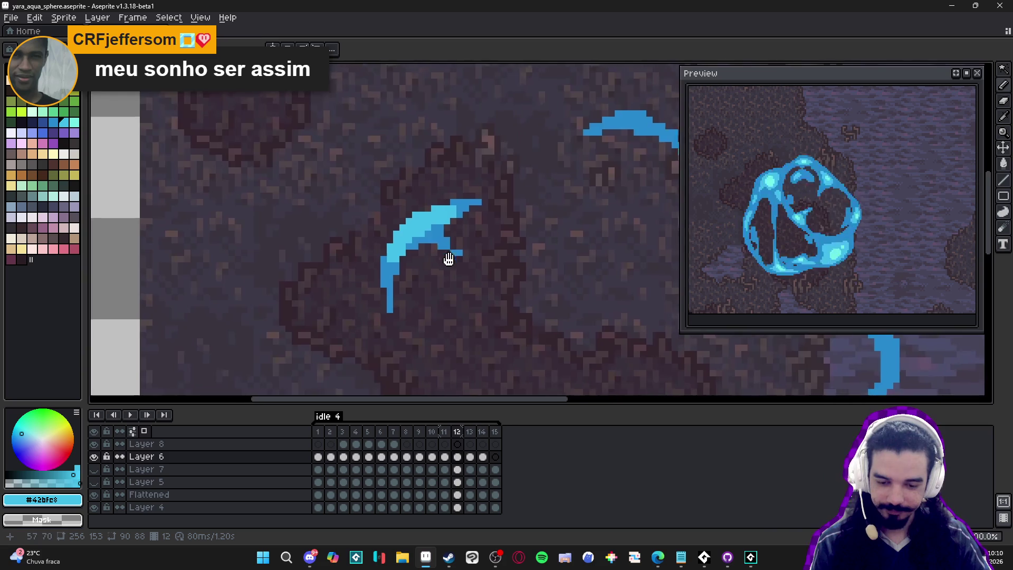
scroll(421, 198, up, 2)
click(421, 198)
scroll(421, 199, up, 2)
drag(421, 199, 433, 194)
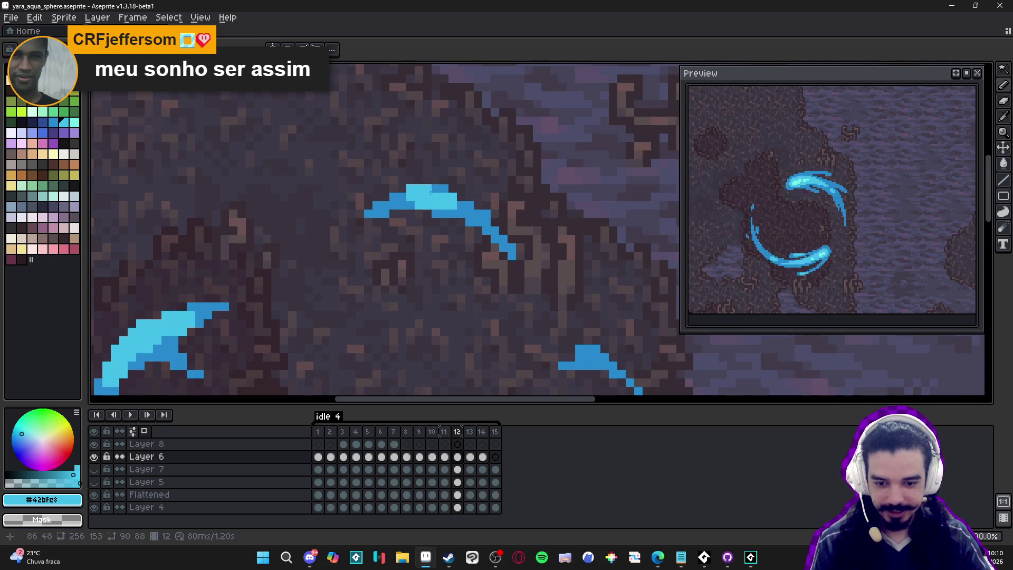
Pick dark blue #2789cd and darken a pixel at the crescent's top.
scroll(451, 219, down, 2)
scroll(454, 222, up, 2)
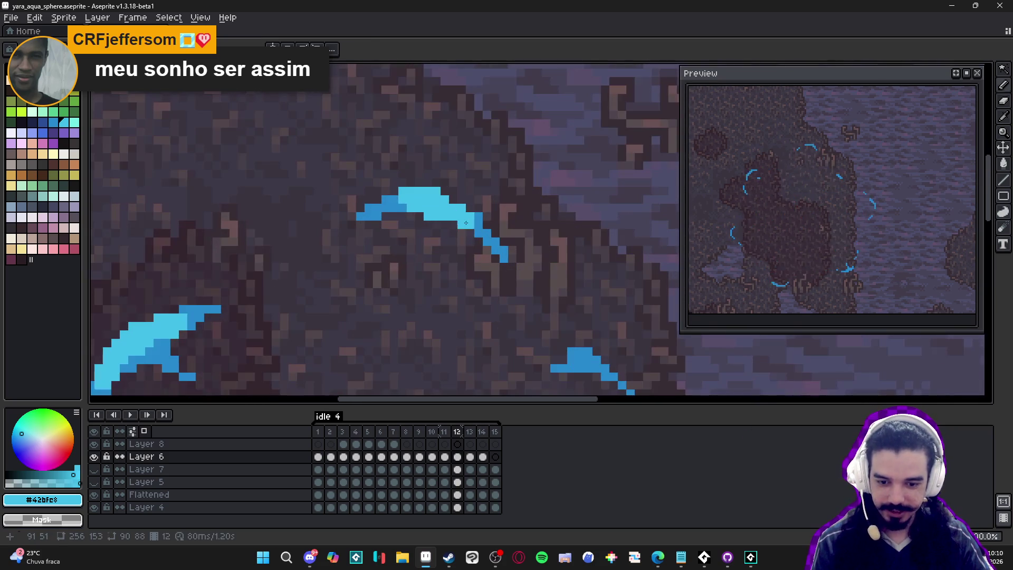
alt+click(457, 225)
click(438, 218)
scroll(435, 219, up, 2)
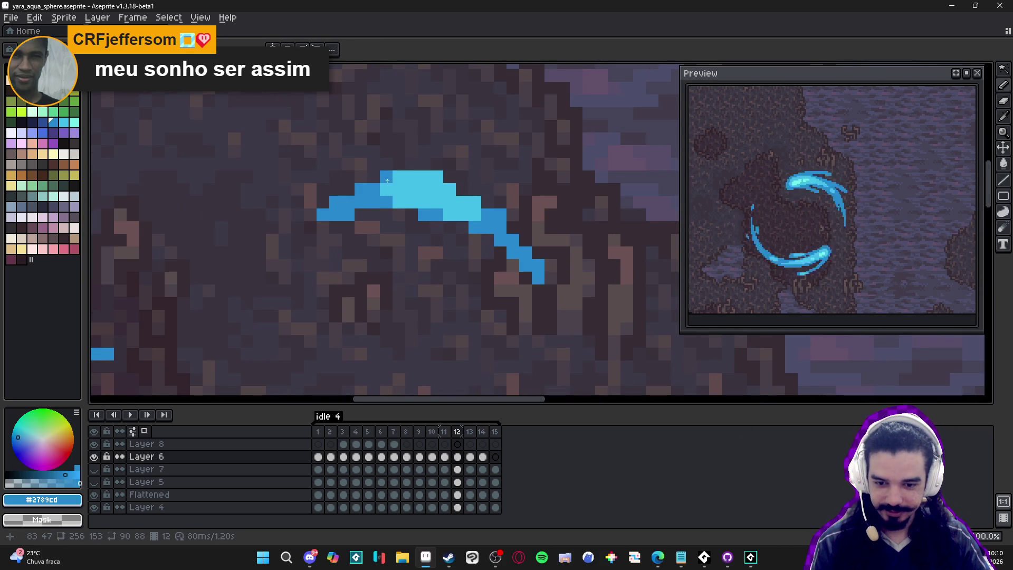
Paint a small #42bfe8 highlight block on another crescent, with one dark-blue edge pixel.
scroll(477, 198, down, 3)
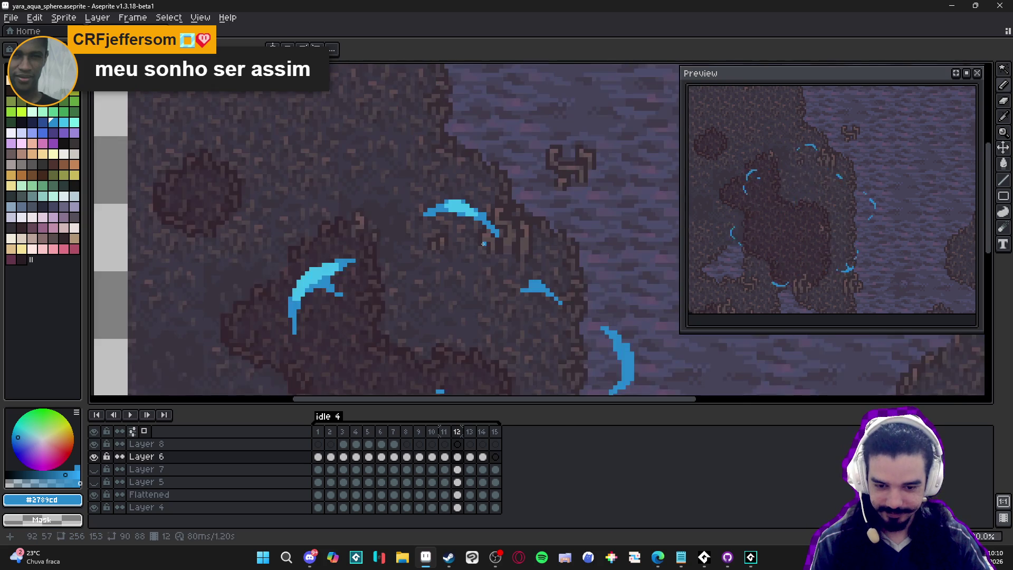
scroll(314, 280, up, 3)
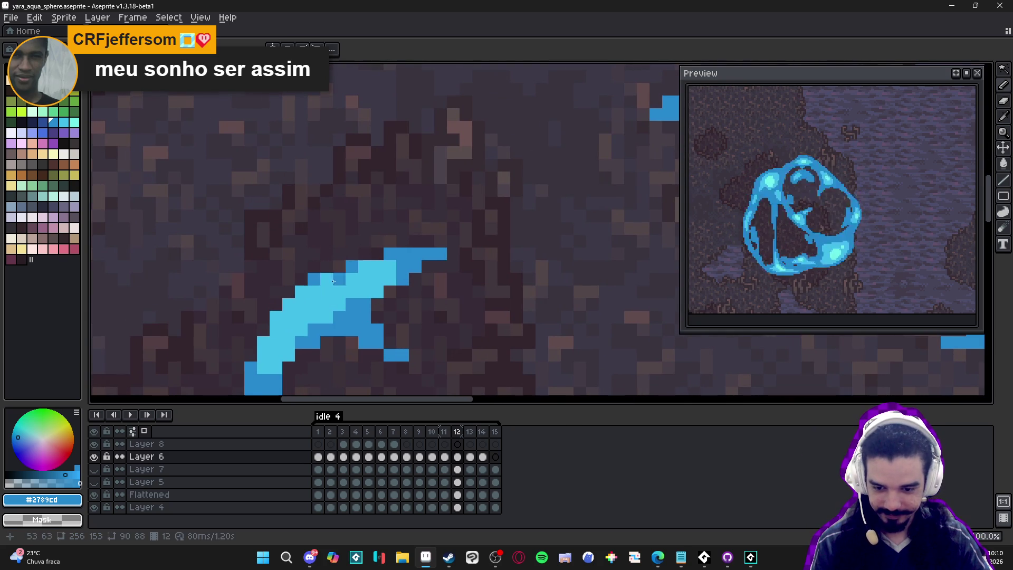
scroll(260, 344, down, 2)
scroll(317, 264, up, 1)
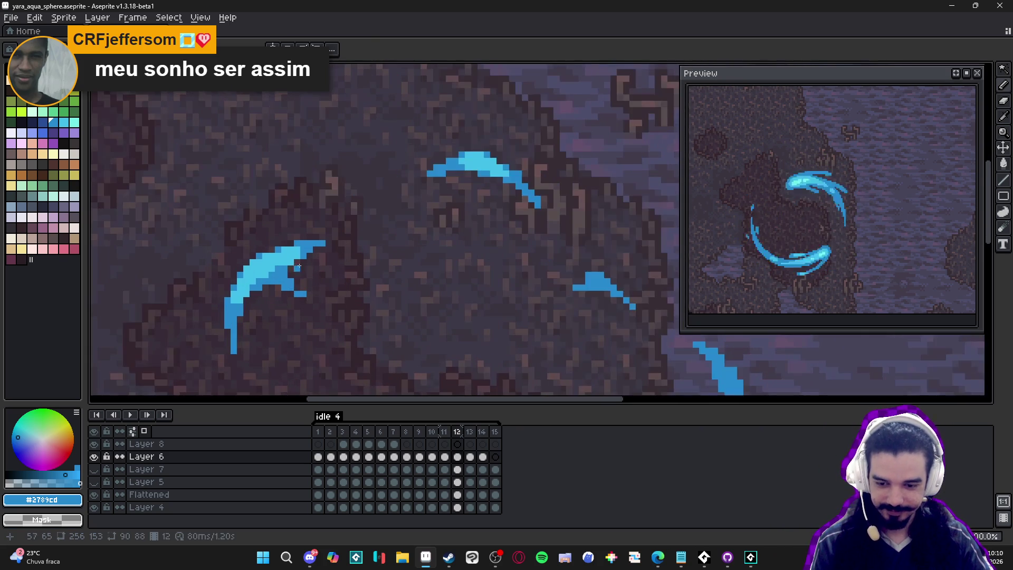
alt+click(464, 163)
scroll(383, 228, right, 2)
scroll(482, 207, up, 2)
mouse_move(483, 182)
mouse_down()
mouse_move(495, 194)
mouse_move(457, 182)
mouse_up()
alt+click(461, 194)
click(482, 169)
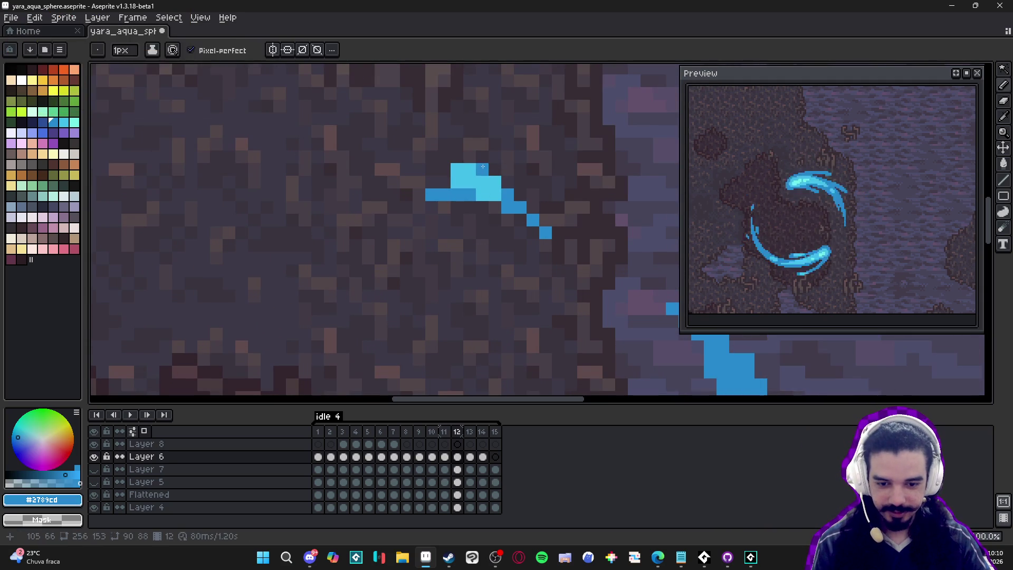
alt+click(496, 183)
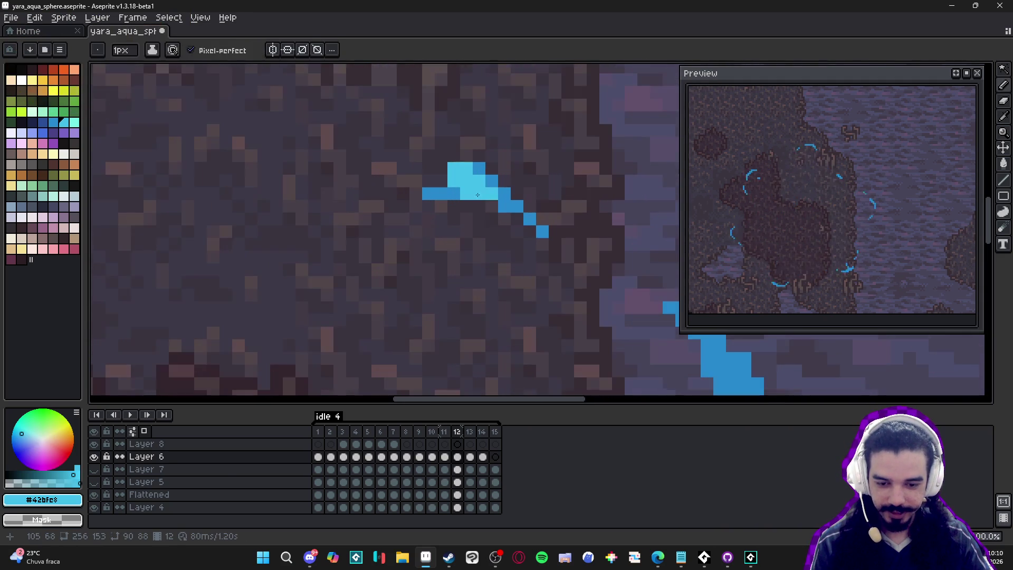
click(517, 232)
Run a light-cyan highlight down the right-hand crescent, repainting edge pixels dark blue.
scroll(518, 237, down, 5)
scroll(518, 237, right, 5)
mouse_move(457, 231)
mouse_down()
mouse_move(463, 212)
mouse_move(478, 255)
mouse_move(459, 270)
mouse_move(468, 289)
mouse_move(482, 218)
mouse_move(451, 213)
mouse_up()
alt+click(460, 295)
click(468, 206)
alt+click(469, 243)
click(444, 217)
Paint a light-cyan patch onto the lower-right blue arc.
key(ctrl+z)
key(ctrl+y)
scroll(451, 212, down, 3)
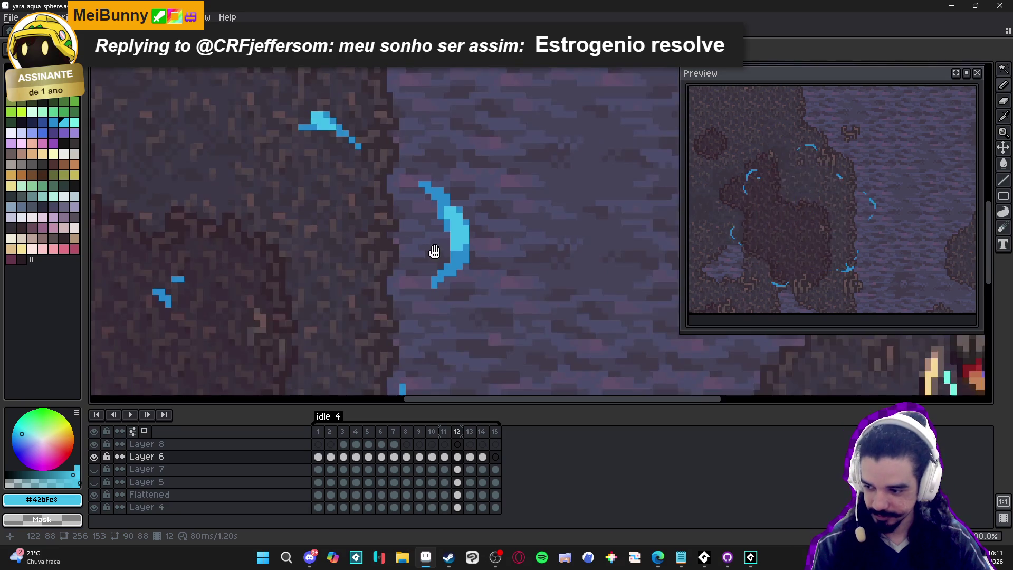
scroll(430, 338, up, 2)
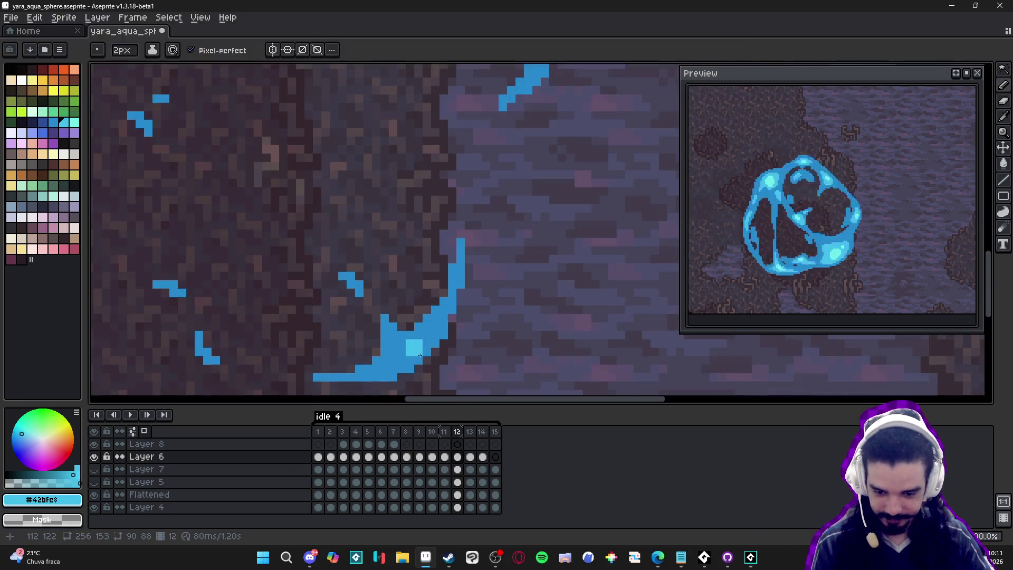
drag(458, 306, 475, 290)
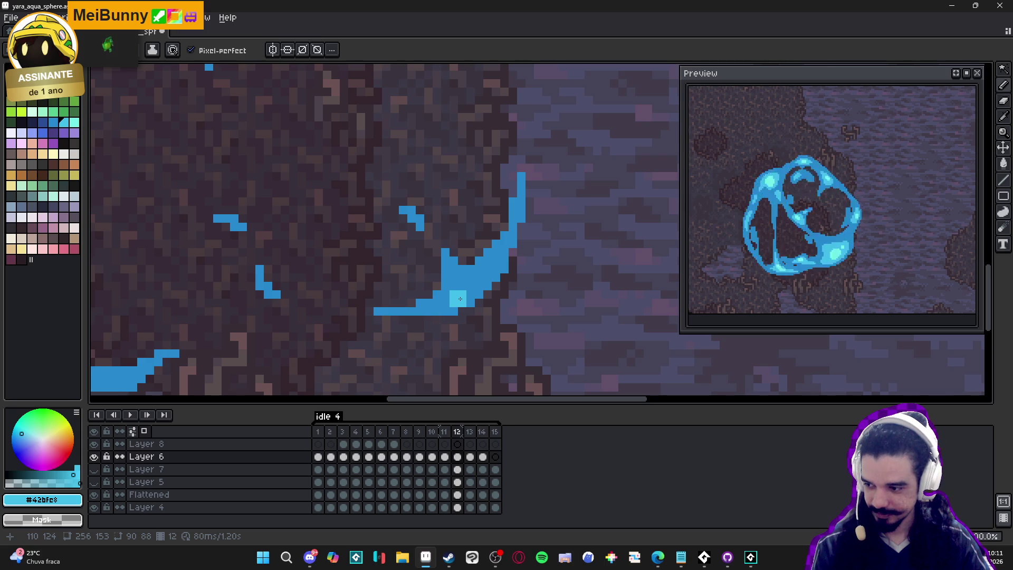
scroll(467, 298, up, 1)
mouse_move(464, 279)
mouse_down()
mouse_move(475, 277)
mouse_move(429, 316)
mouse_up()
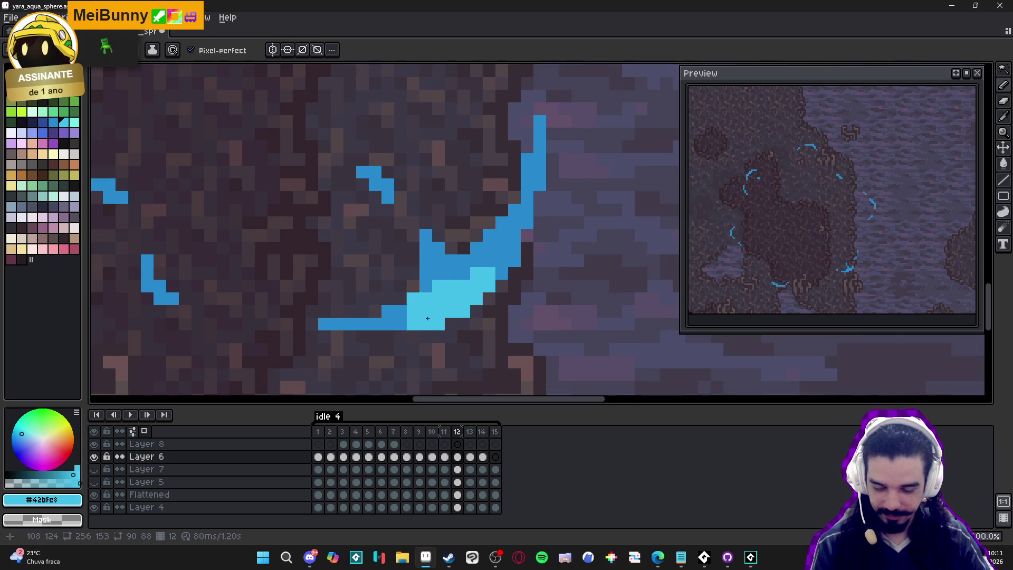
click(464, 273)
Darken the patch's top row and the arc's lower-right edge with #2789cd.
mouse_move(471, 291)
mouse_down()
mouse_move(464, 306)
mouse_move(481, 272)
mouse_up()
alt+click(493, 253)
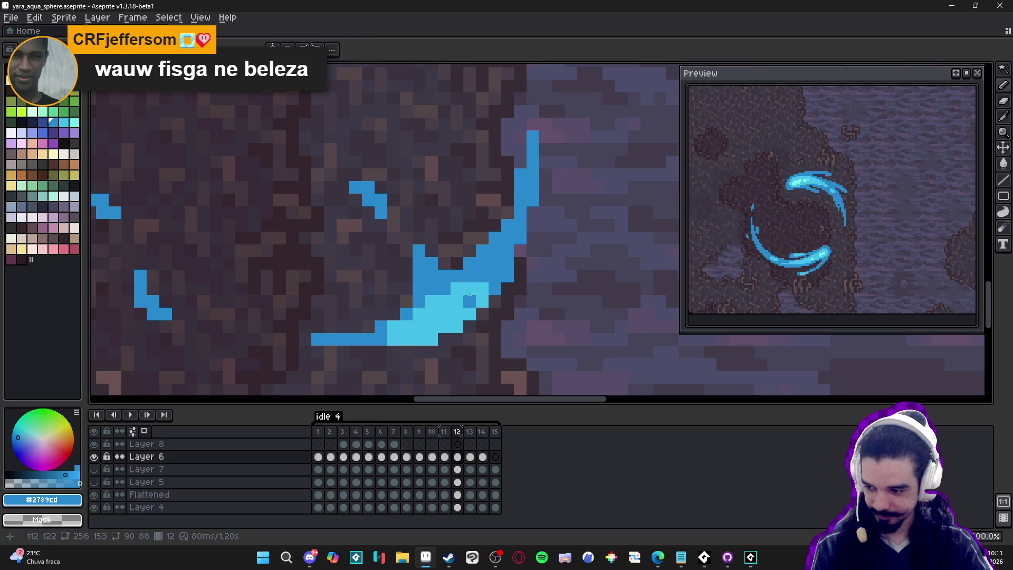
click(482, 314)
click(457, 327)
click(431, 338)
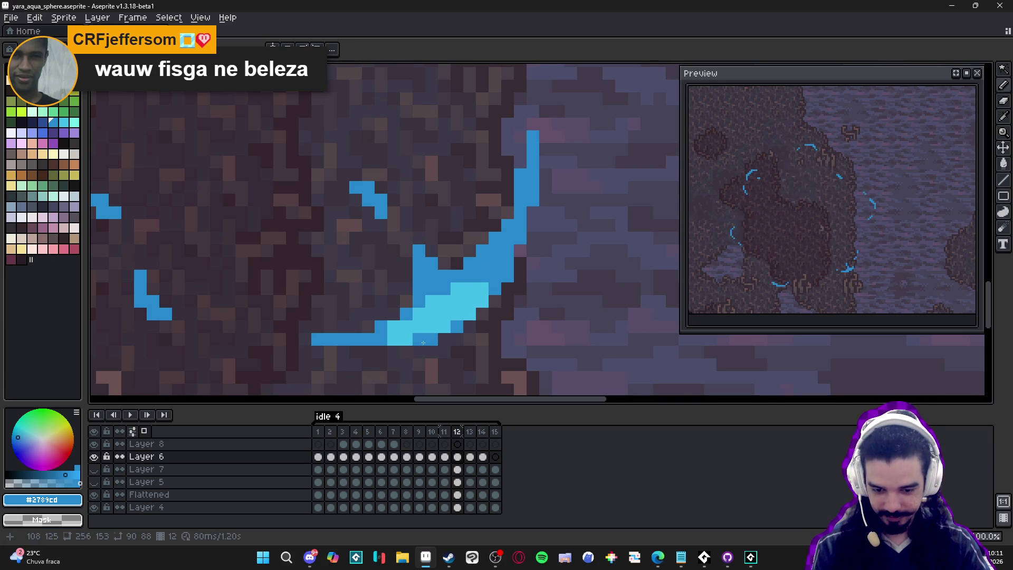
scroll(423, 343, down, 3)
scroll(478, 301, up, 2)
alt+click(478, 301)
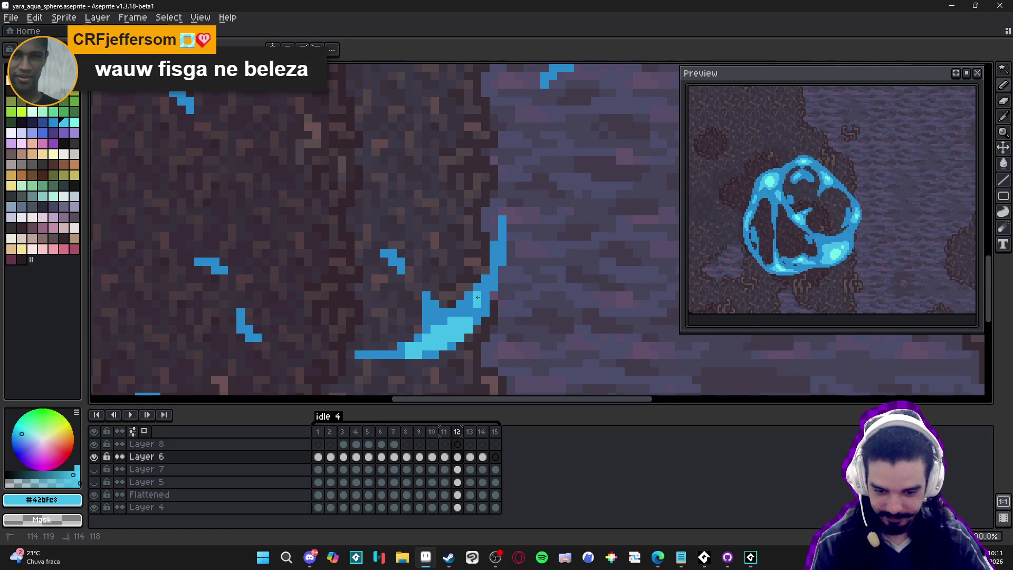
Add light-cyan pixels along the arc's bottom, save yara_aqua_sphere.aseprite, and go to frame 13.
scroll(485, 291, down, 3)
scroll(422, 306, up, 3)
scroll(359, 319, down, 3)
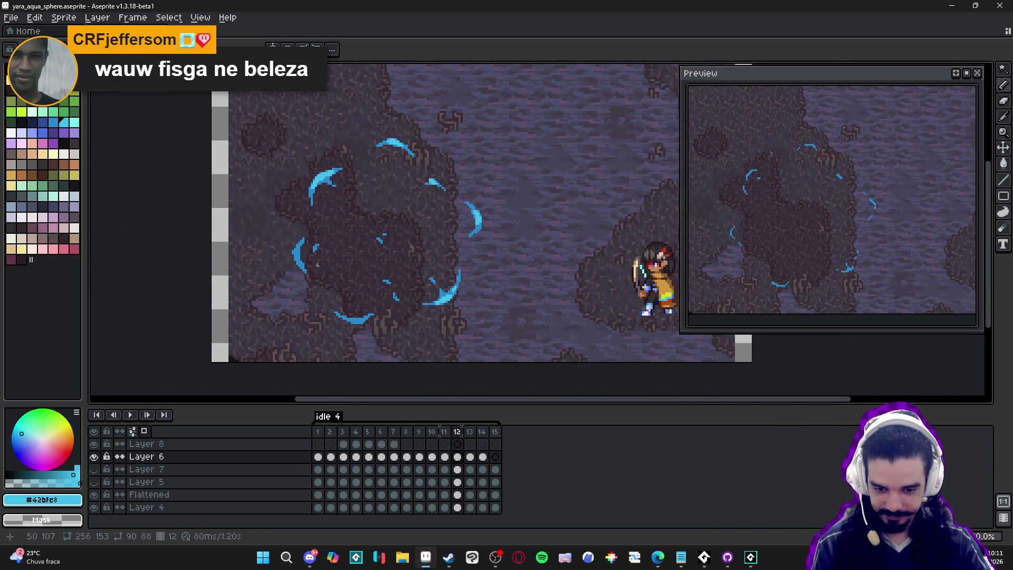
scroll(319, 263, up, 4)
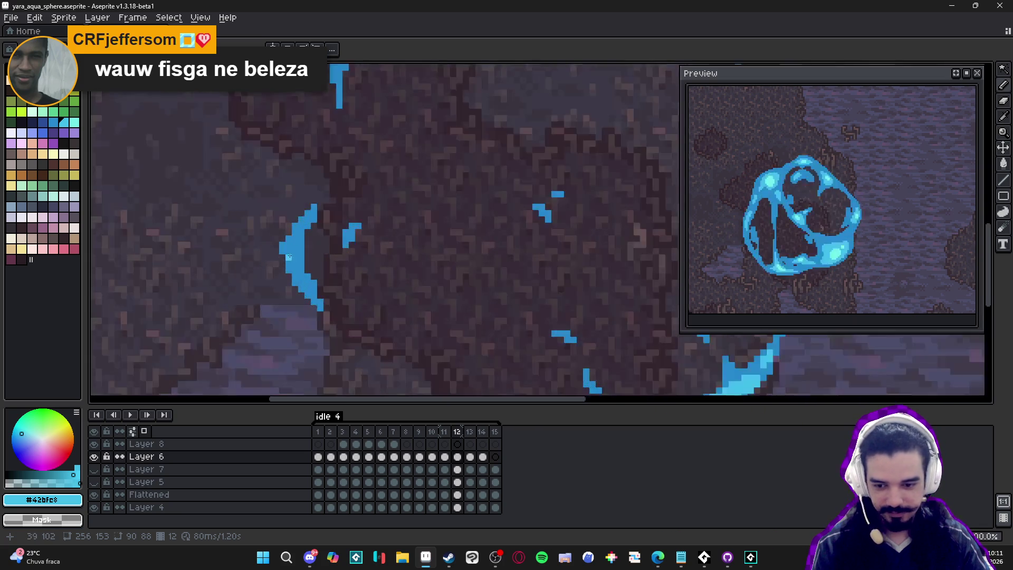
click(298, 256)
scroll(300, 250, down, 3)
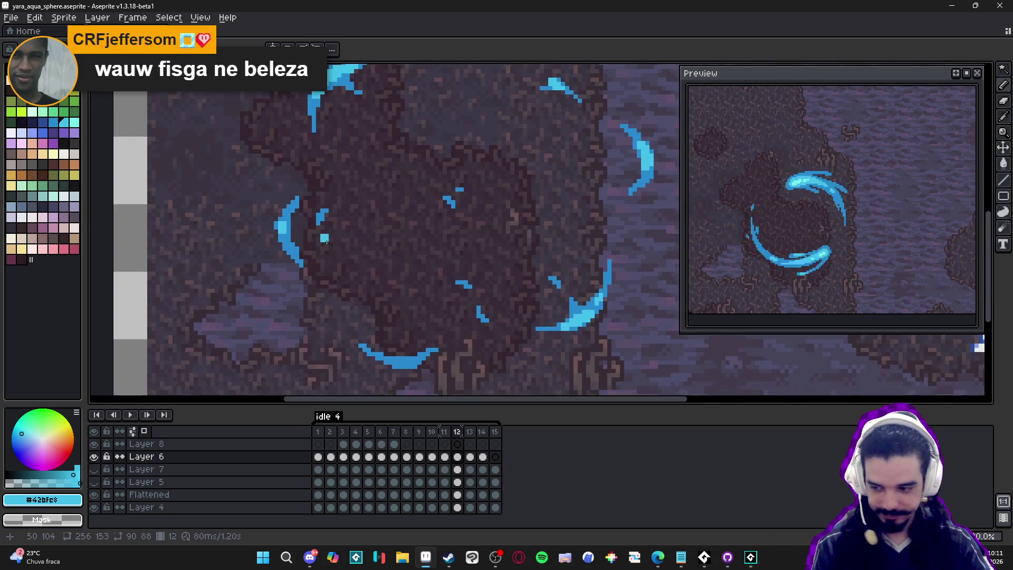
scroll(355, 251, up, 3)
drag(452, 343, 466, 343)
scroll(431, 332, down, 5)
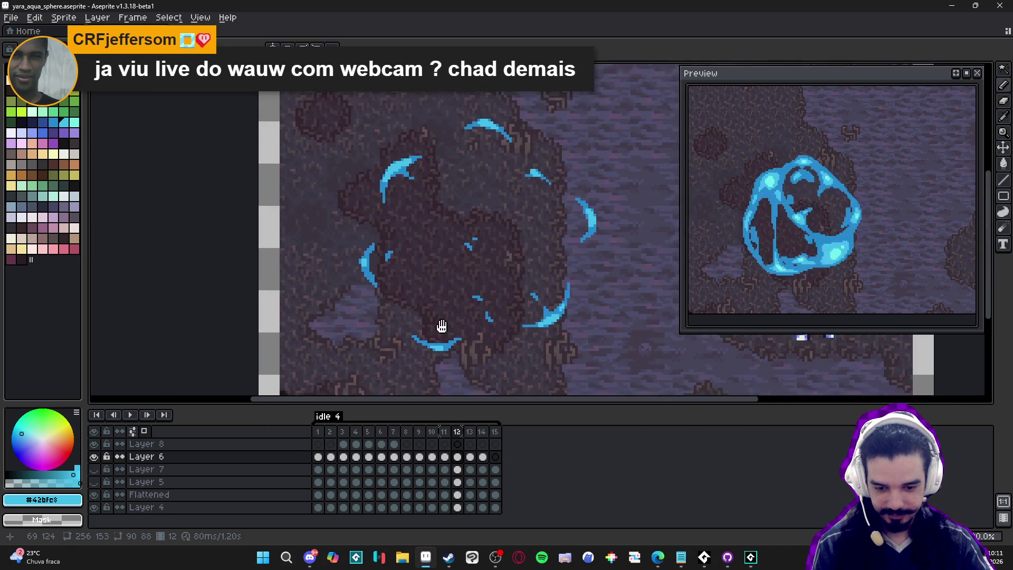
key(ctrl+s)
click(474, 431)
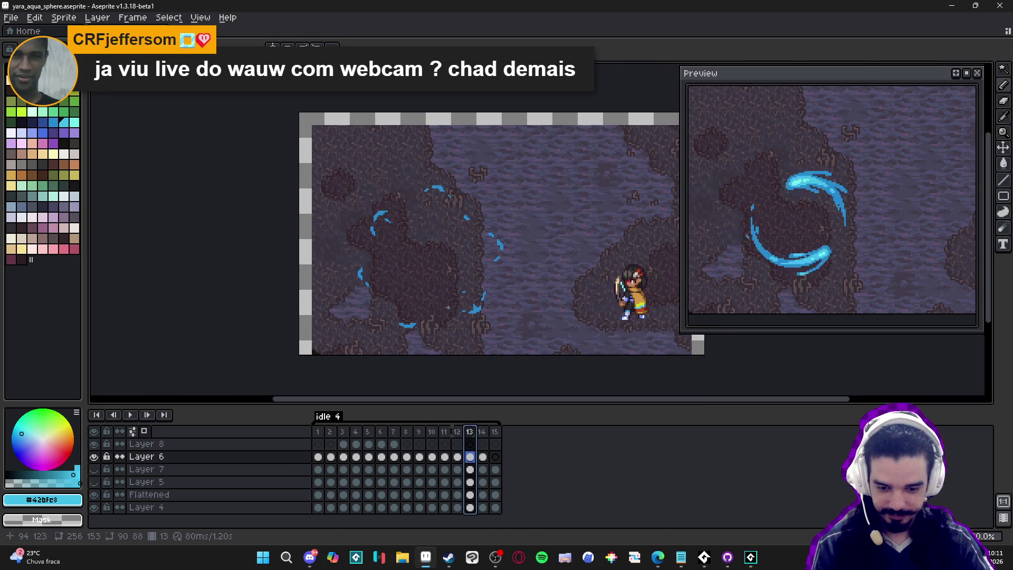
Preview the animation playback, look around the canvas, then select frame 14 on Layer 6.
scroll(489, 310, up, 5)
key(Return)
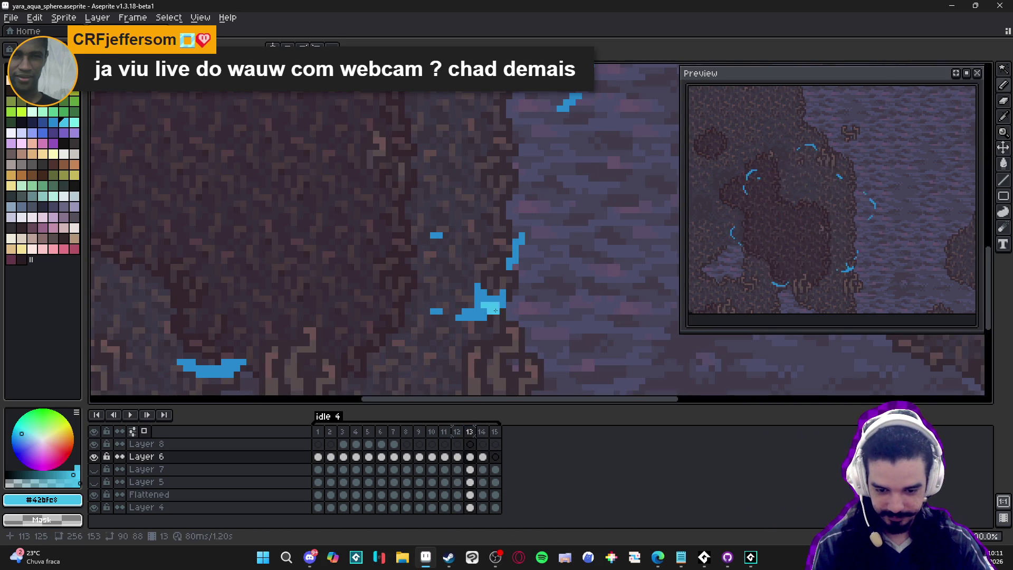
drag(252, 329, 410, 304)
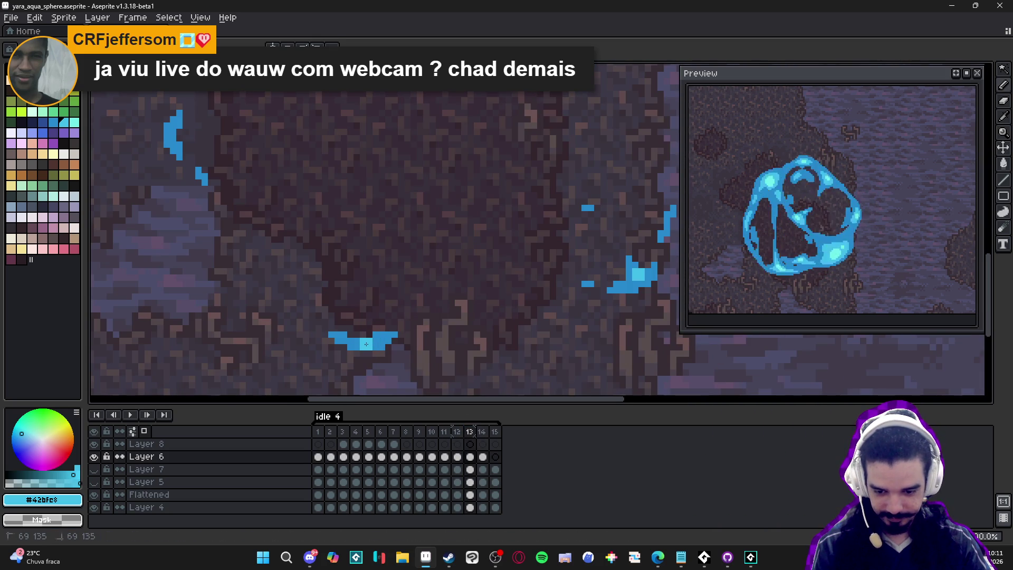
scroll(366, 344, down, 2)
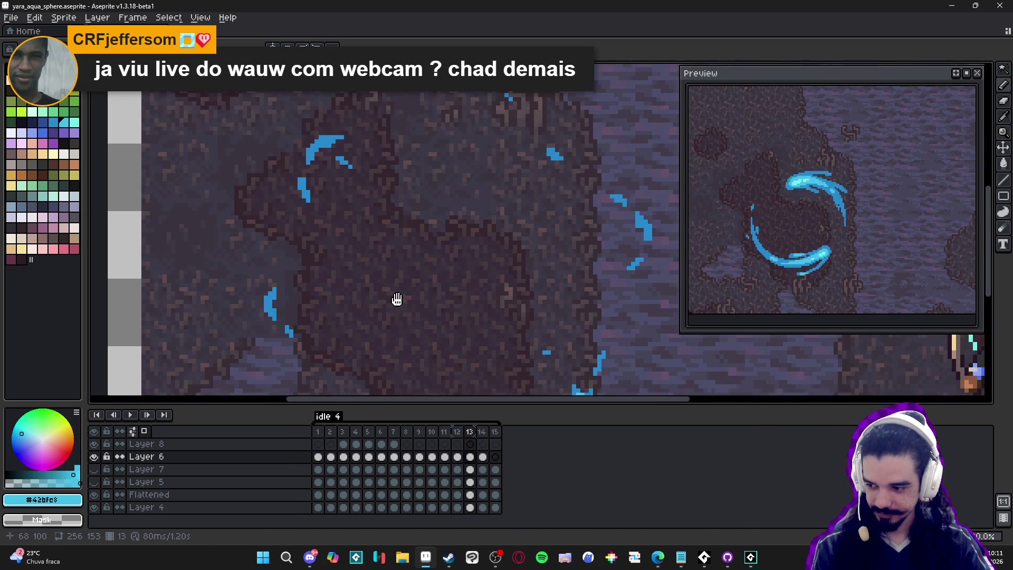
scroll(341, 187, up, 2)
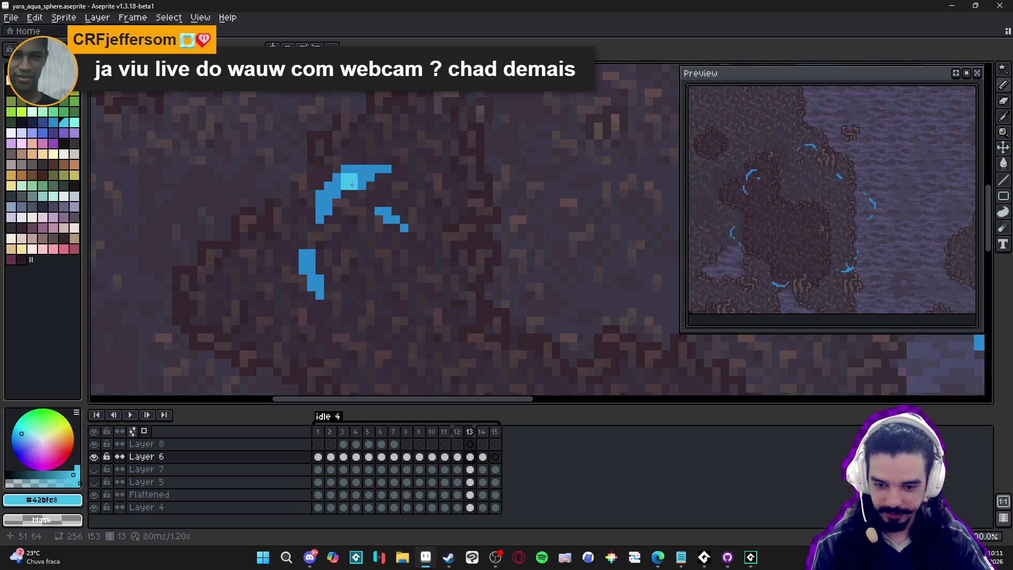
scroll(349, 185, down, 2)
scroll(448, 158, up, 3)
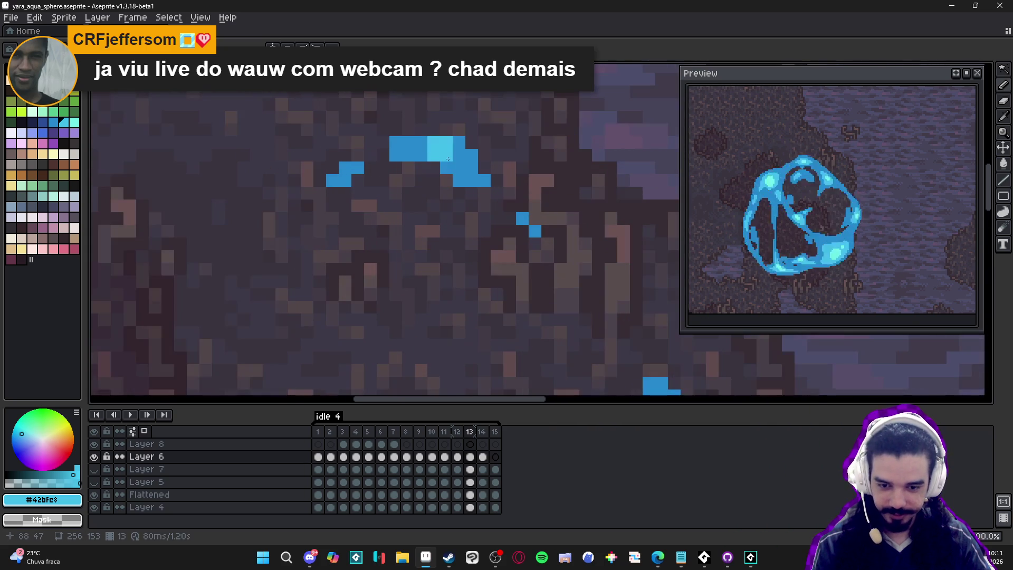
scroll(455, 156, down, 3)
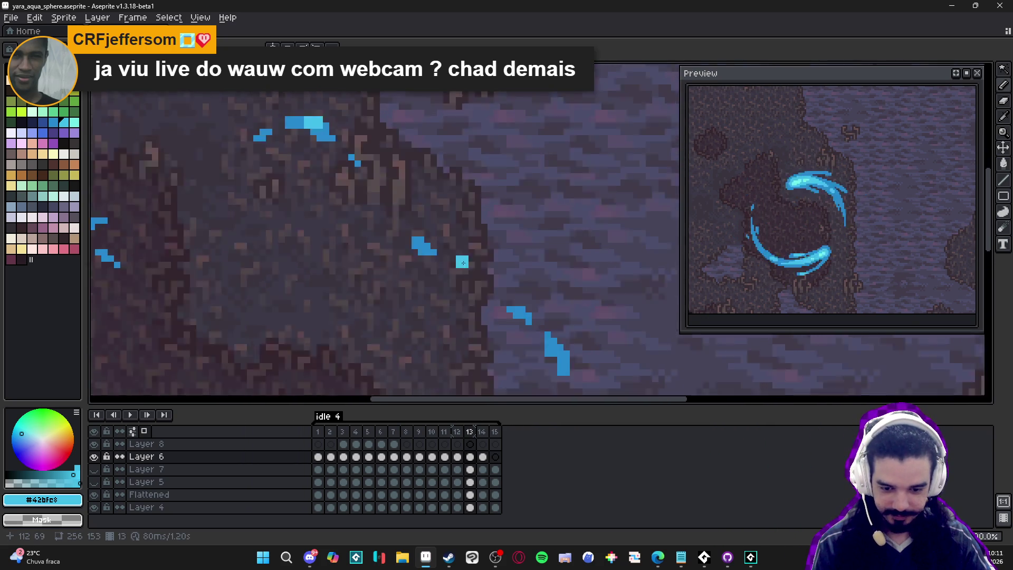
click(483, 457)
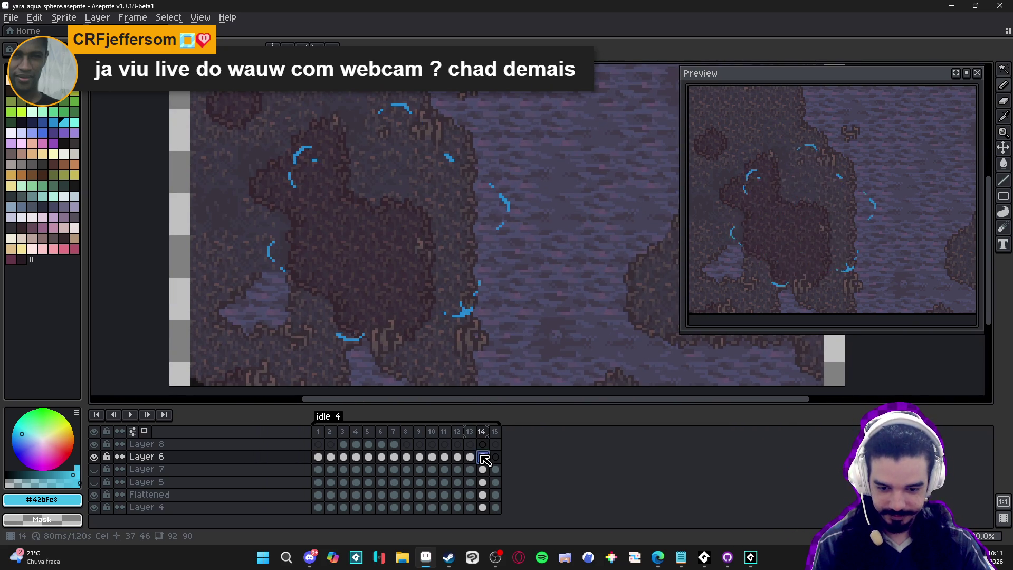
Step to frame 15, save yara_aqua_sphere.aseprite, and return to frame 1.
scroll(499, 320, down, 1)
click(497, 457)
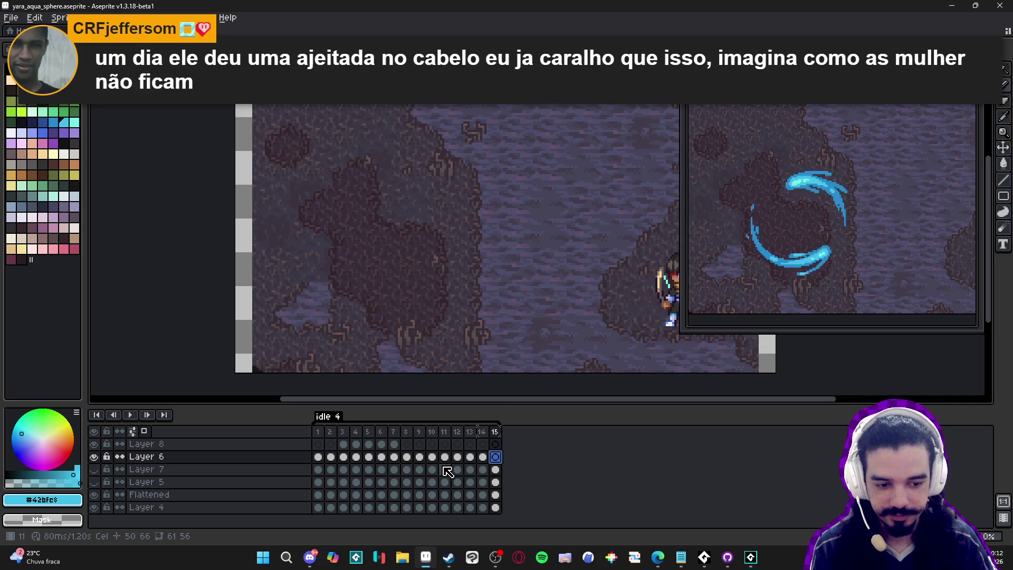
key(ctrl+s)
drag(333, 285, 350, 287)
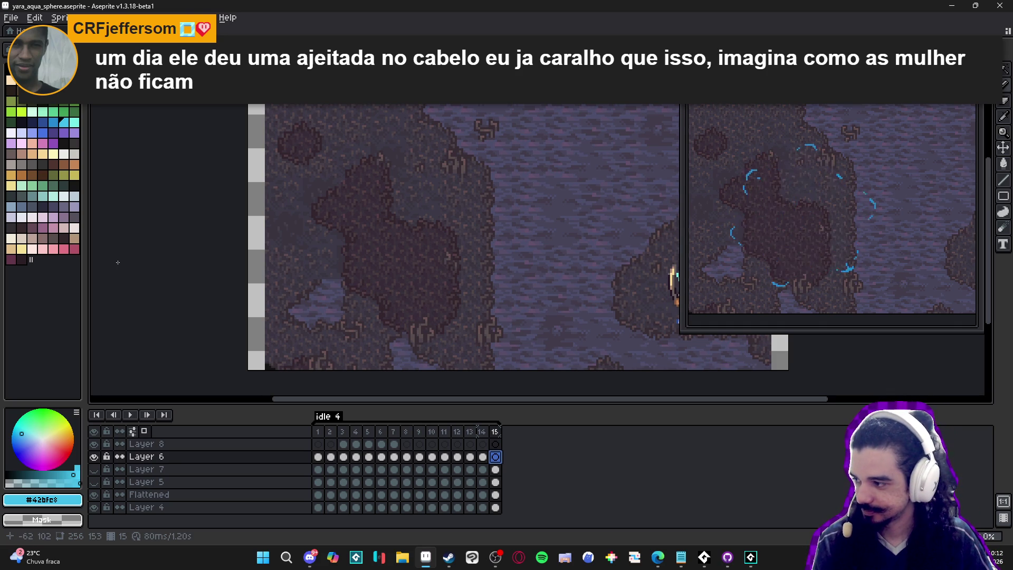
key(Right)
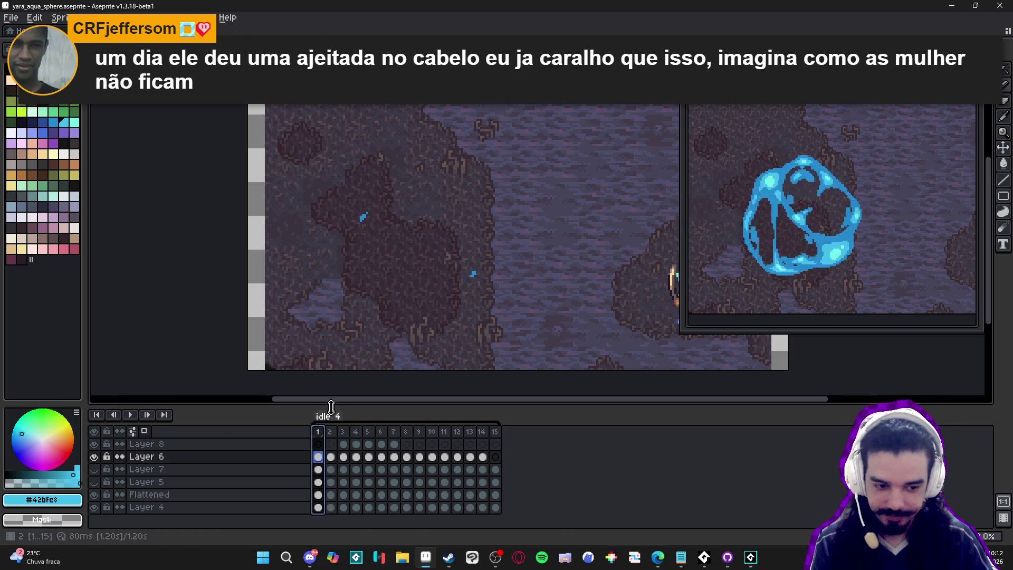
Hide the background map layer (Layer 4) and the Flattened character layer.
click(94, 507)
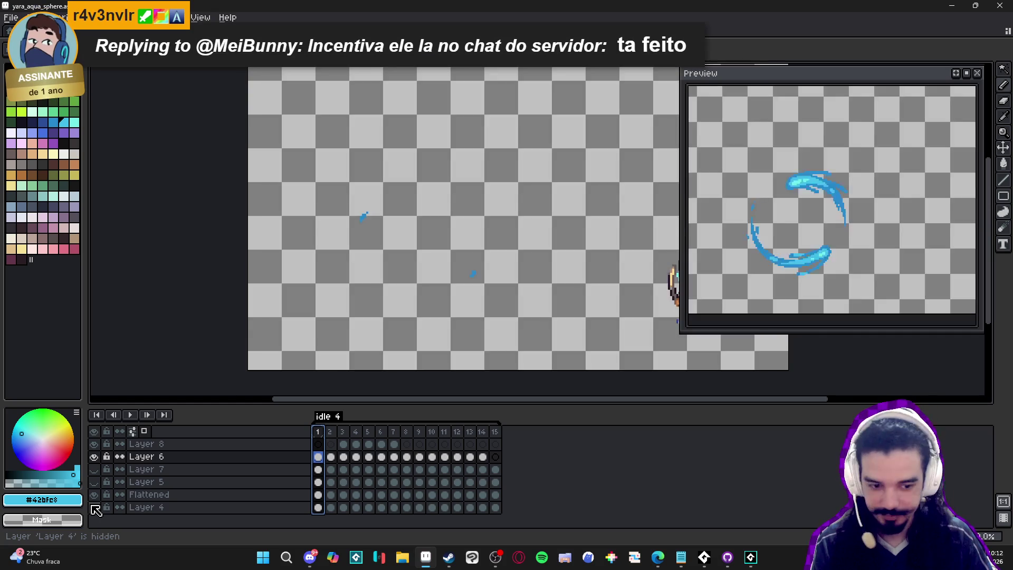
scroll(295, 289, down, 1)
click(94, 494)
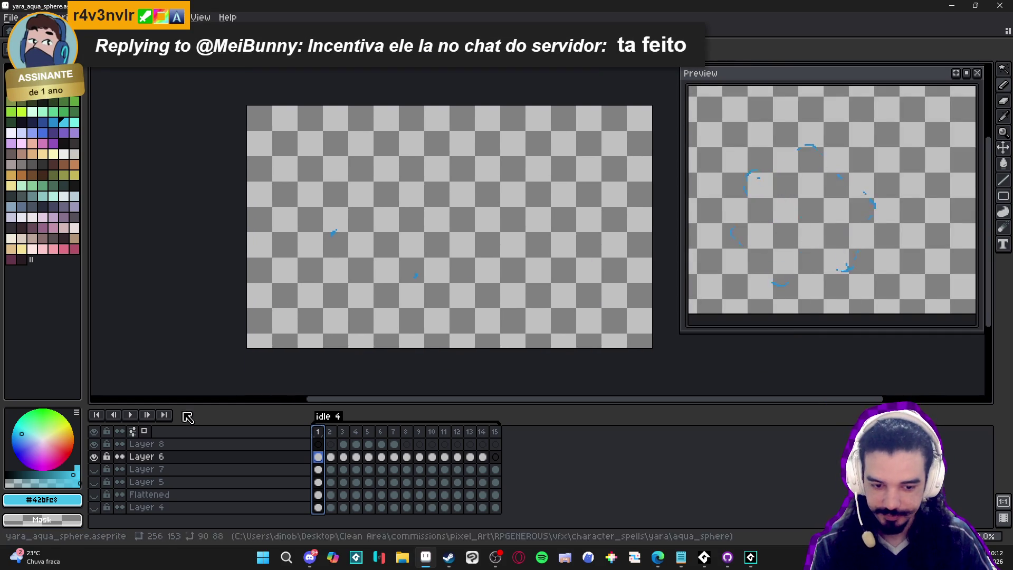
drag(324, 276, 306, 278)
Trim the canvas to 92×90 around the sphere and bring up Export Sprite Sheet.
click(69, 17)
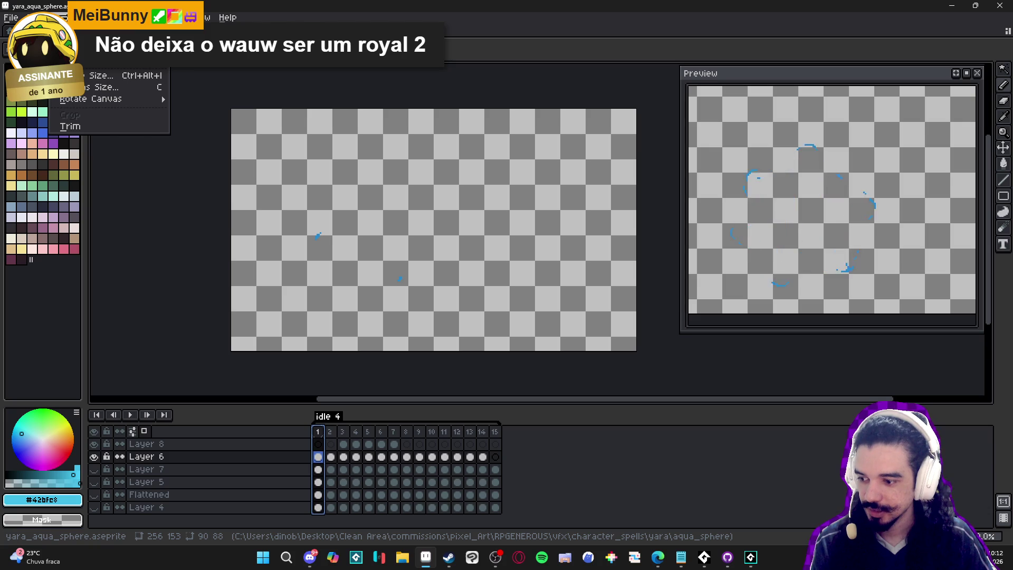
click(70, 126)
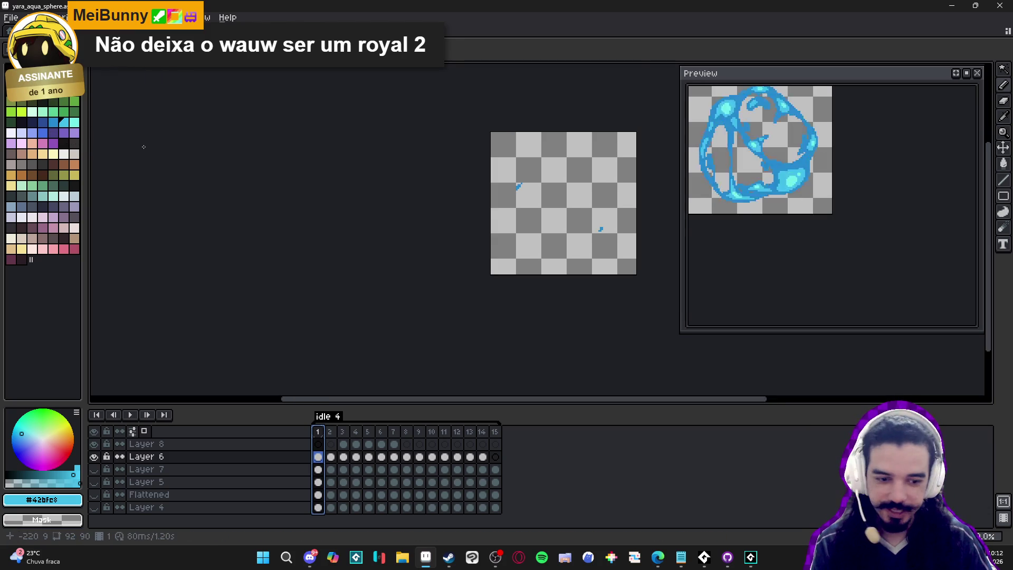
drag(852, 174, 913, 241)
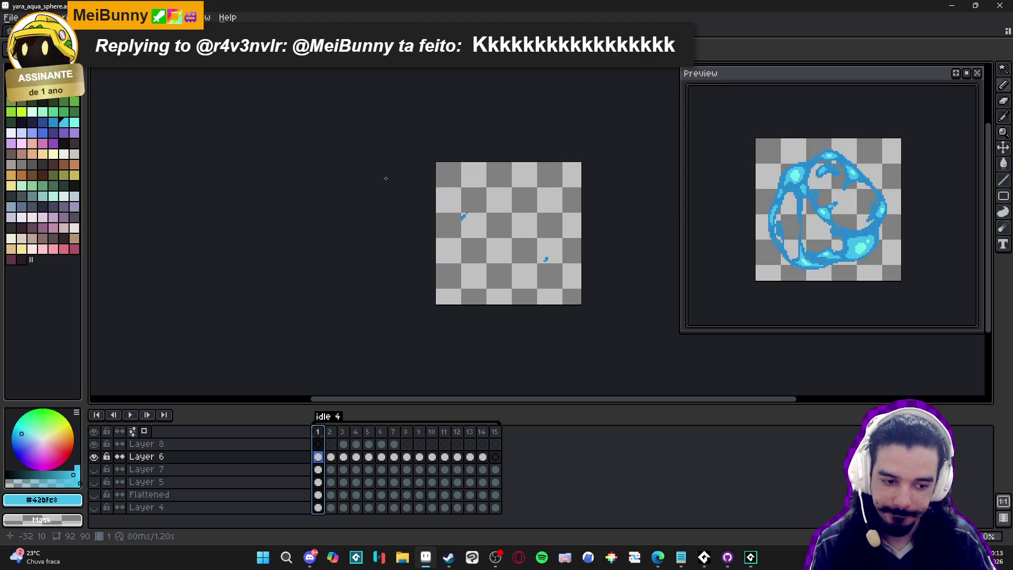
drag(381, 177, 342, 171)
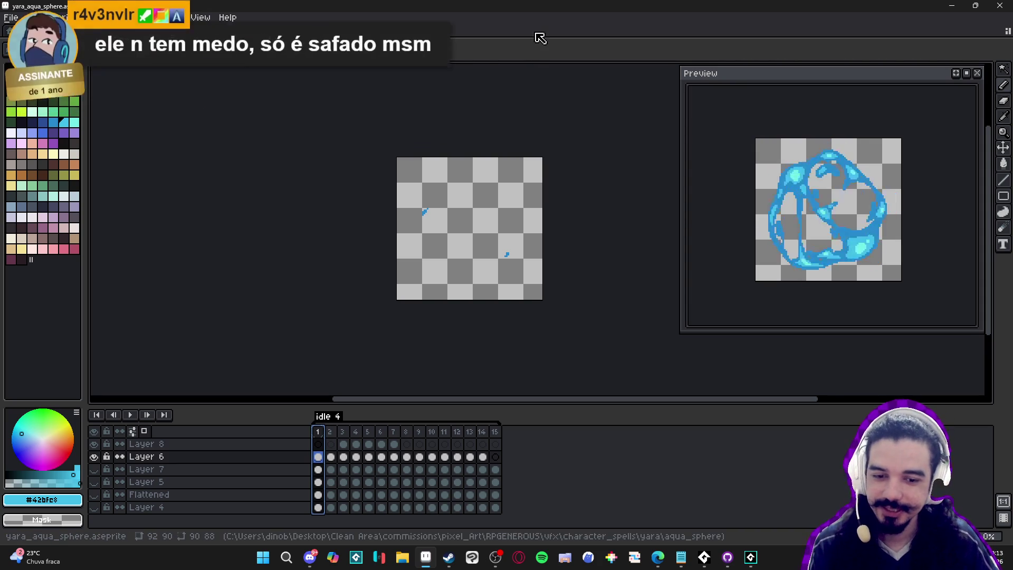
key(ctrl+e)
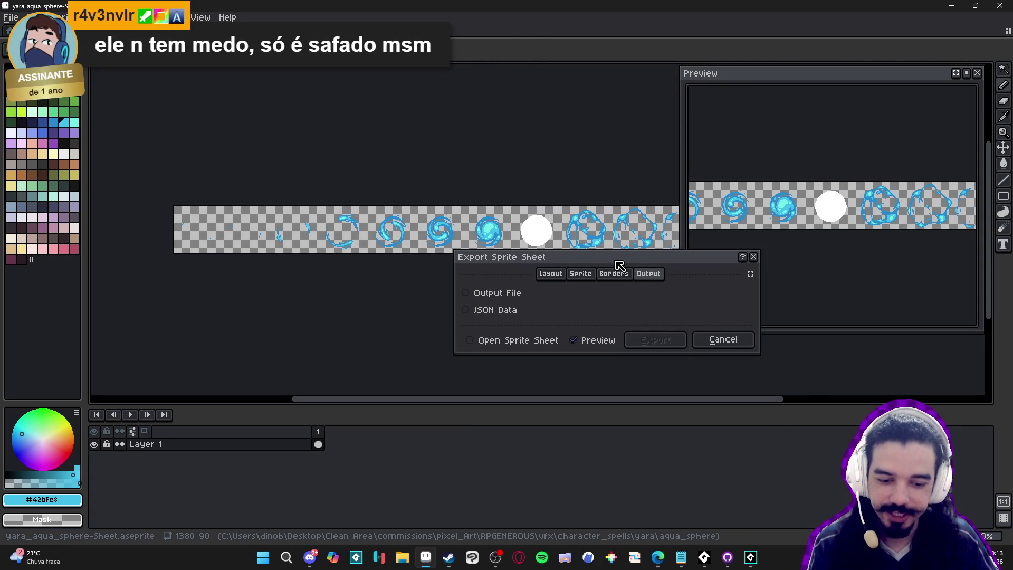
Cancel the sprite sheet export and go back to the aqua sphere sprite tab.
click(723, 340)
key(ctrl+Tab)
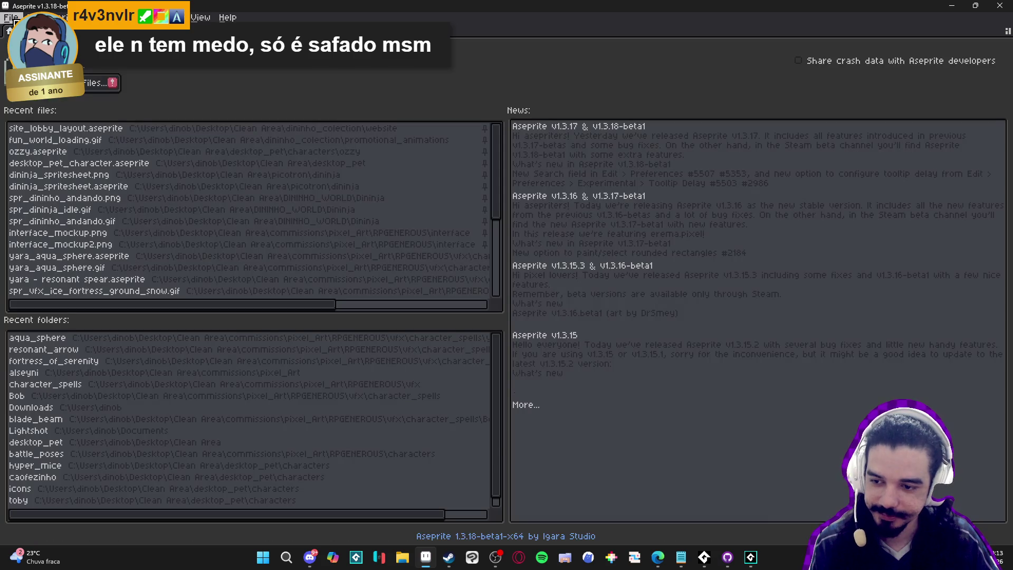
key(ctrl+Tab)
click(10, 17)
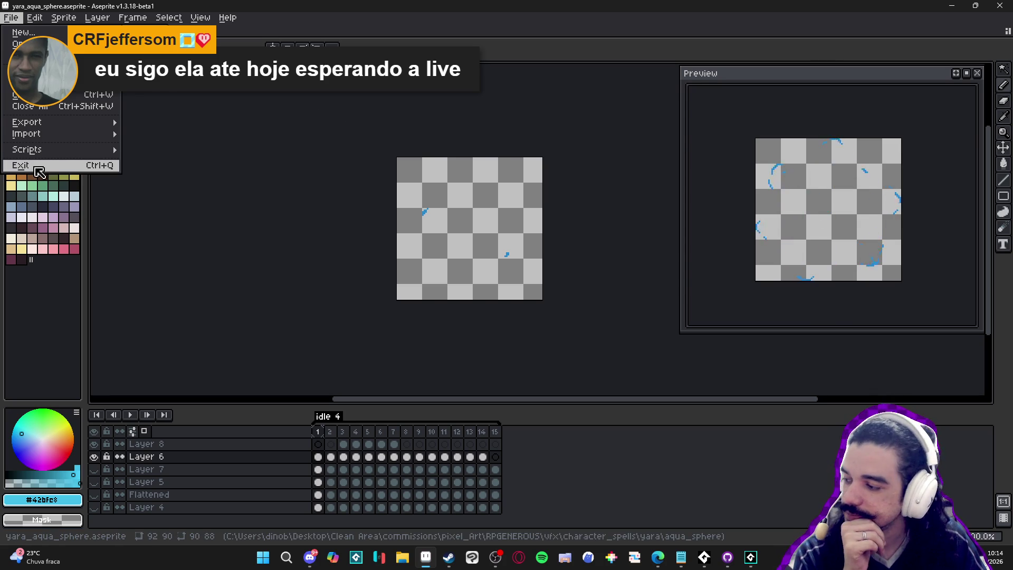
Replay the sphere animation from frame 1.
mouse_move(39, 151)
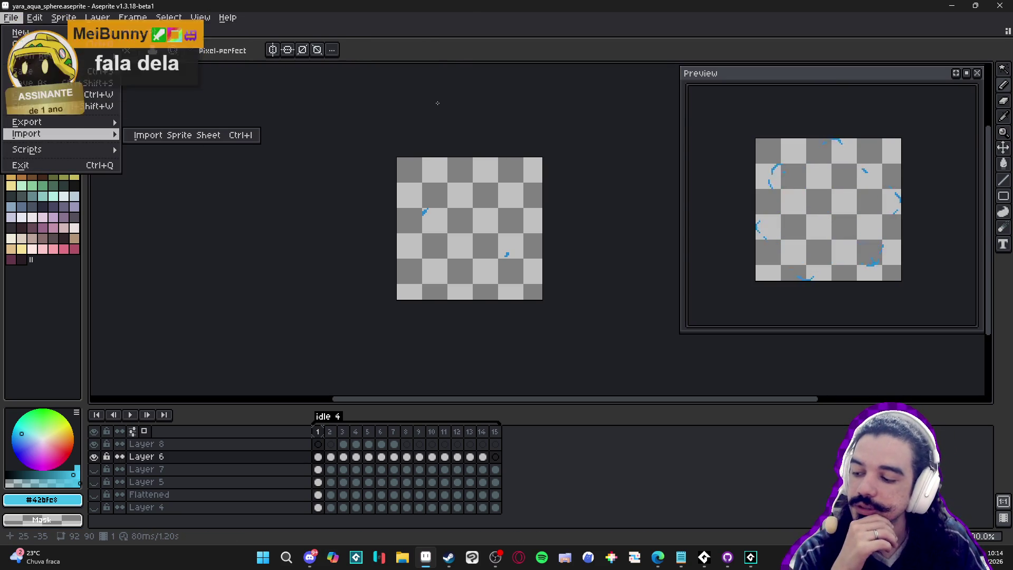
click(308, 27)
click(316, 431)
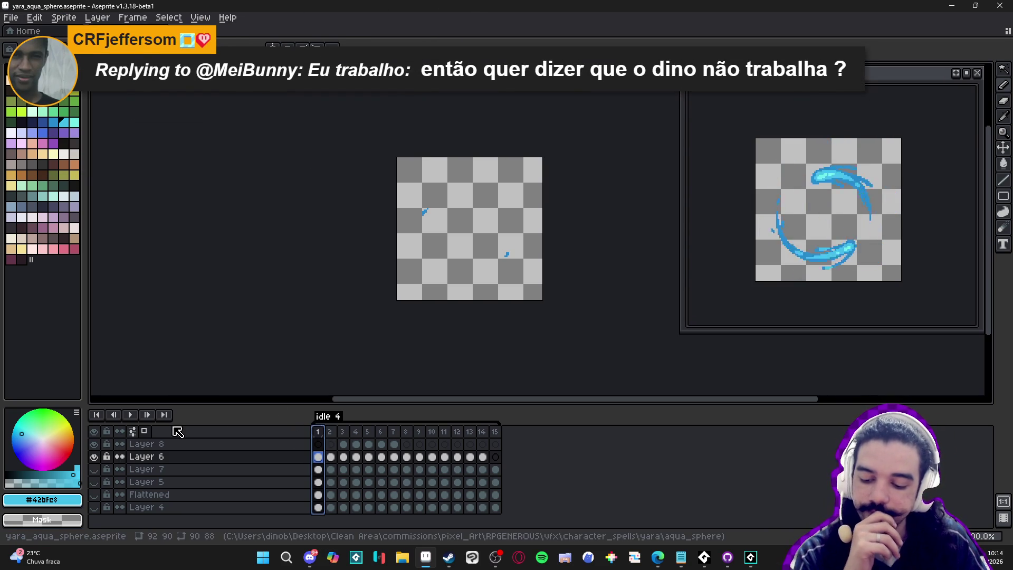
click(133, 416)
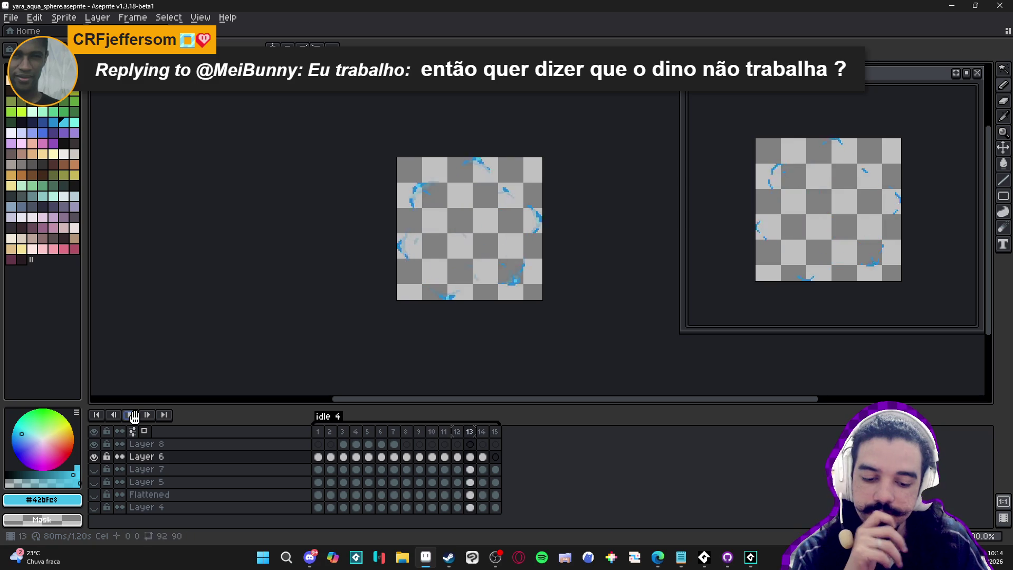
Save as yara_aqua_sphere.gif in gif format, overwriting the old file, then switch to Steam.
click(10, 17)
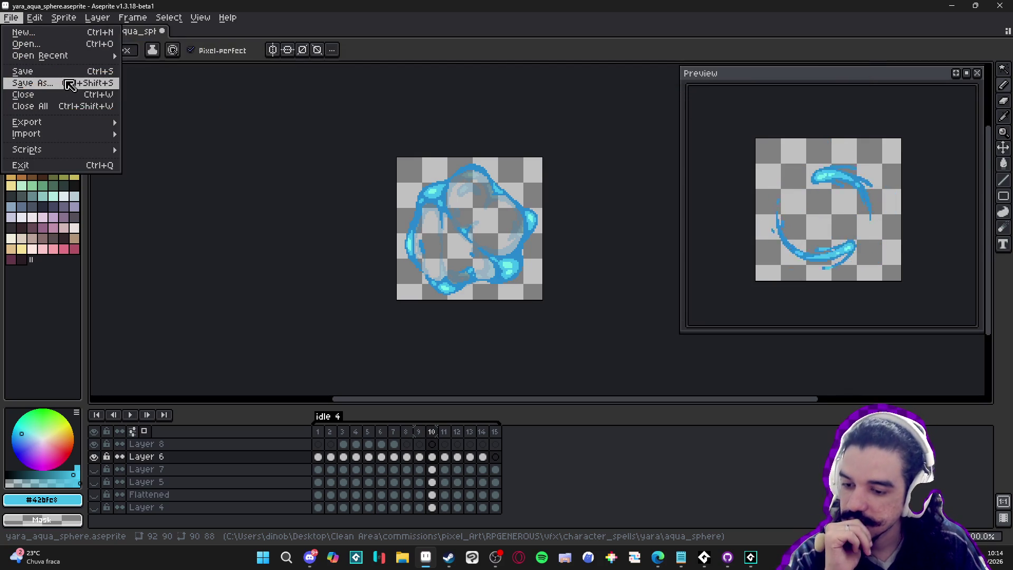
key(ctrl+shift+s)
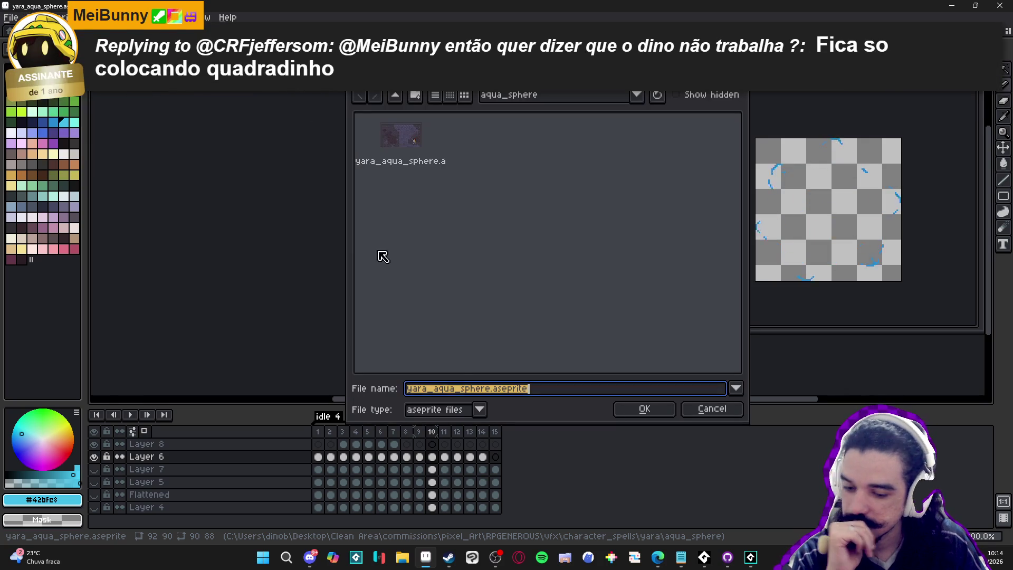
click(464, 410)
click(441, 290)
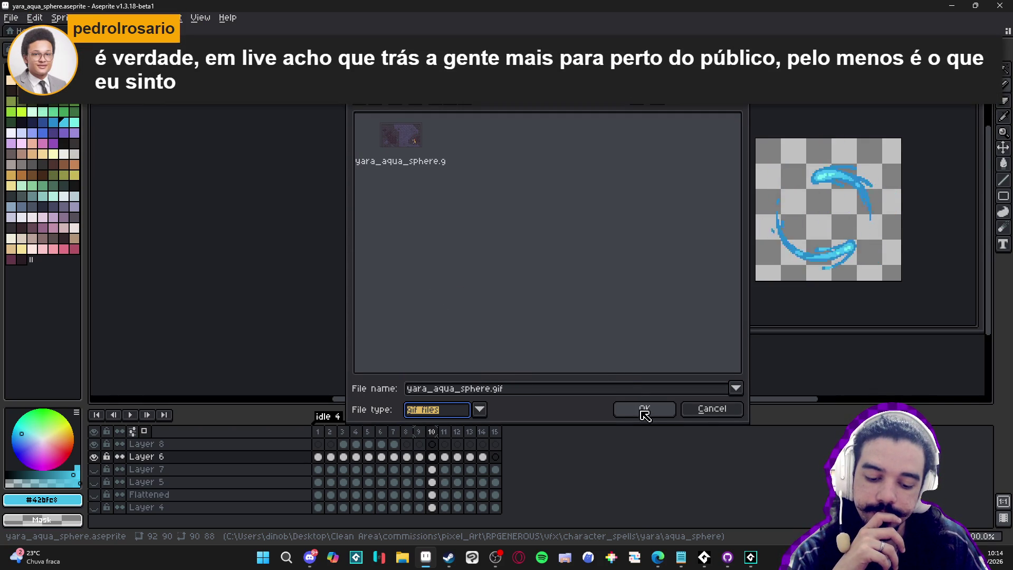
click(644, 410)
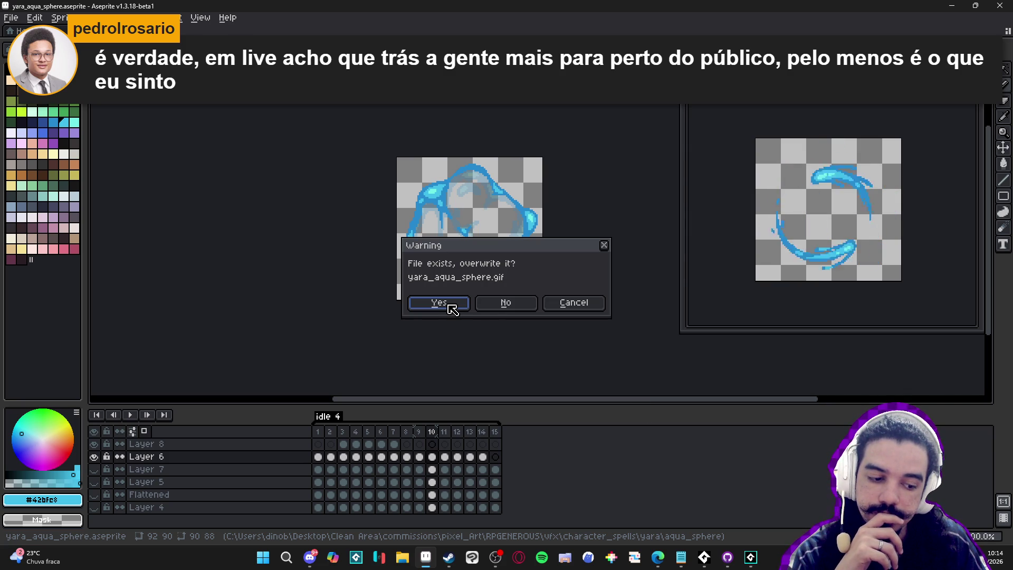
click(451, 306)
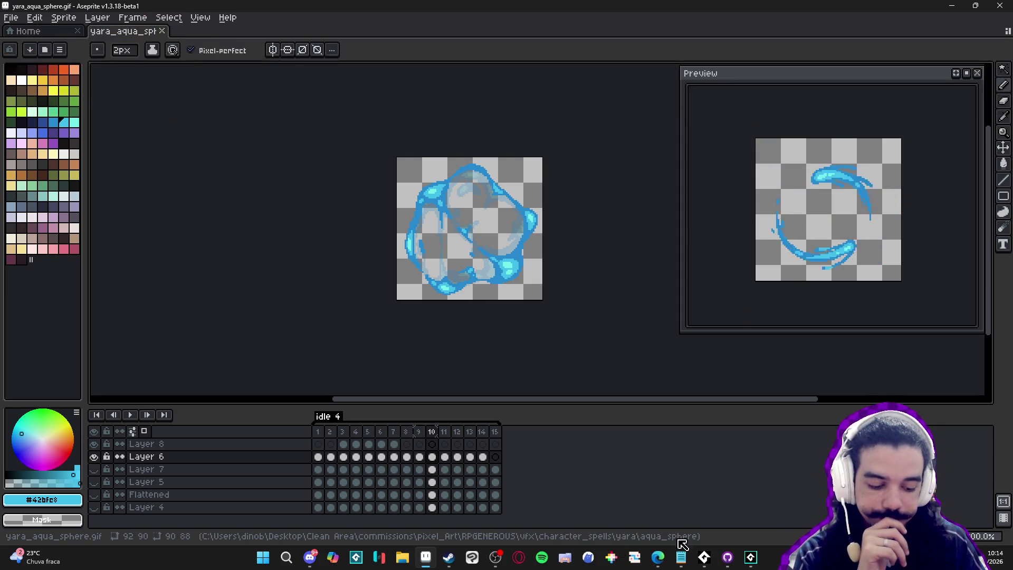
click(446, 560)
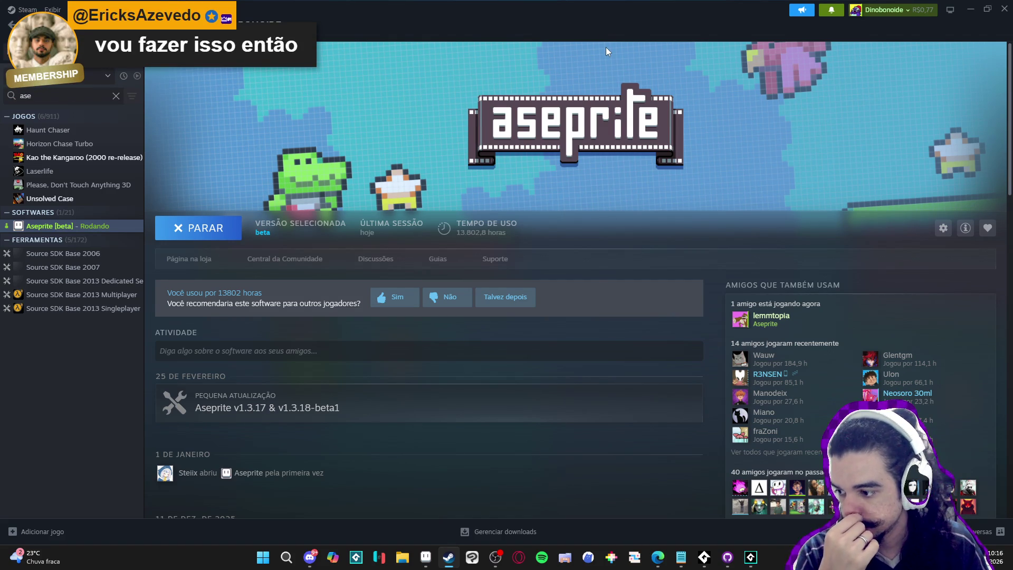
Replace the 'ase' library search with 'sprite' to find SpriteMancer.
right_click(612, 97)
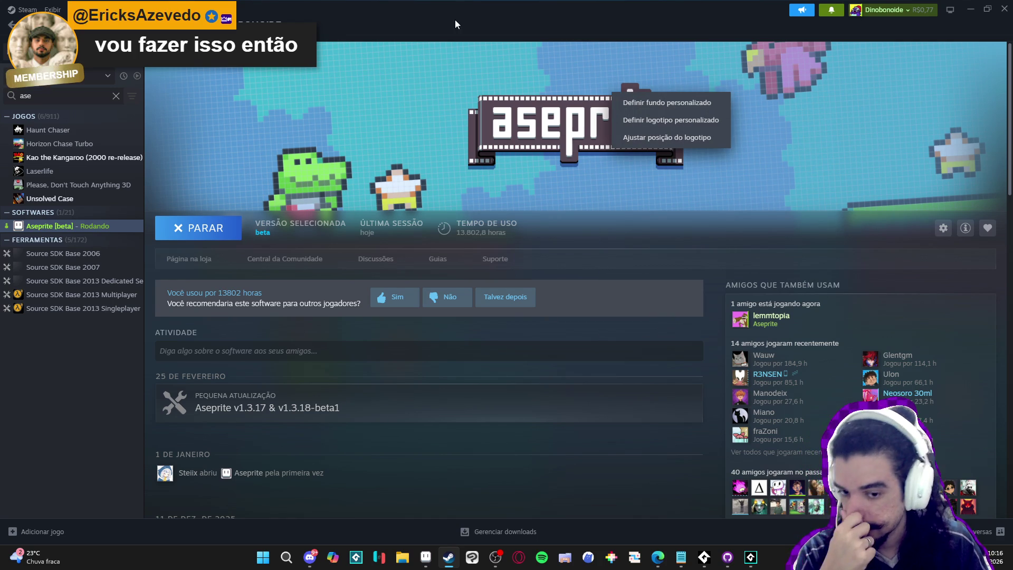
click(452, 77)
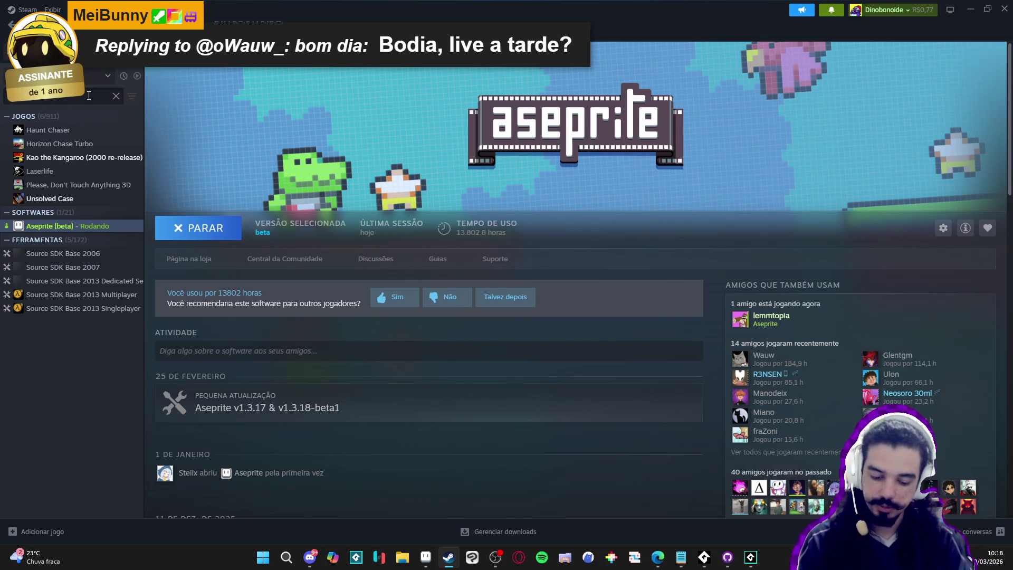
key(BackSpace)
key(BackSpace)
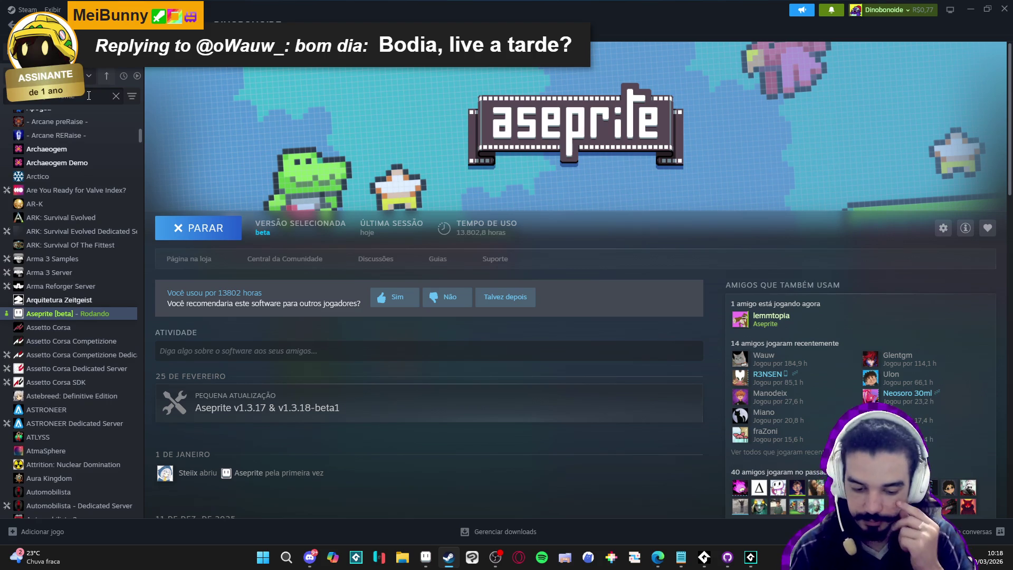
text(sprite)
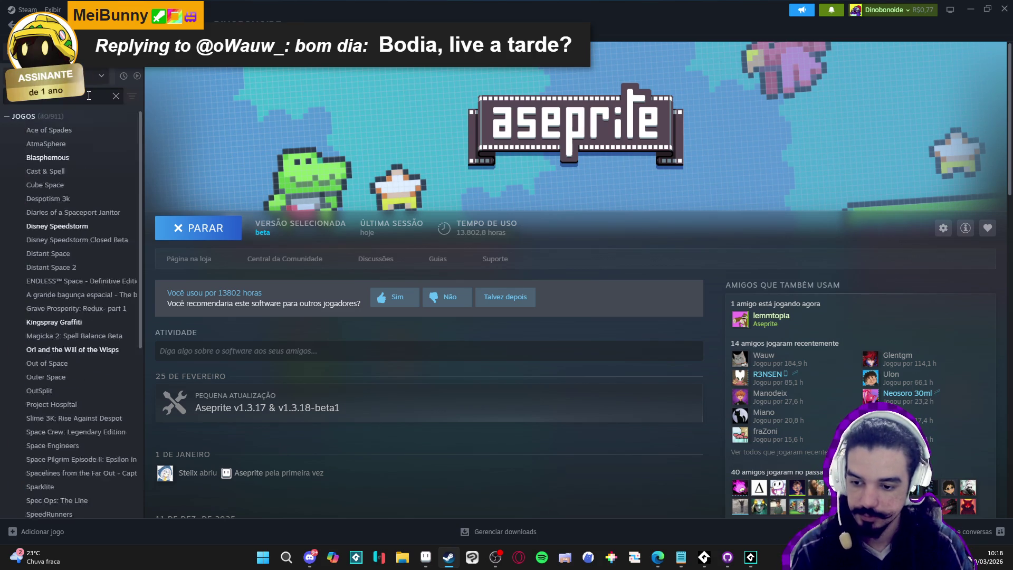
Select SpriteMancer in the library and launch it with INICIAR.
click(46, 131)
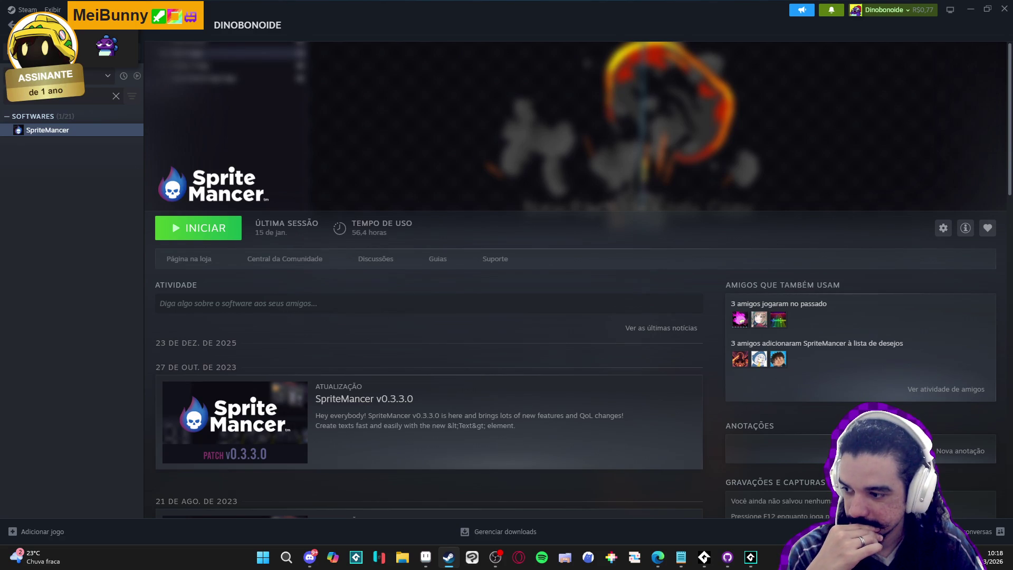
click(198, 228)
Minimize Steam and bring the SpriteMancer window to the front.
click(966, 8)
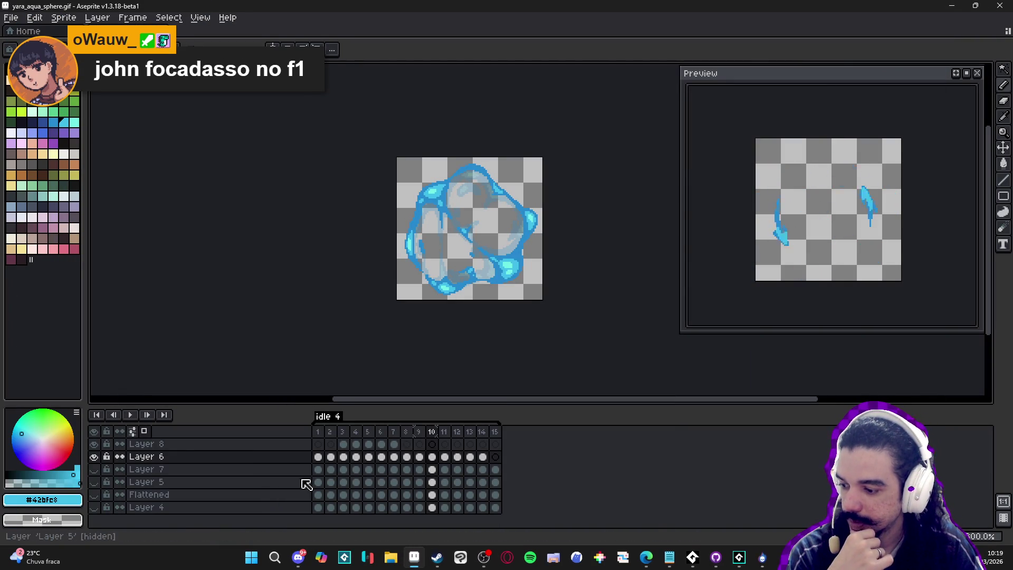
click(763, 563)
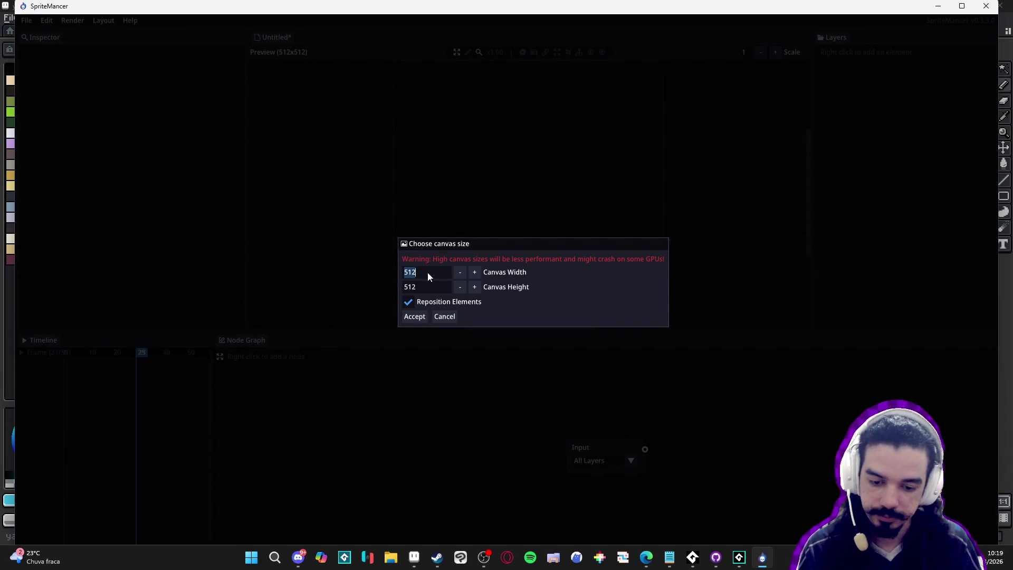
Accept a 150×150 canvas, then open the Open project file dialog from File.
key(Tab)
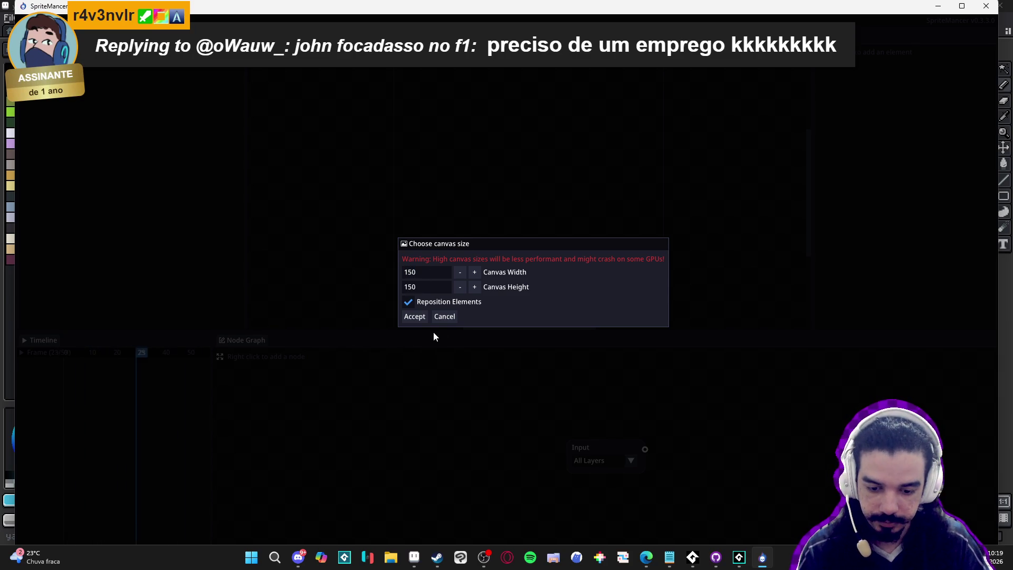
key(Return)
click(26, 20)
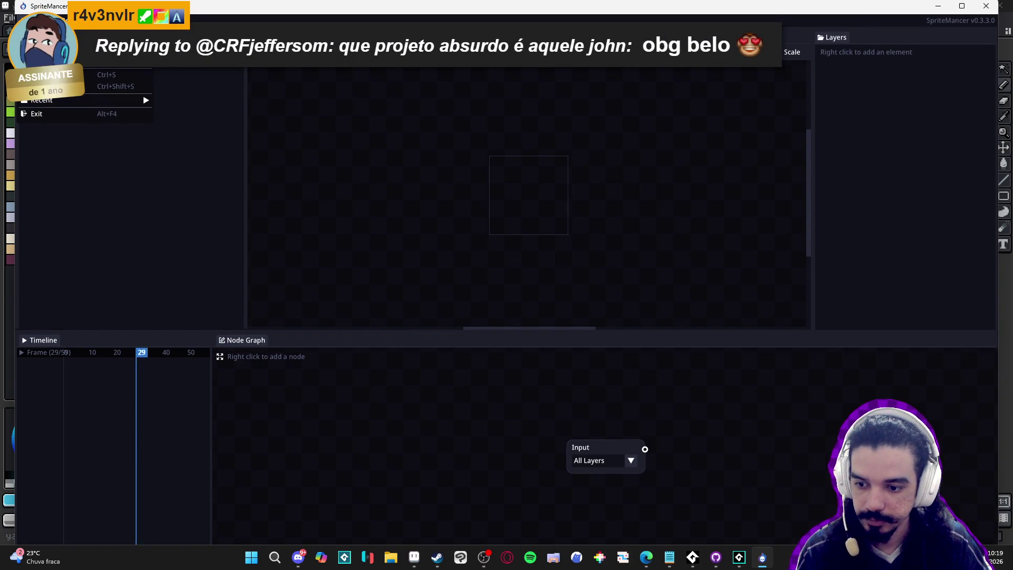
mouse_move(64, 100)
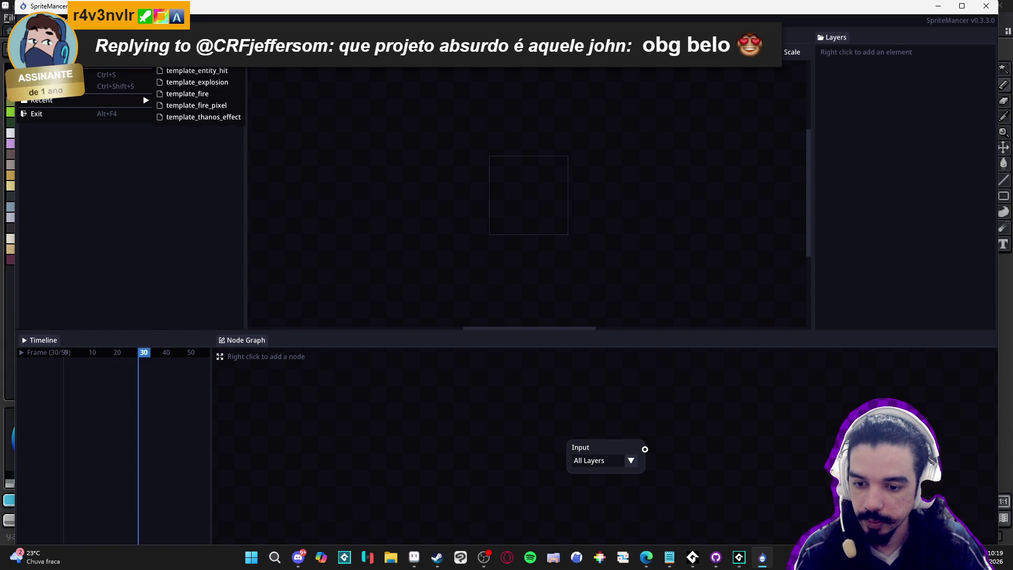
key(Escape)
key(Escape)
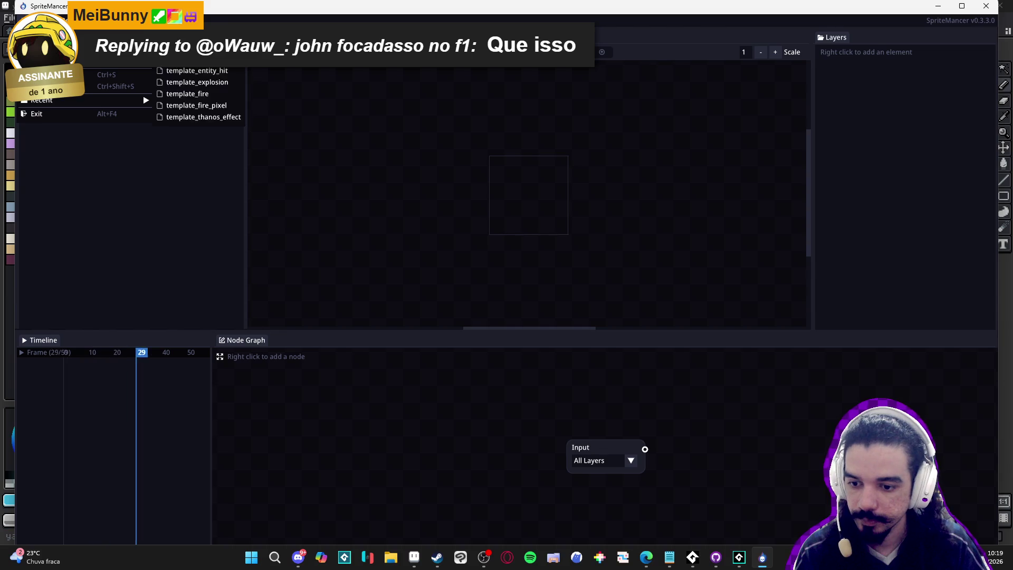
click(53, 86)
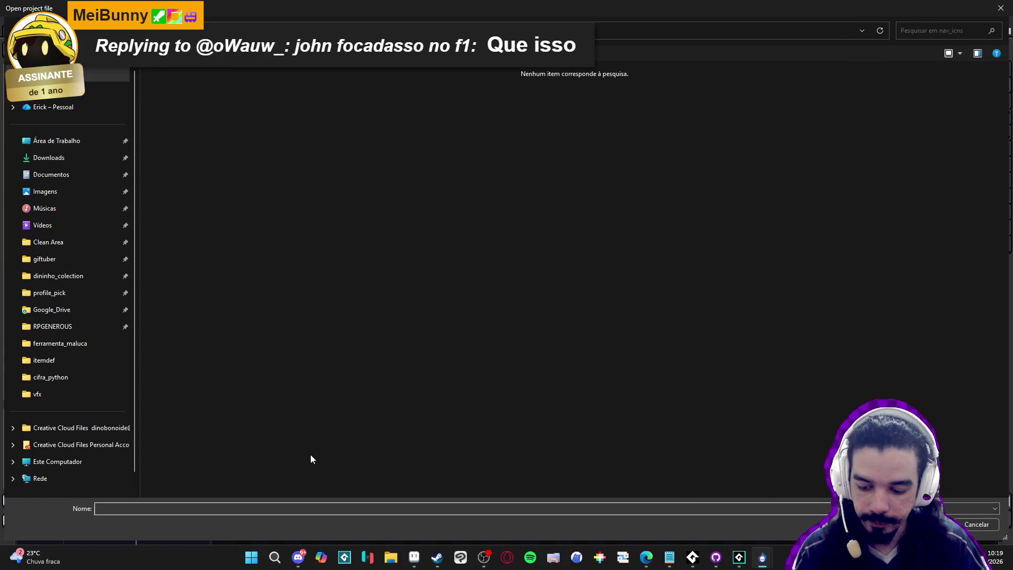
Cancel the Open project file dialog and open File Explorer, moving its window aside.
click(976, 524)
click(391, 557)
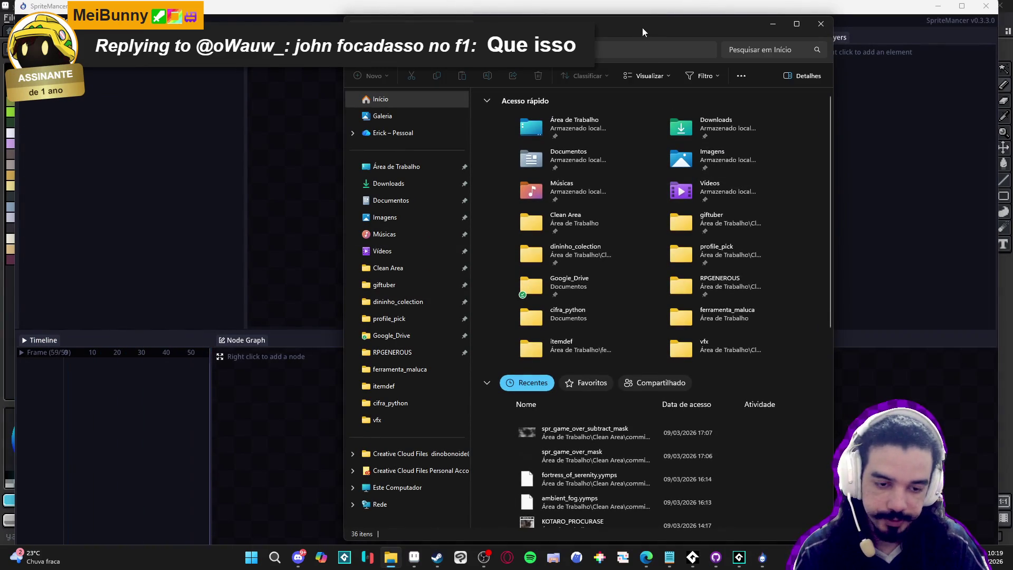
drag(636, 36, 506, 5)
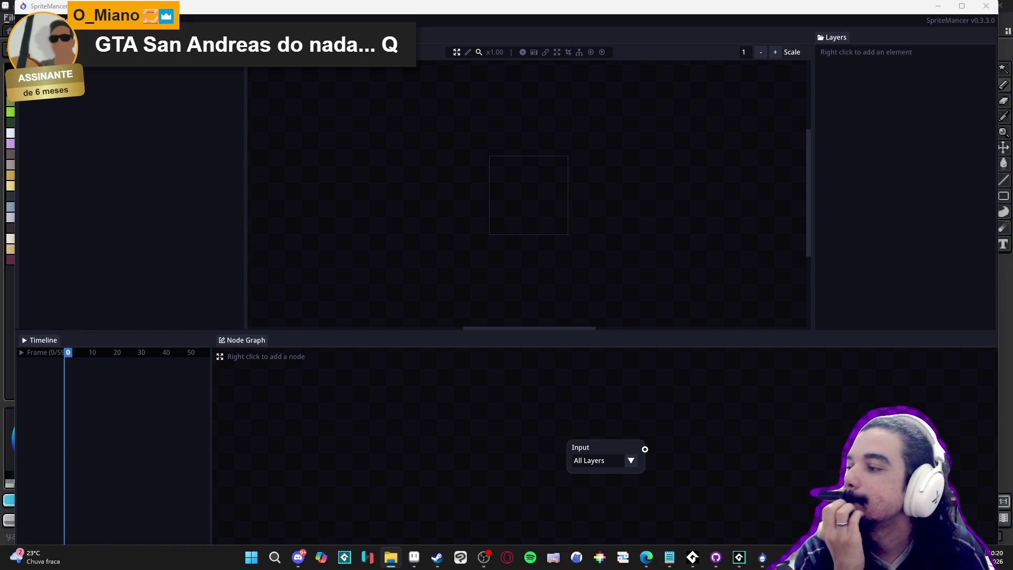
key(Right)
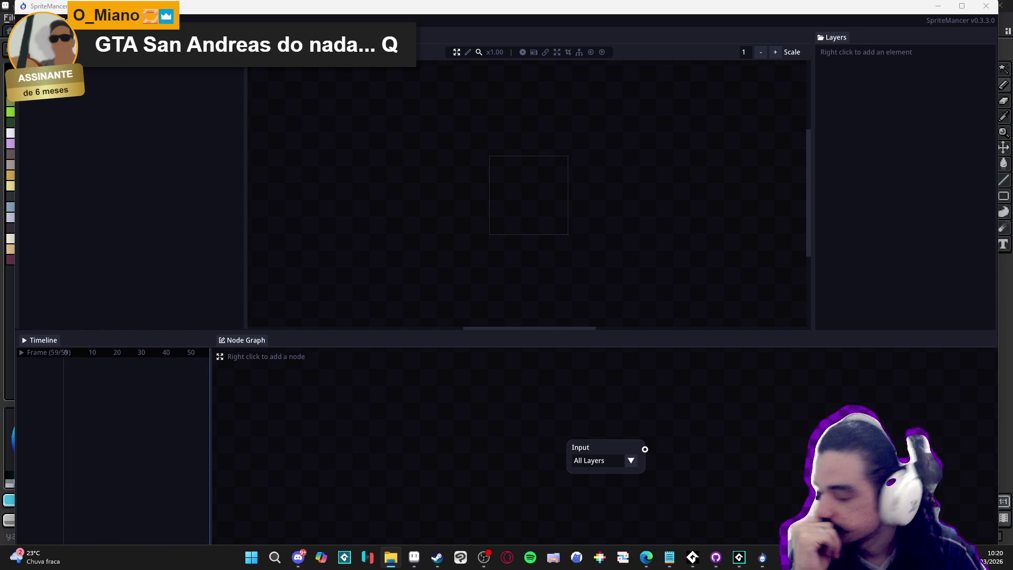
drag(441, 221, 511, 192)
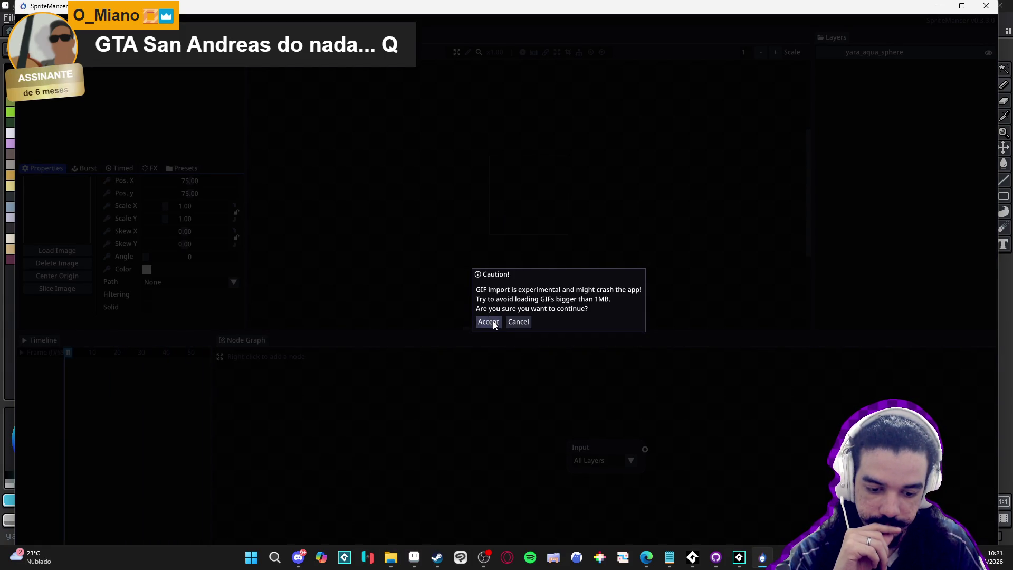
Accept the experimental yara_aqua_sphere GIF import and maximize the SpriteMancer window.
click(489, 321)
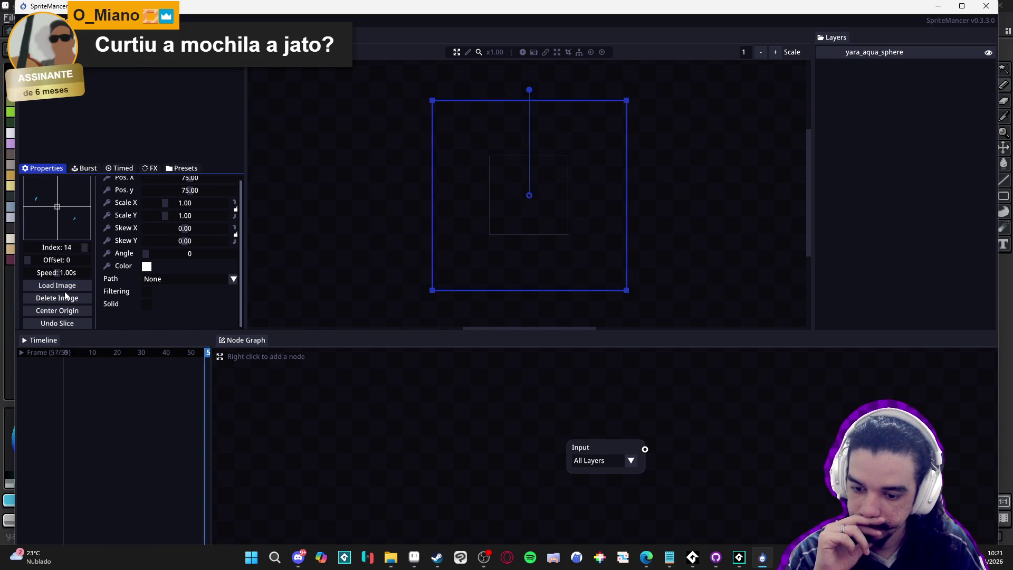
scroll(64, 300, down, 1)
click(86, 415)
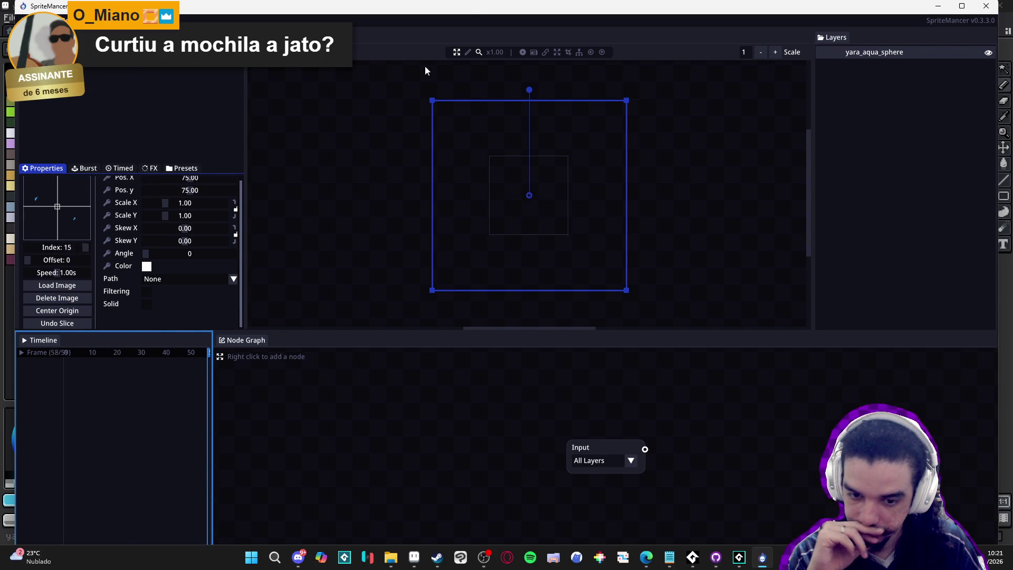
key(super+Up)
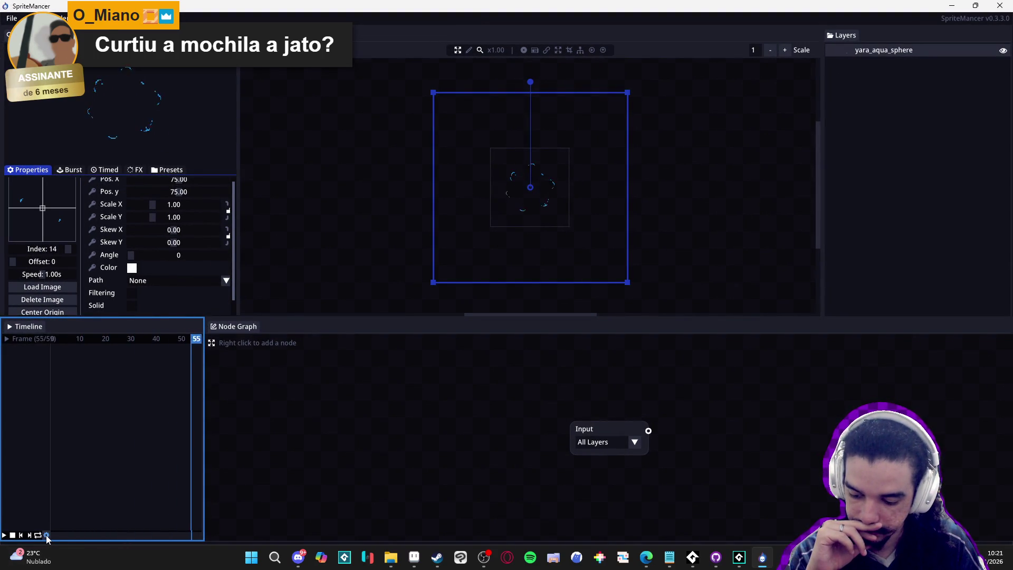
click(415, 558)
click(417, 557)
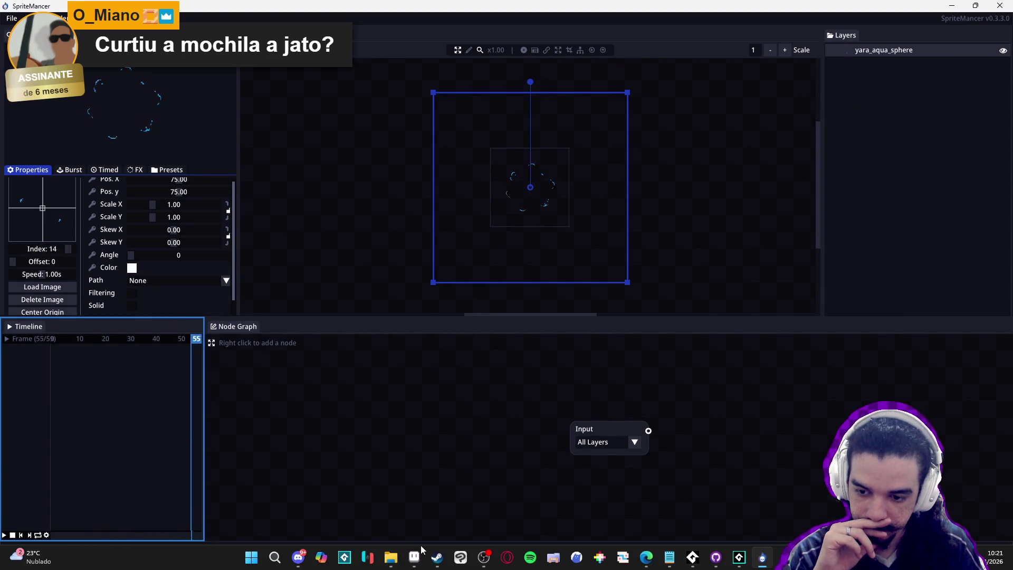
click(47, 535)
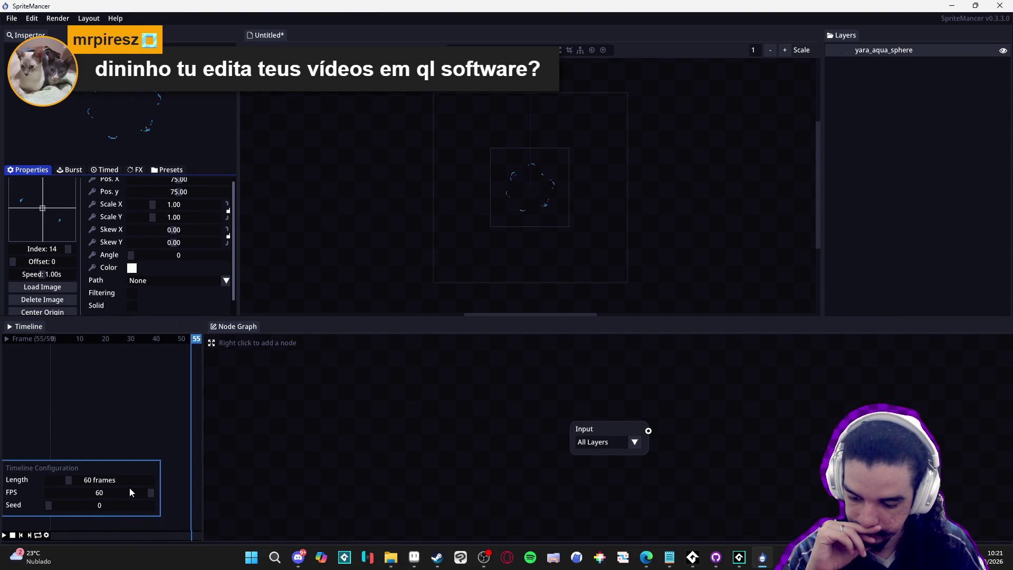
Set the timeline length to 120 frames and turn on looping playback.
click(86, 480)
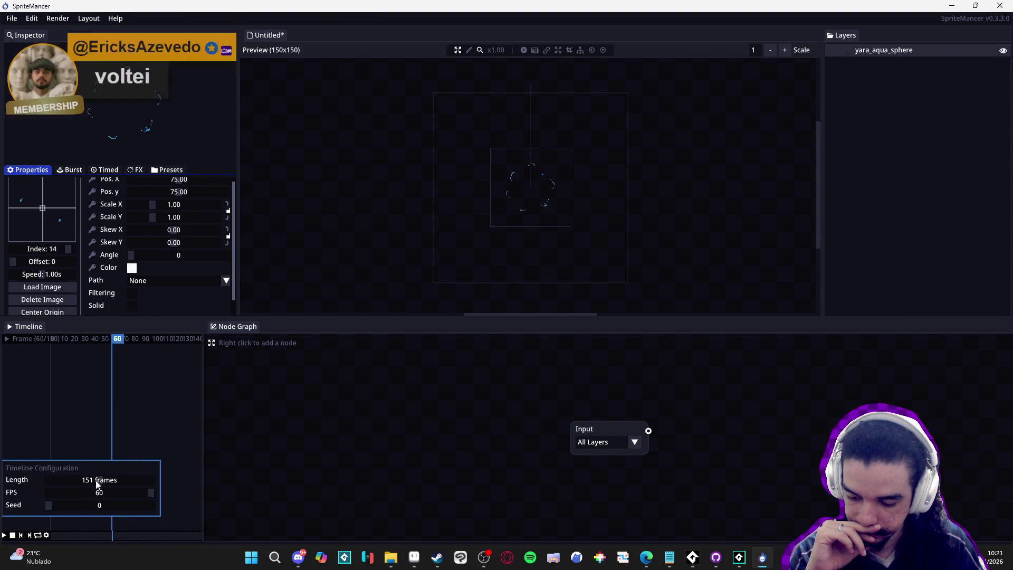
drag(85, 483, 90, 482)
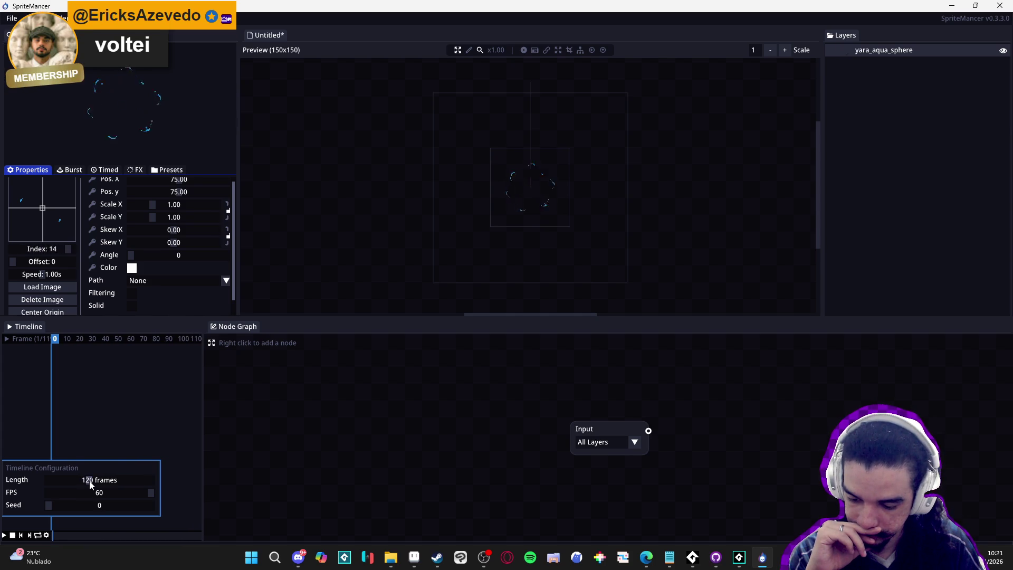
click(37, 536)
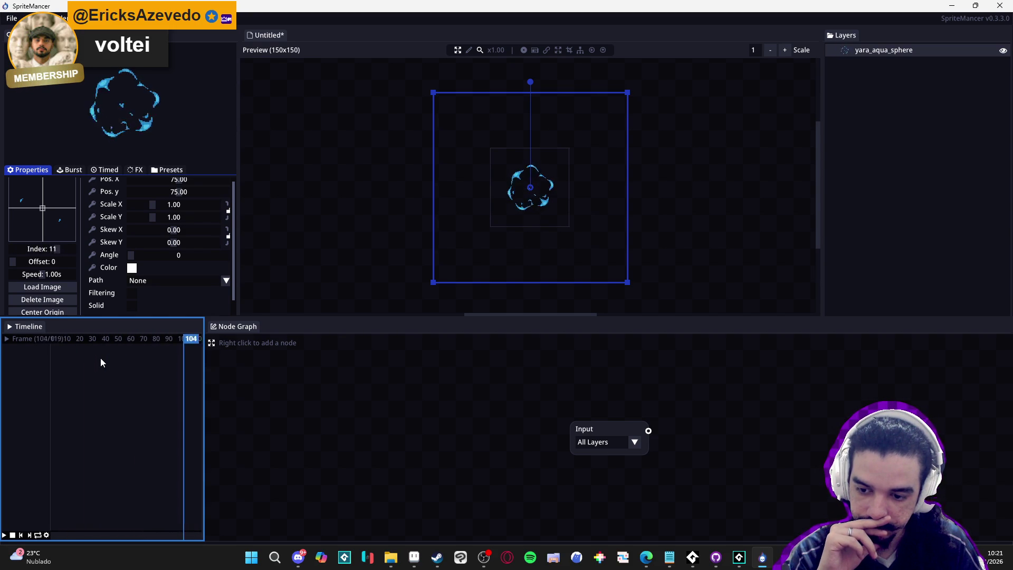
Zoom in on the sphere preview, then close SpriteMancer and return to Steam.
click(622, 179)
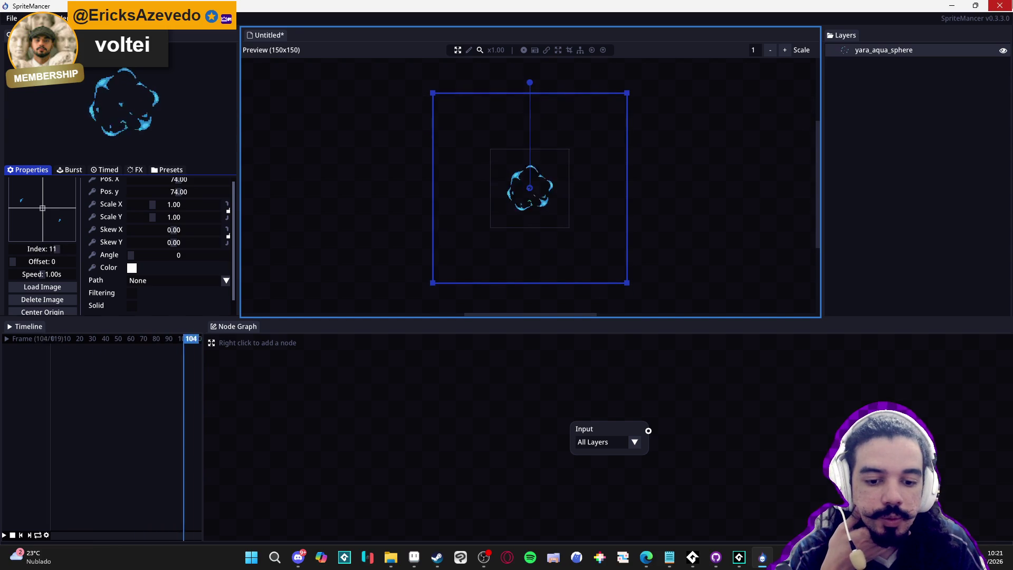
scroll(534, 202, up, 1)
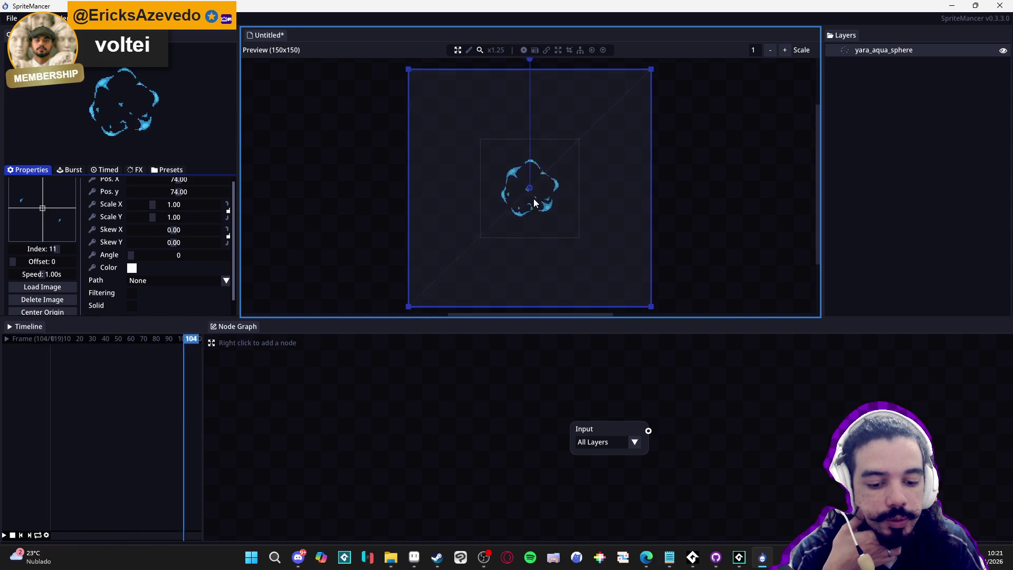
scroll(534, 198, up, 2)
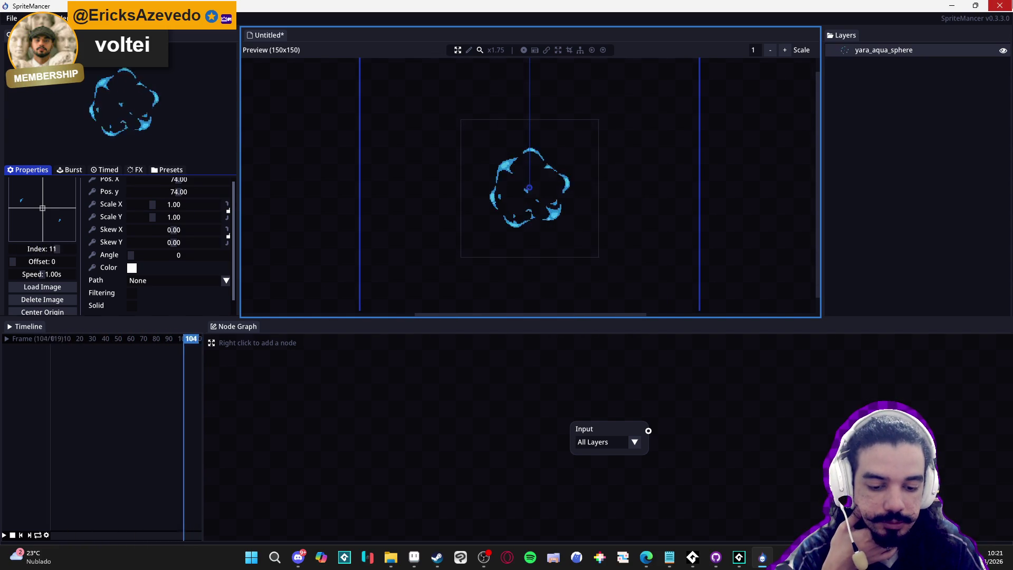
click(1000, 5)
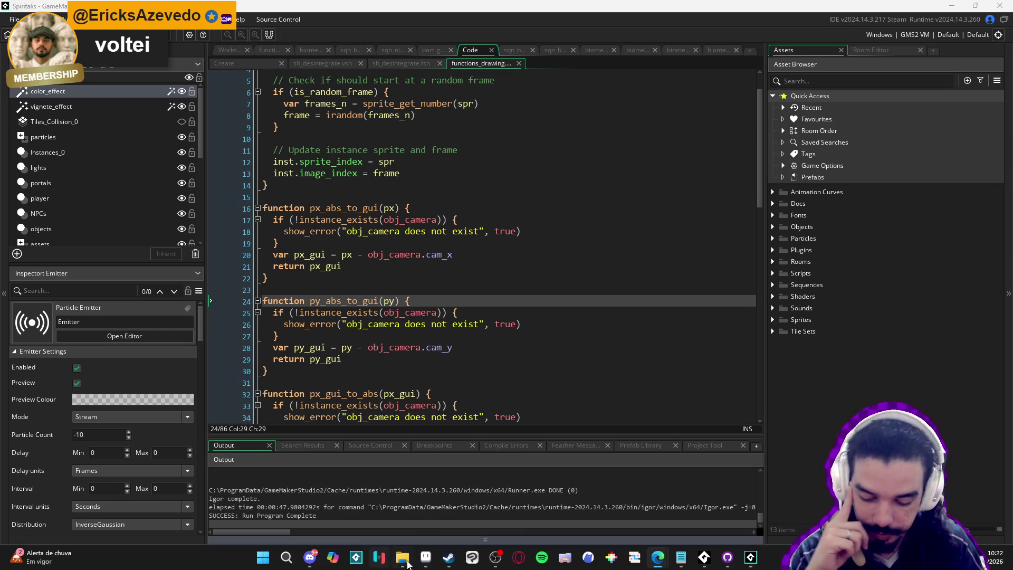
click(448, 558)
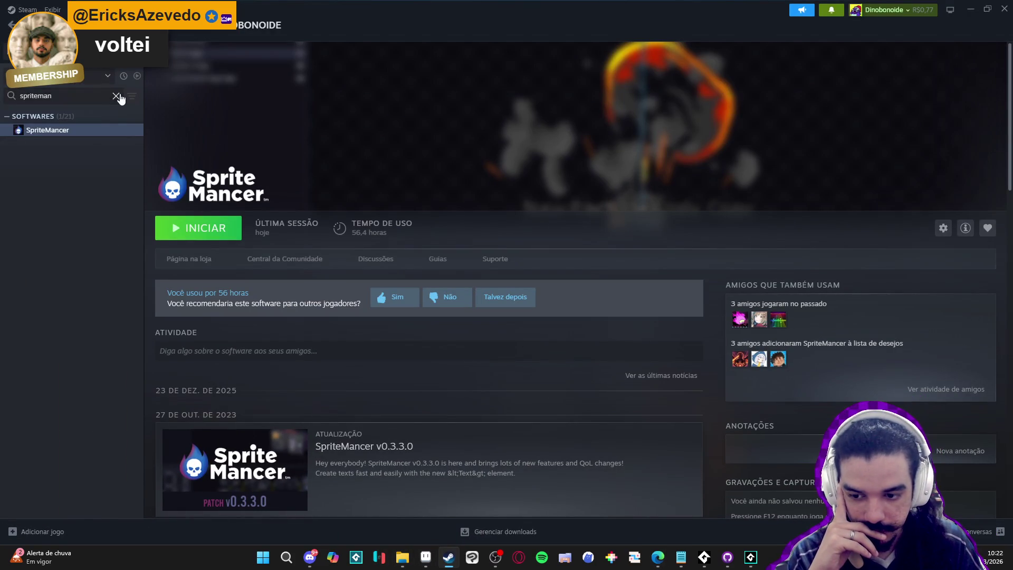
Clear the library search, hide tools in the category filter, and launch Pixel Composer with INICIAR.
click(117, 96)
click(89, 75)
click(52, 110)
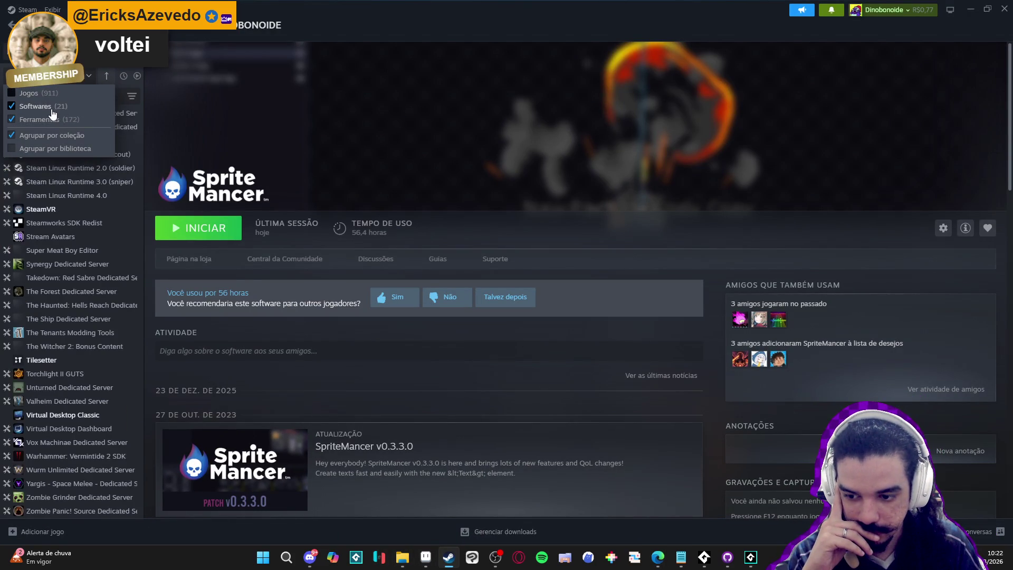
click(66, 120)
click(61, 446)
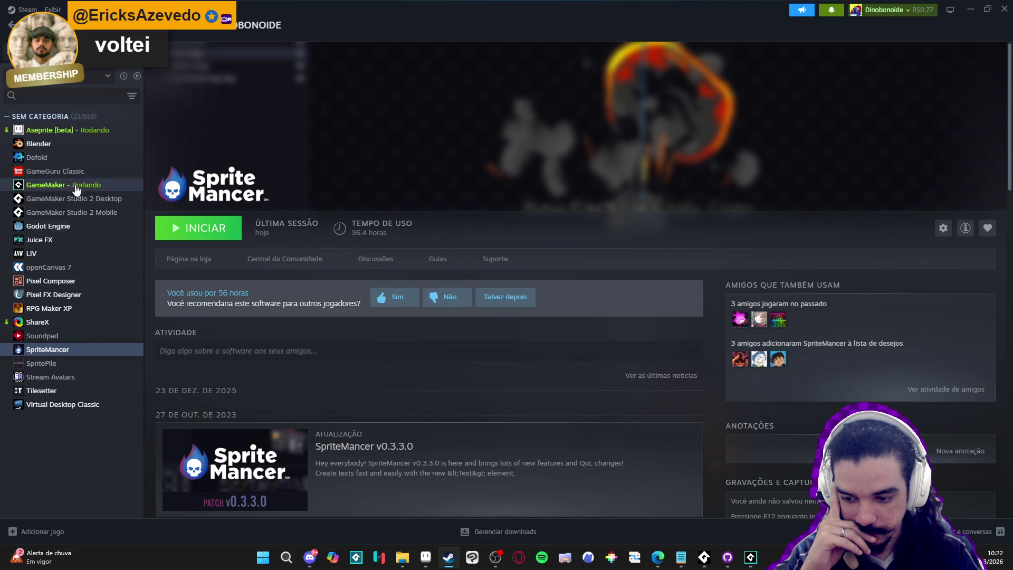
click(114, 284)
click(205, 231)
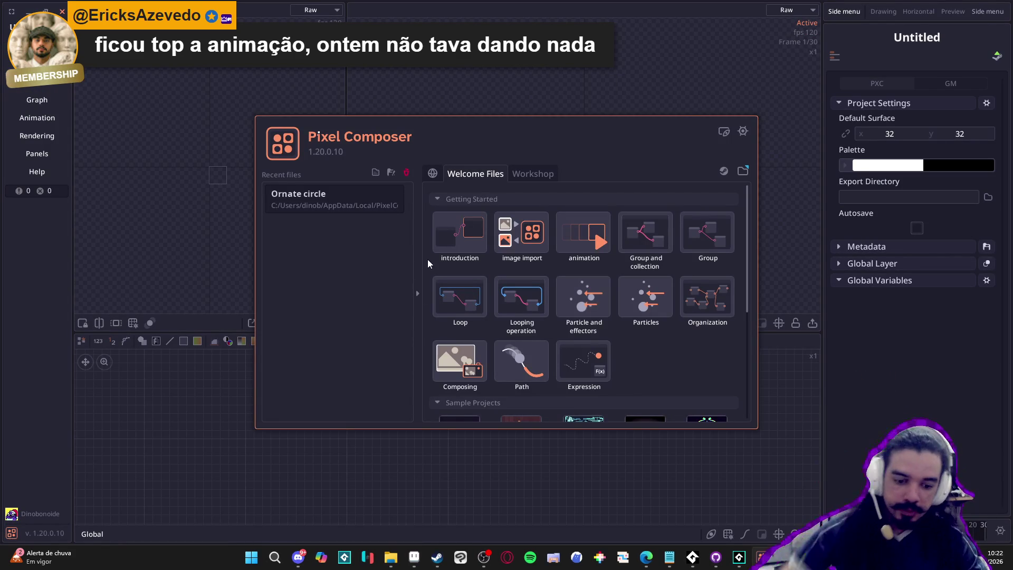
Dismiss the welcome screen and drop yara_aqua_sphere.gif into the graph as an Image GIF node.
click(701, 77)
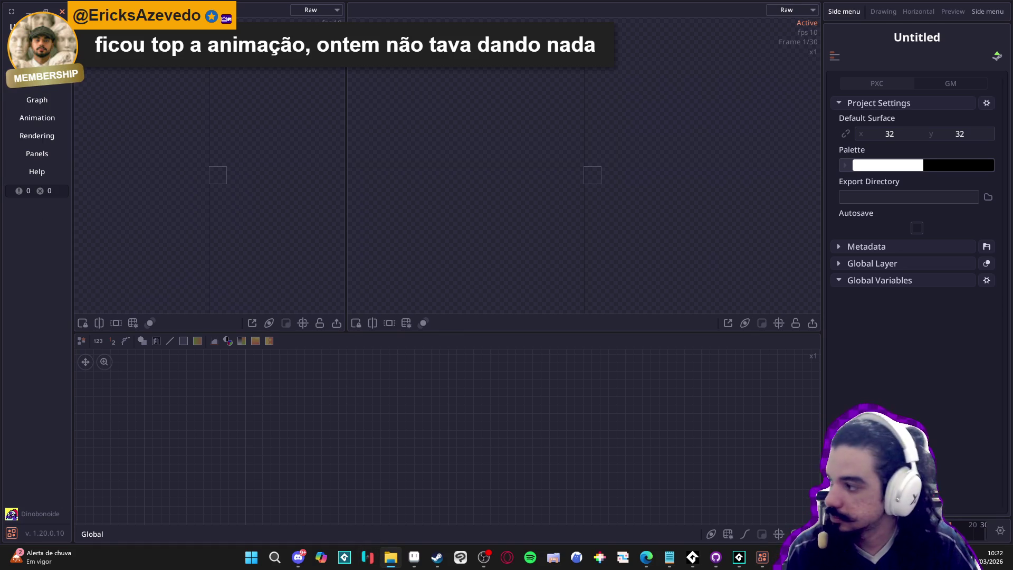
drag(463, 422, 463, 433)
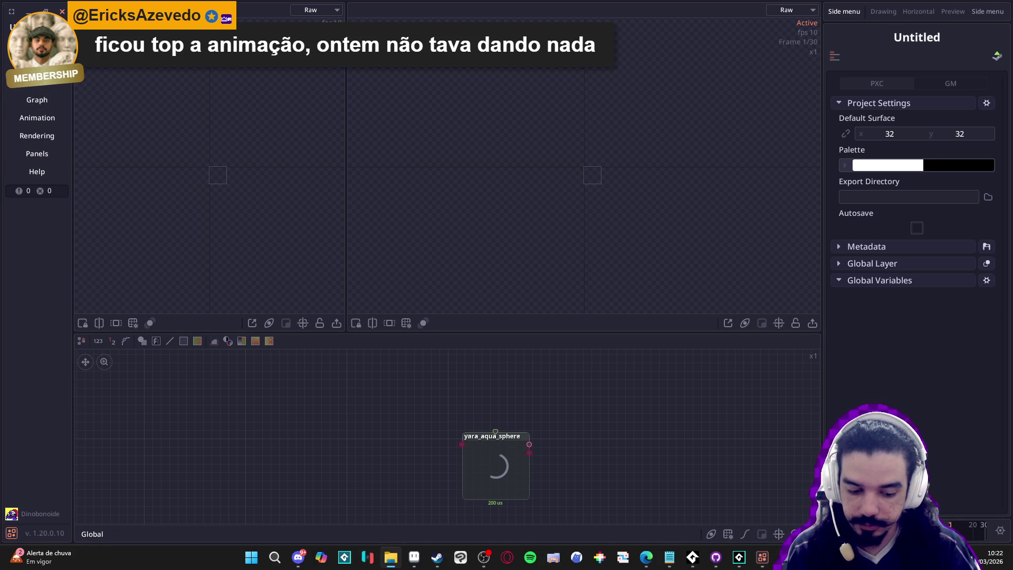
mouse_move(497, 465)
mouse_down()
mouse_move(364, 428)
mouse_move(420, 407)
mouse_up()
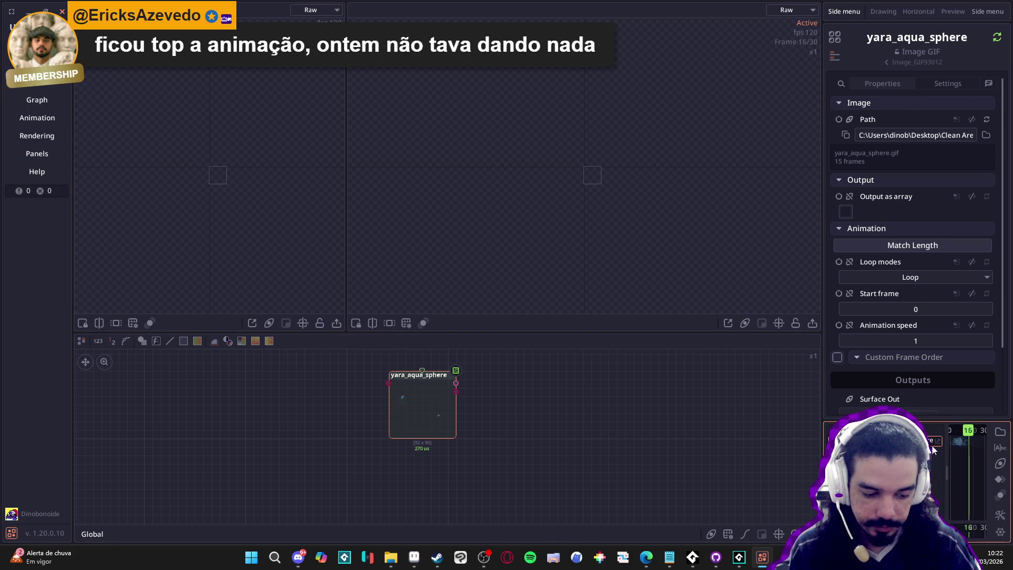
mouse_move(818, 453)
mouse_down()
mouse_move(479, 468)
mouse_move(919, 459)
mouse_move(992, 11)
mouse_up()
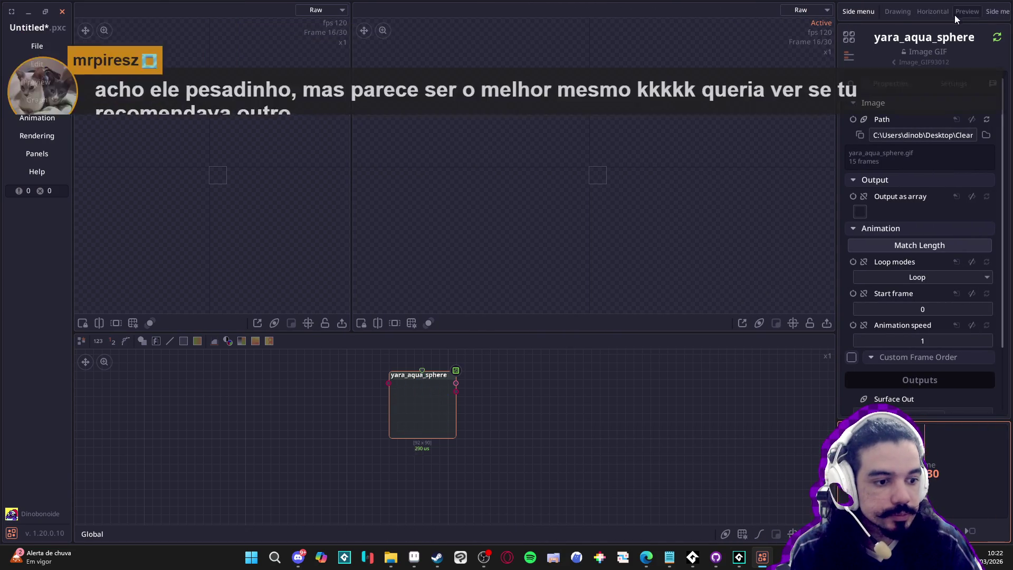
Select the aqua sphere GIF, keep its Loop mode, and match the timeline to its 15 frames.
click(895, 17)
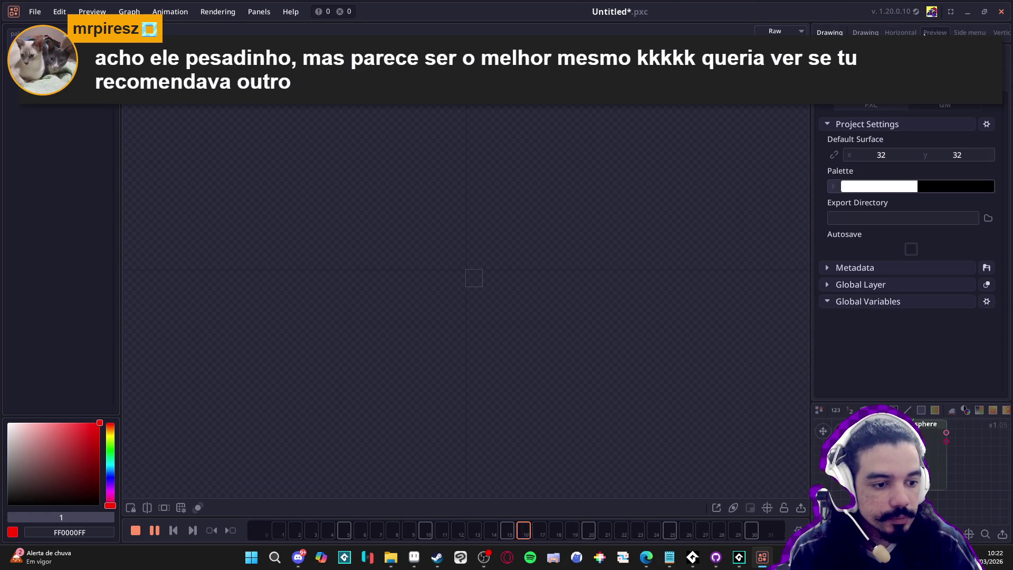
mouse_move(471, 517)
mouse_down()
mouse_move(457, 422)
mouse_move(470, 408)
mouse_up()
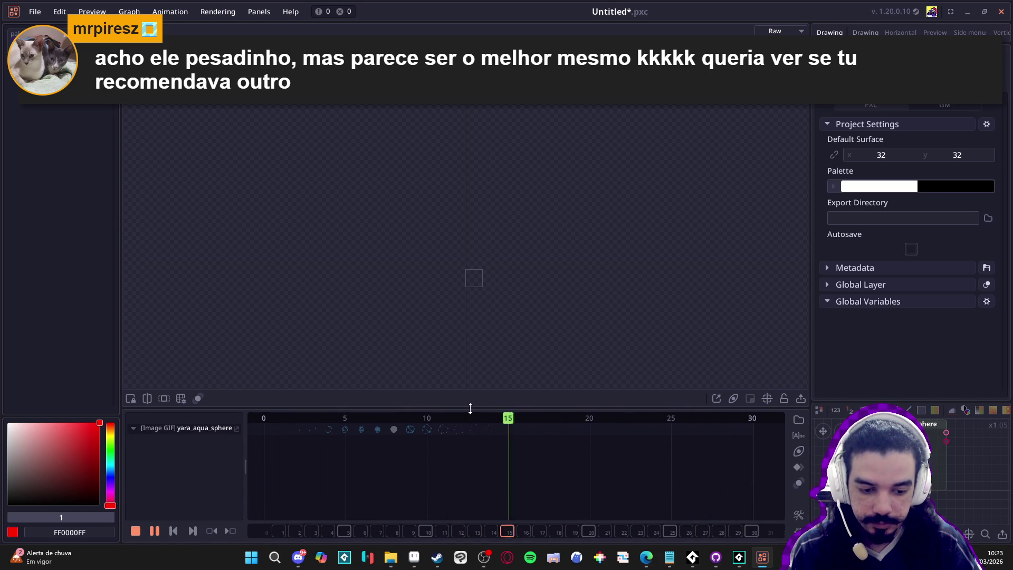
click(471, 395)
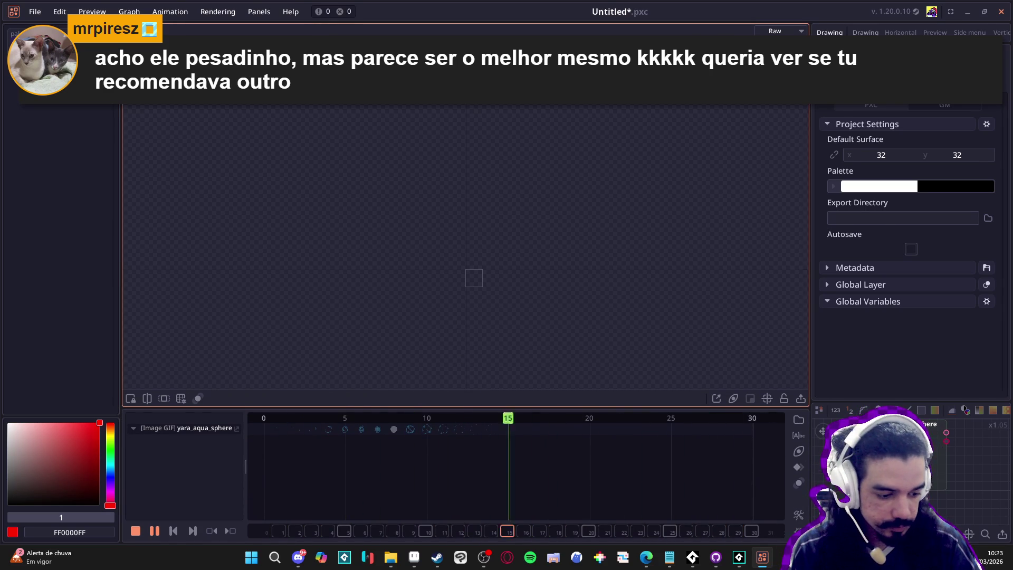
click(929, 425)
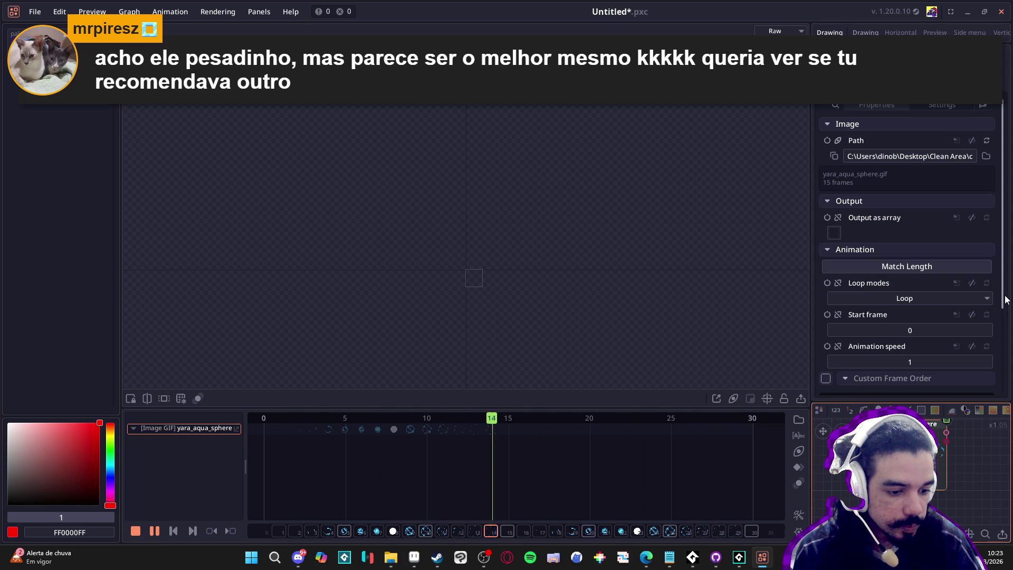
click(988, 299)
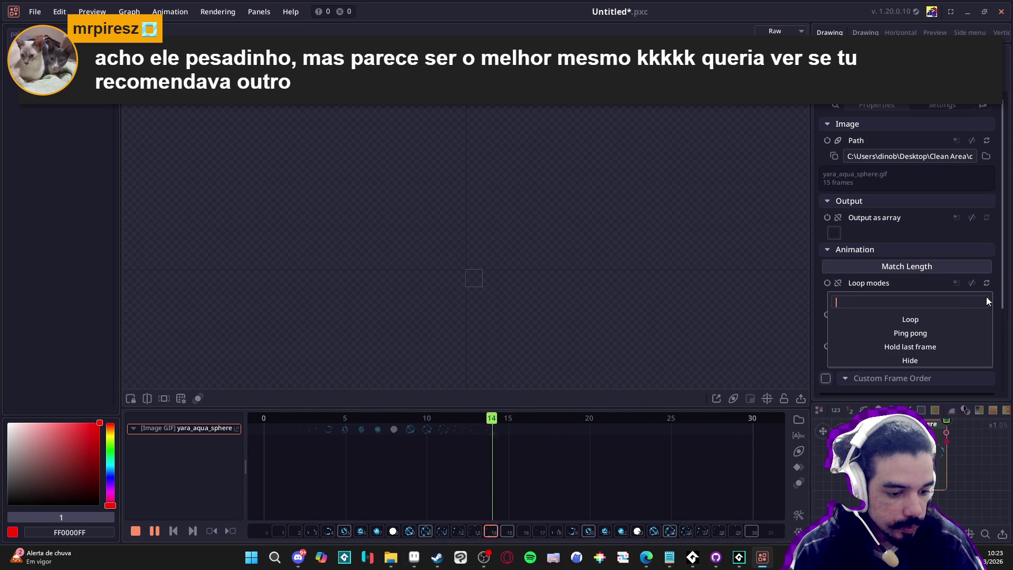
click(1001, 300)
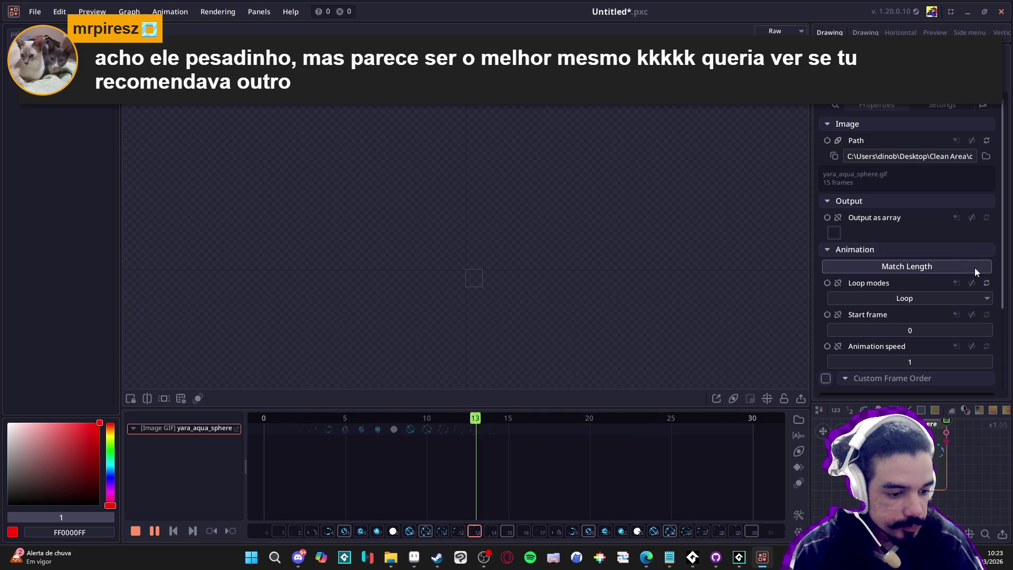
click(945, 267)
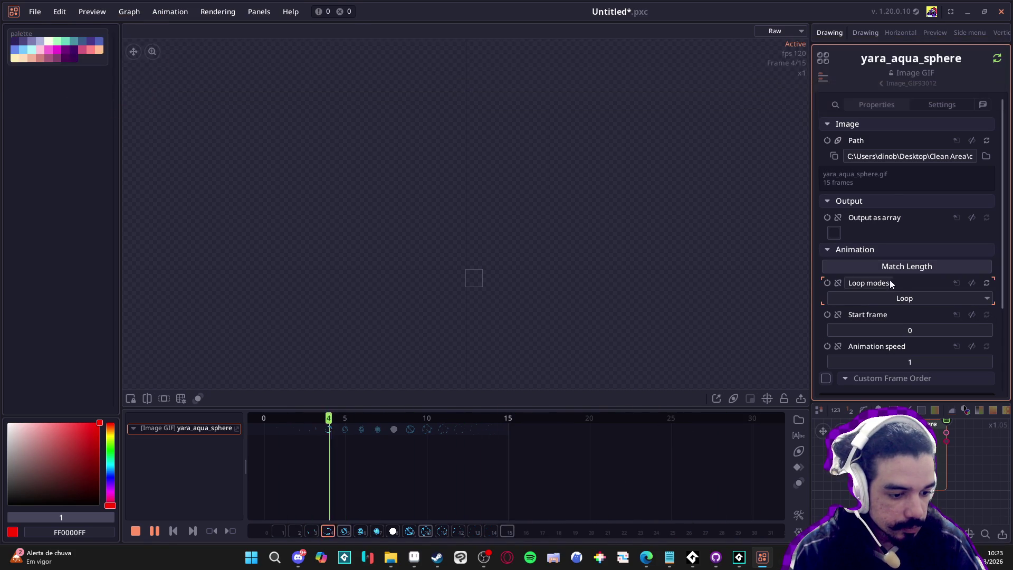
Stop playback, enlarge the timeline panel, and move the playhead to frame 15.
click(869, 252)
click(871, 255)
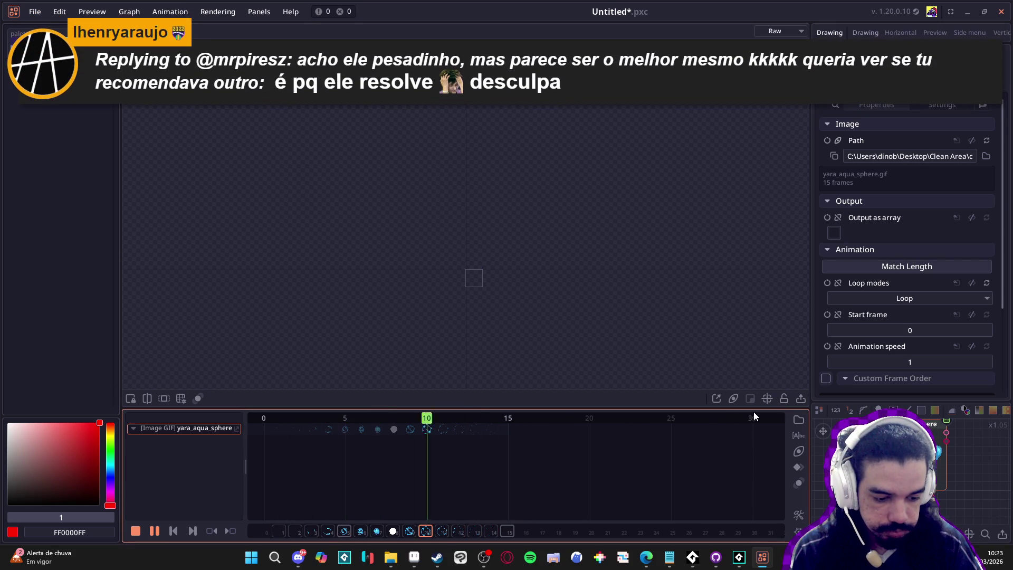
click(166, 530)
click(154, 530)
mouse_move(178, 403)
mouse_down()
mouse_move(177, 346)
mouse_move(177, 375)
mouse_up()
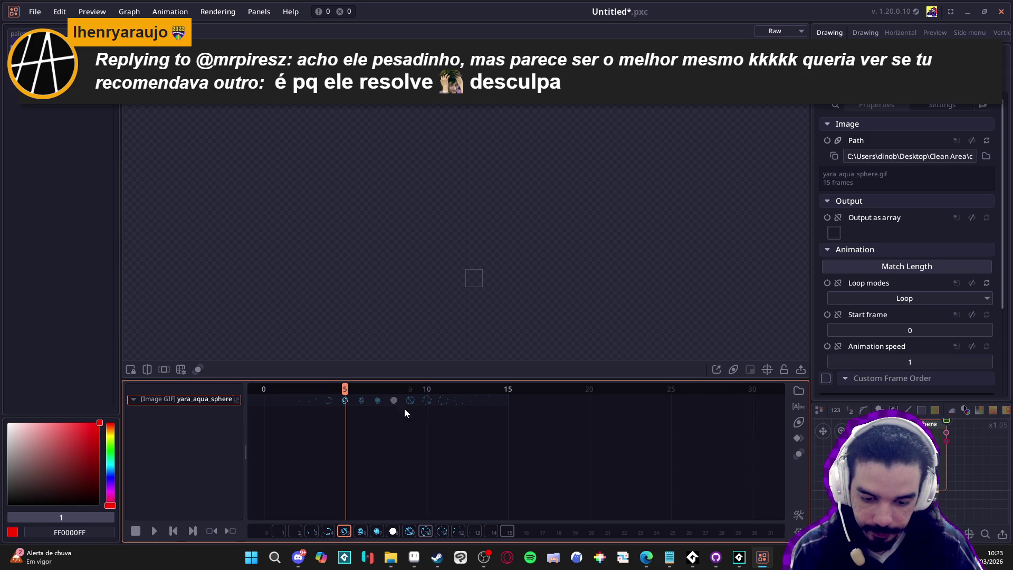
drag(353, 394, 511, 400)
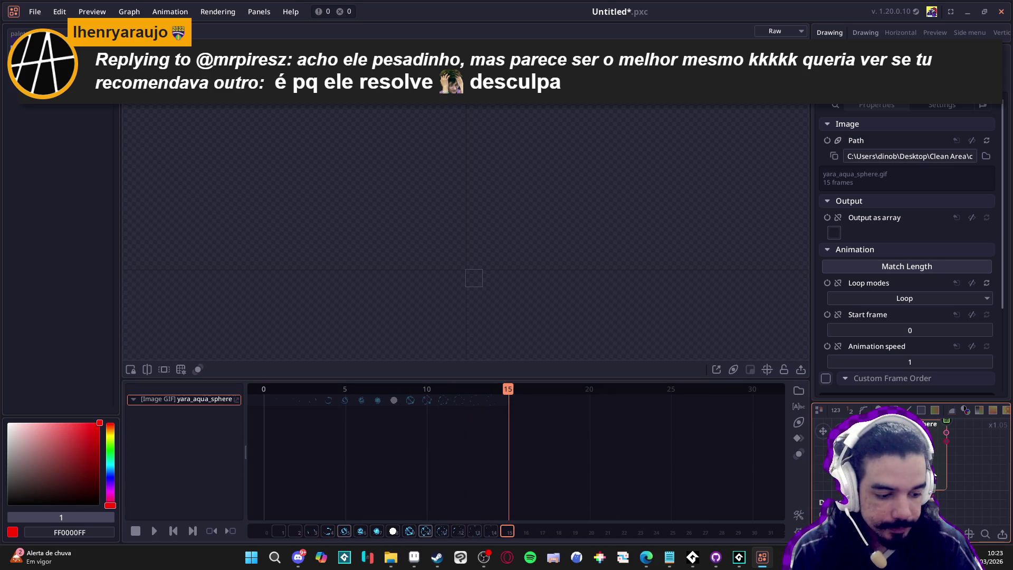
Set the project's animation length to 150 frames and replay from frame 1.
click(799, 514)
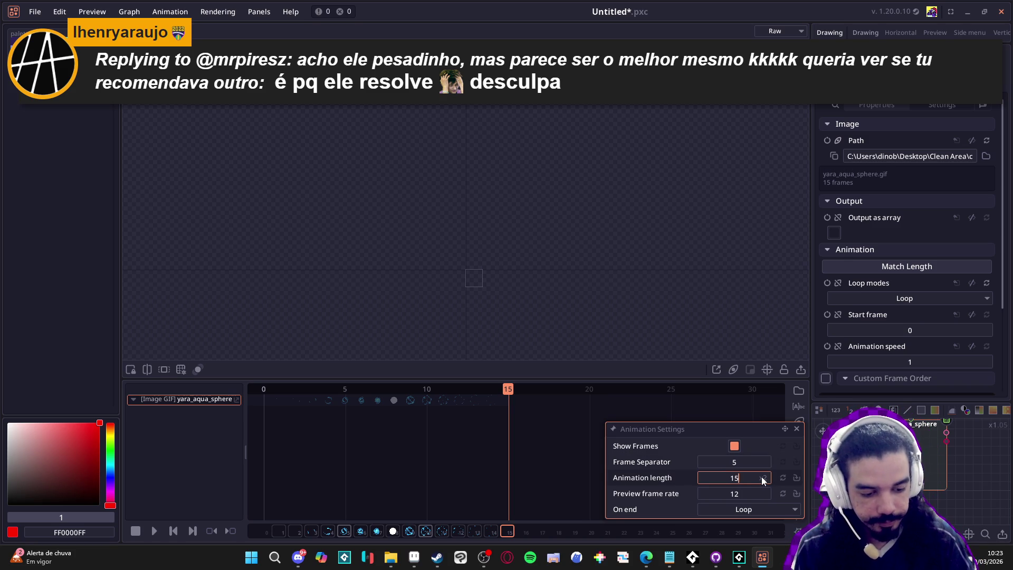
click(549, 449)
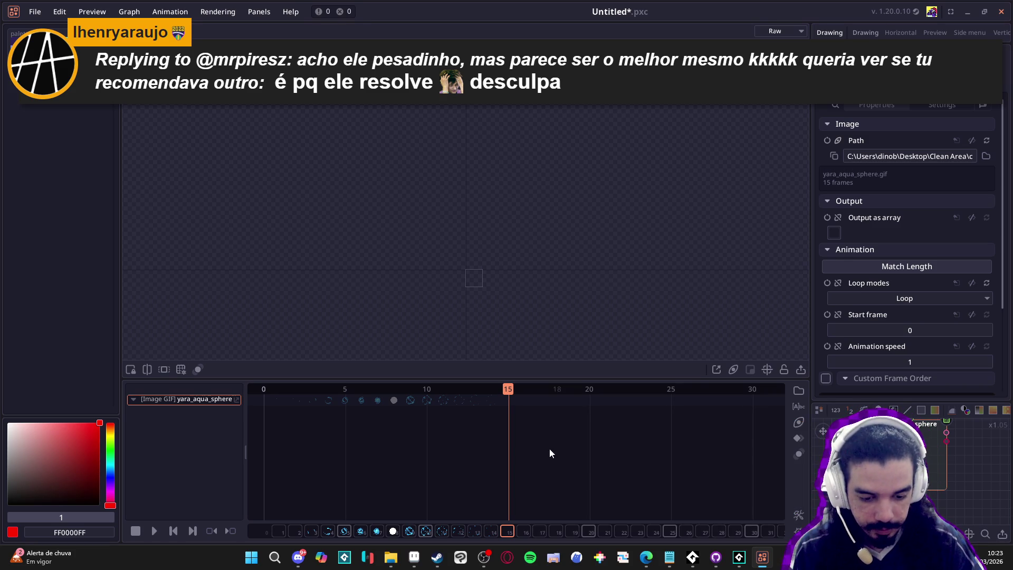
mouse_move(514, 397)
mouse_down()
mouse_move(585, 396)
mouse_move(237, 406)
mouse_up()
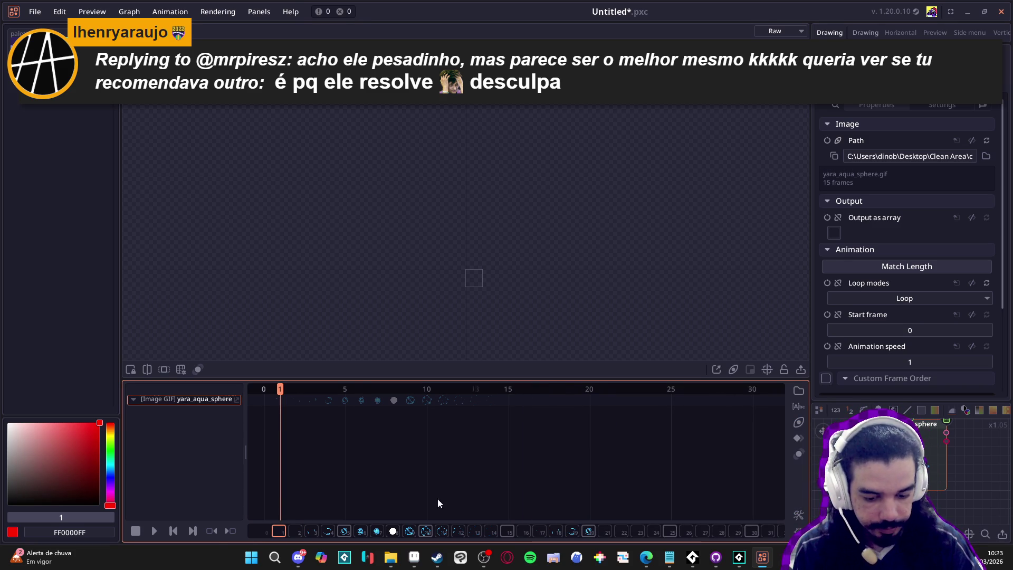
click(154, 534)
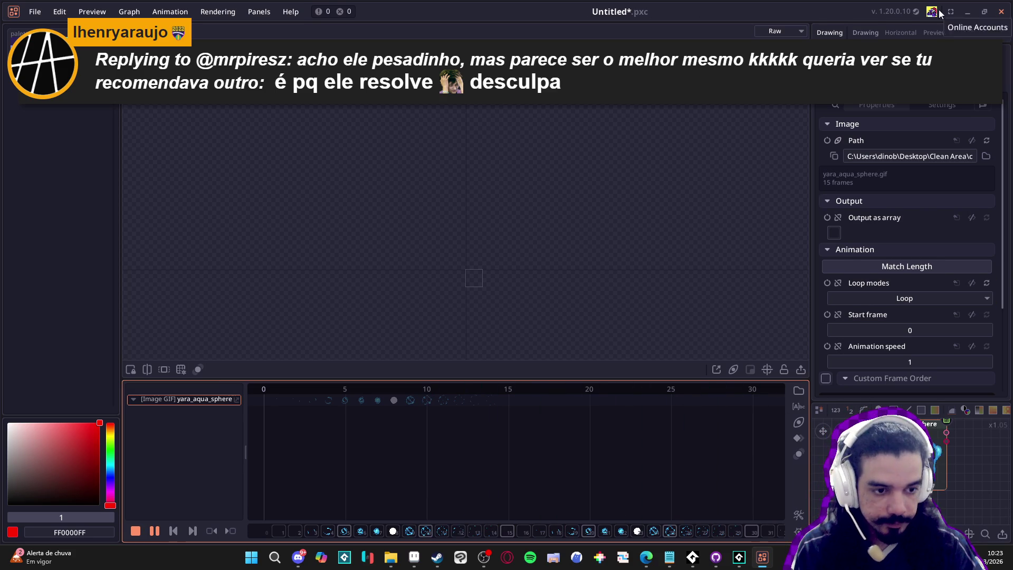
click(900, 32)
Resize the preview and node graph panels and expand the timeline into a dope sheet.
mouse_move(553, 168)
mouse_down()
mouse_move(554, 380)
mouse_move(553, 253)
mouse_move(543, 316)
mouse_up()
scroll(526, 385, down, 5)
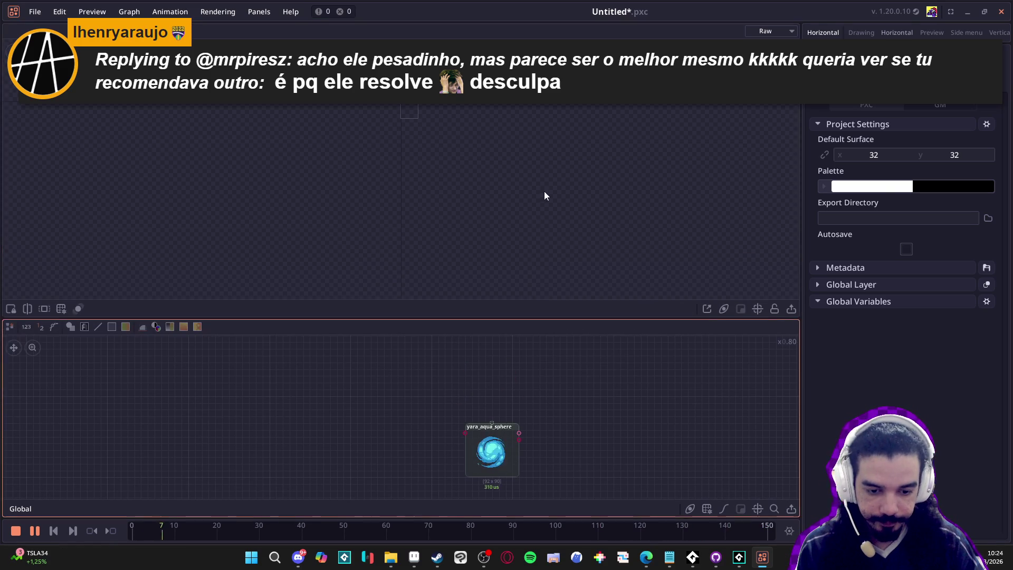
drag(552, 517, 518, 400)
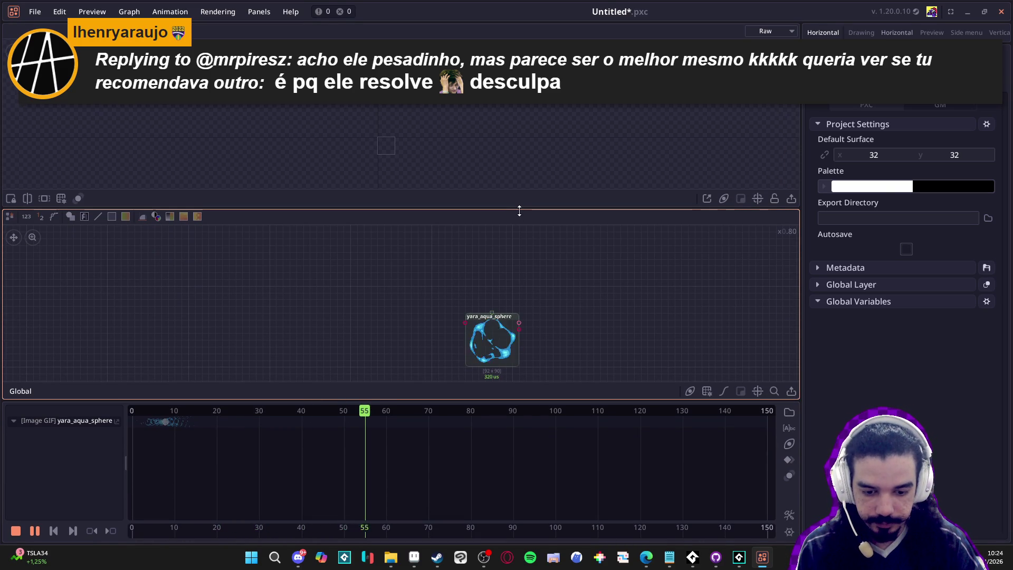
drag(529, 211, 530, 224)
Set the yara_aqua_sphere GIF's loop mode to Hide.
click(83, 421)
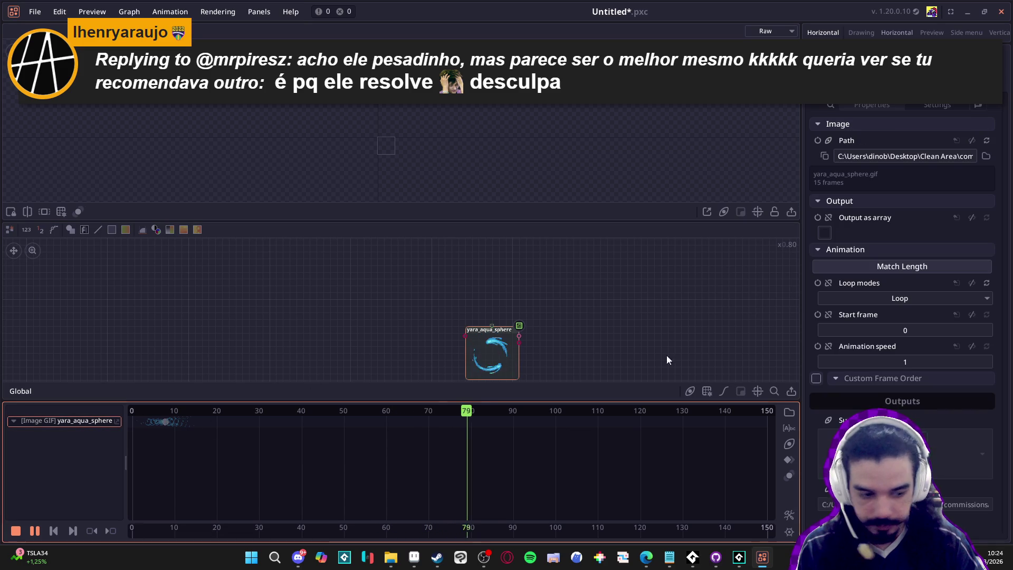
click(986, 301)
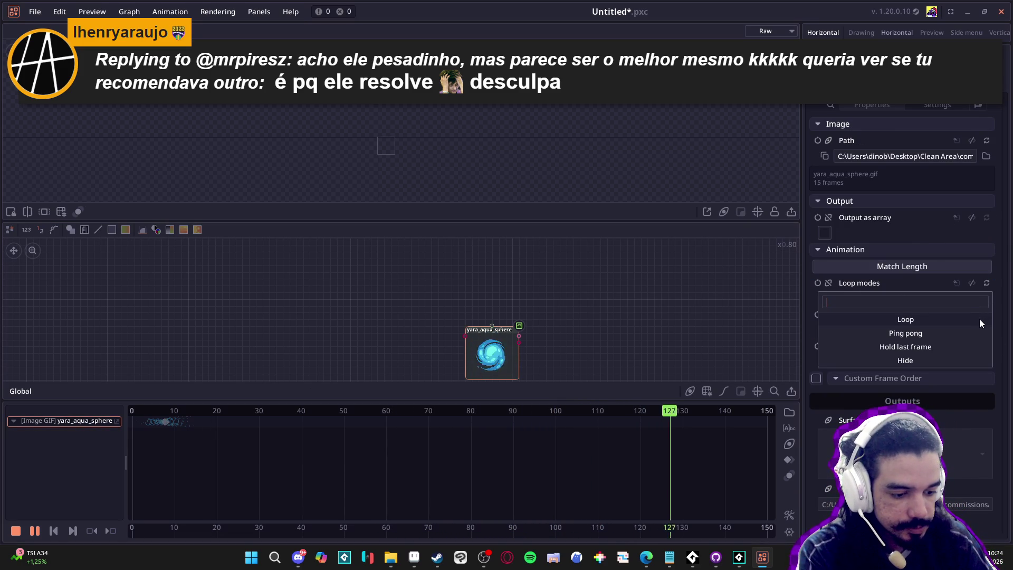
click(941, 361)
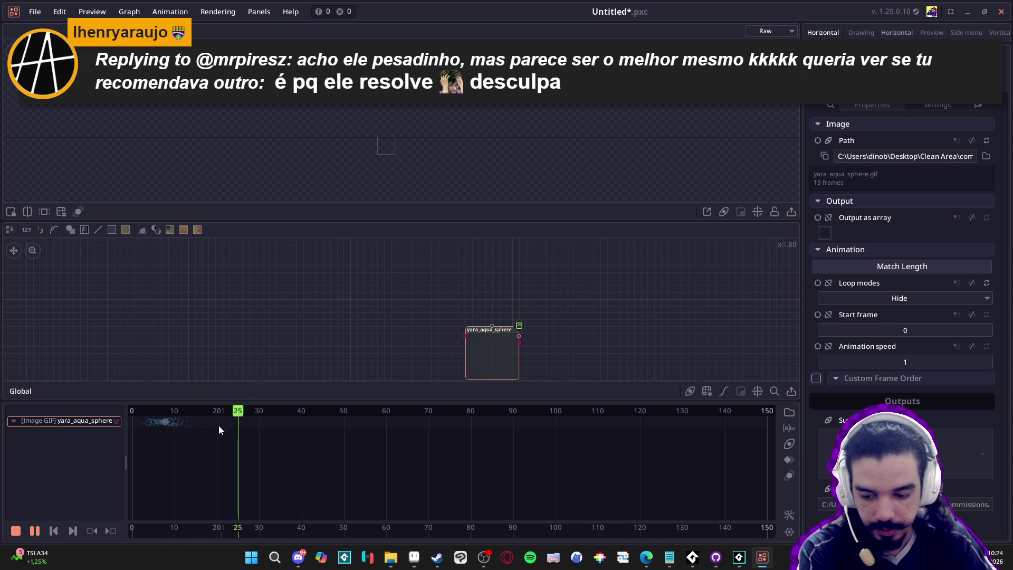
Stop playback at the first frame and enlarge the node graph panel.
click(42, 406)
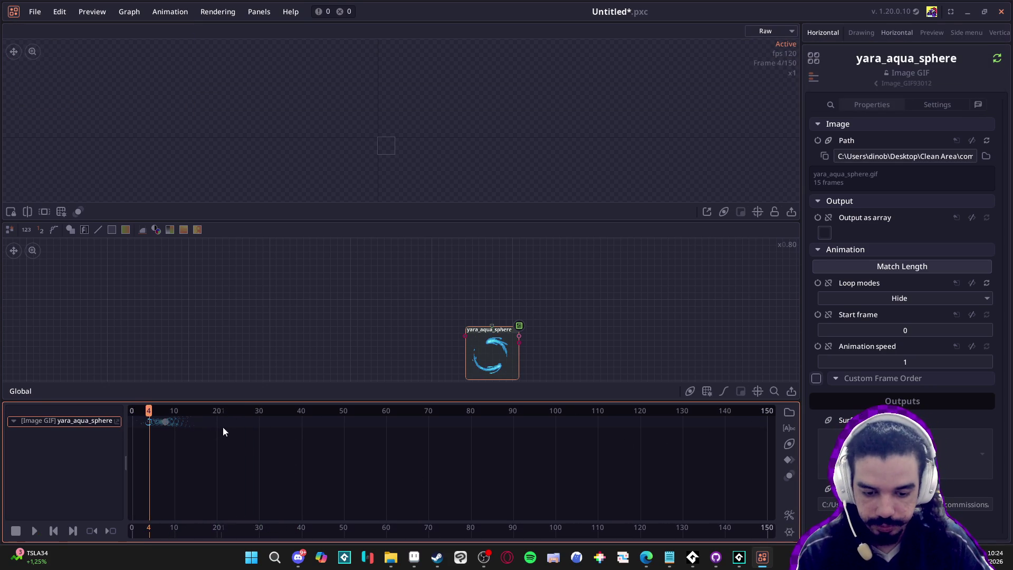
key(space)
key(Home)
scroll(321, 309, right, 3)
scroll(296, 293, right, 2)
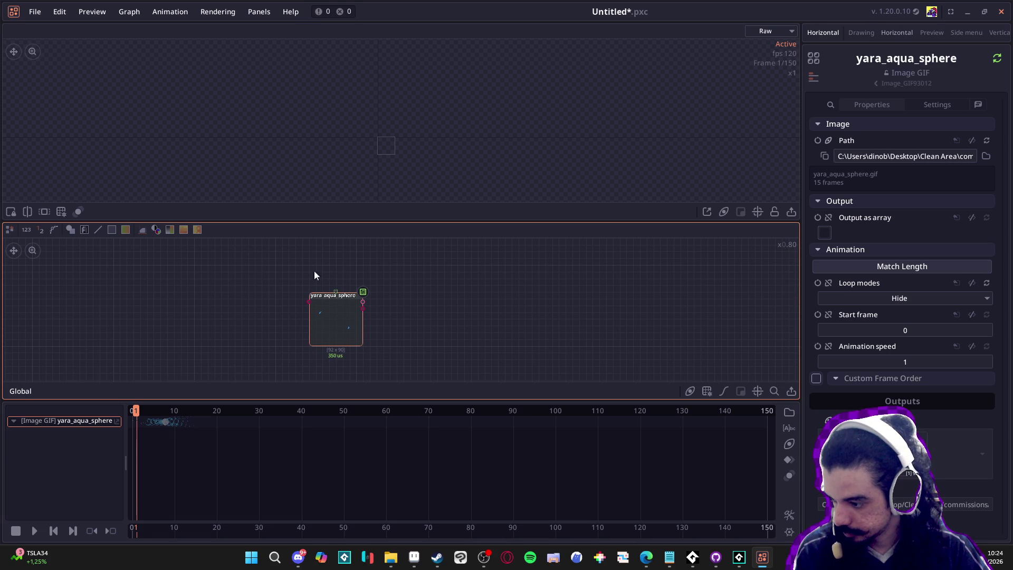
scroll(344, 324, up, 2)
scroll(344, 324, up, 4)
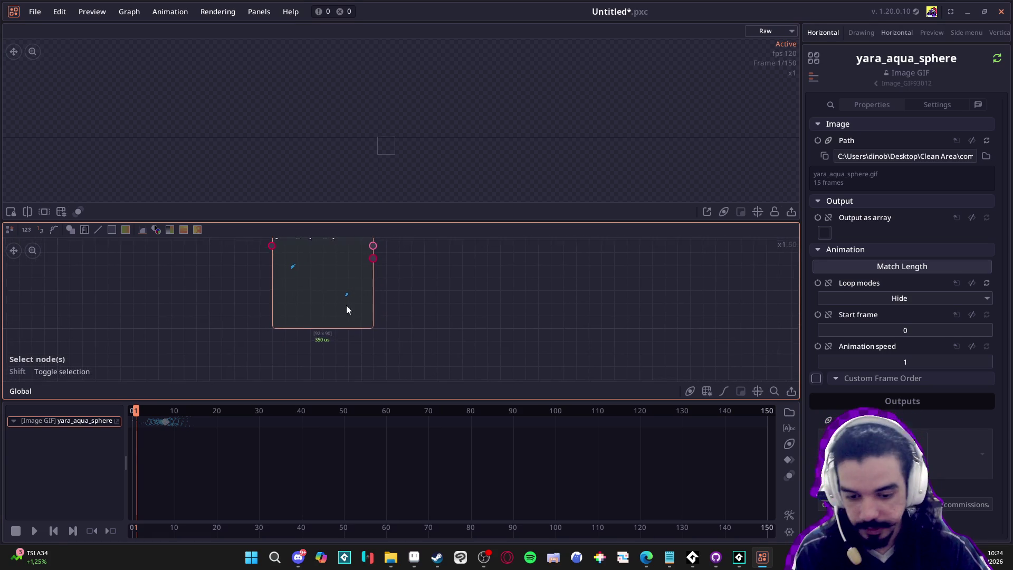
scroll(370, 358, down, 3)
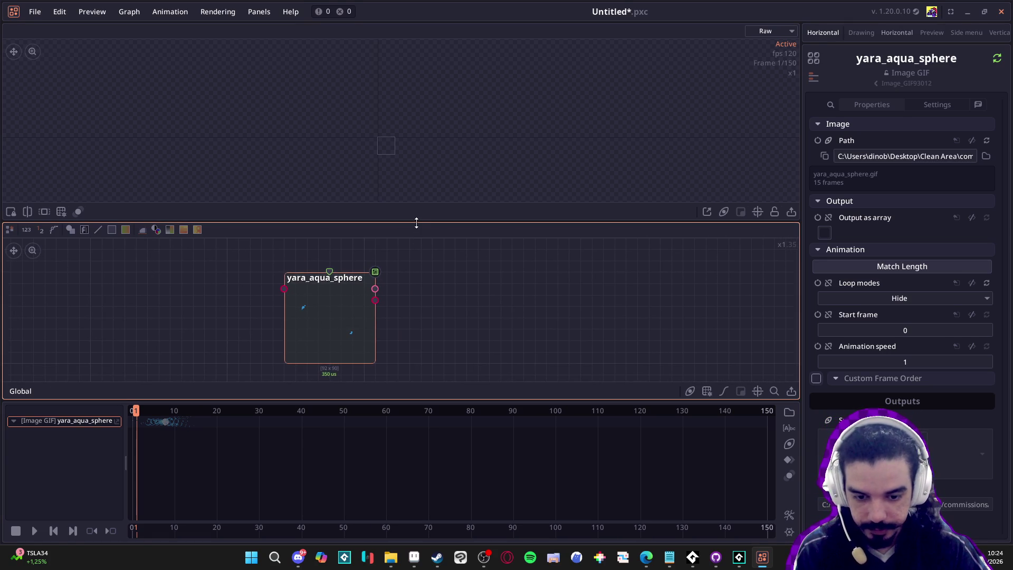
drag(416, 220, 403, 153)
scroll(346, 255, right, 2)
scroll(347, 255, up, 1)
scroll(407, 276, right, 2)
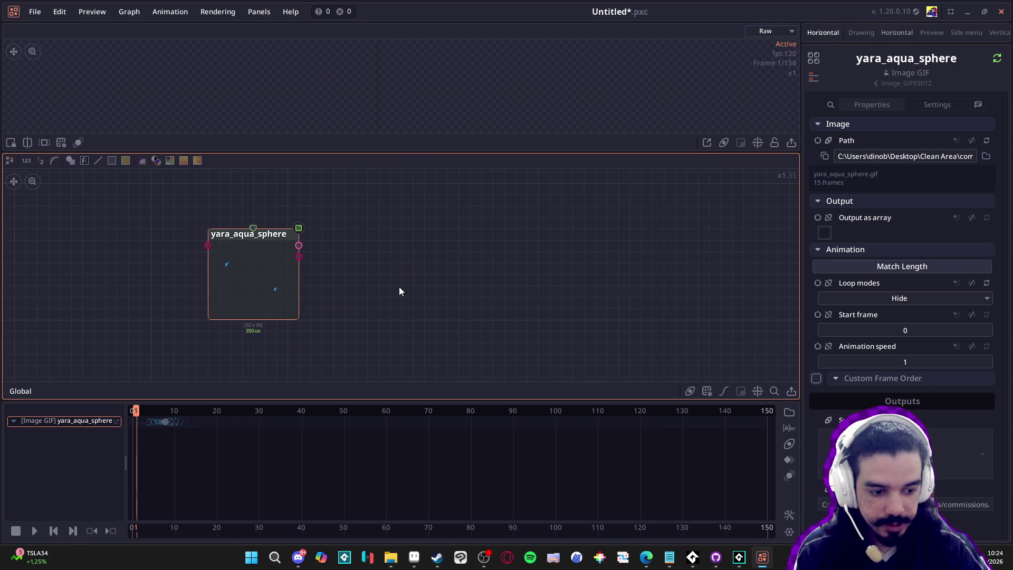
Add a Particle node via the 'par' search and feed it the GIF's output.
right_click(410, 288)
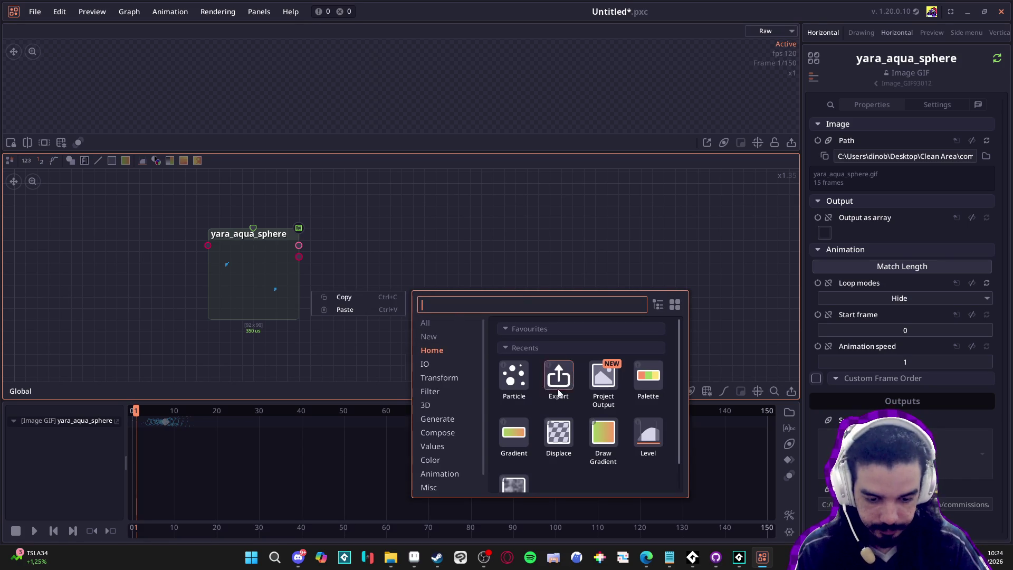
text(explo)
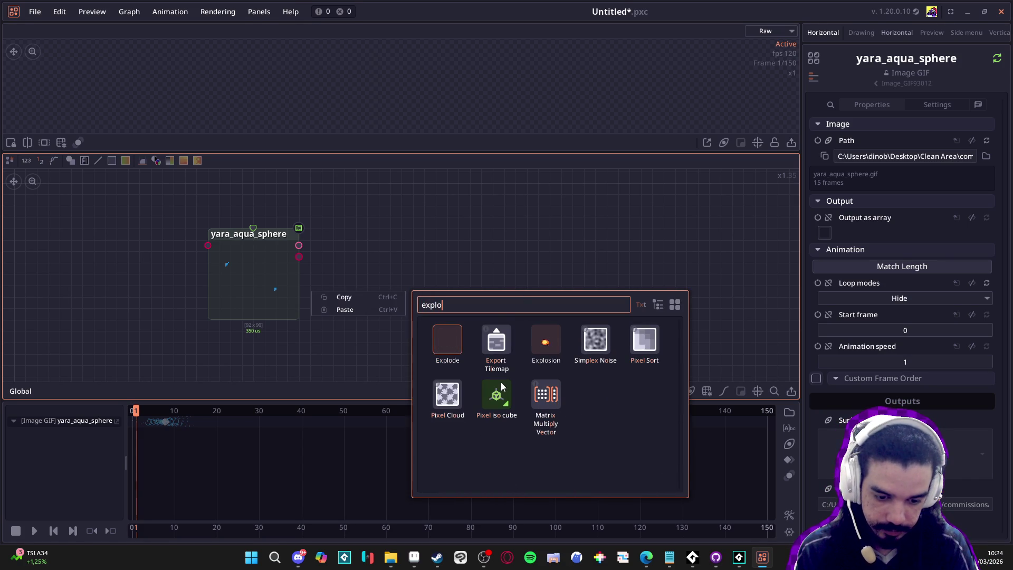
key(BackSpace)
key(BackSpace)
key(BackSpace)
text(par)
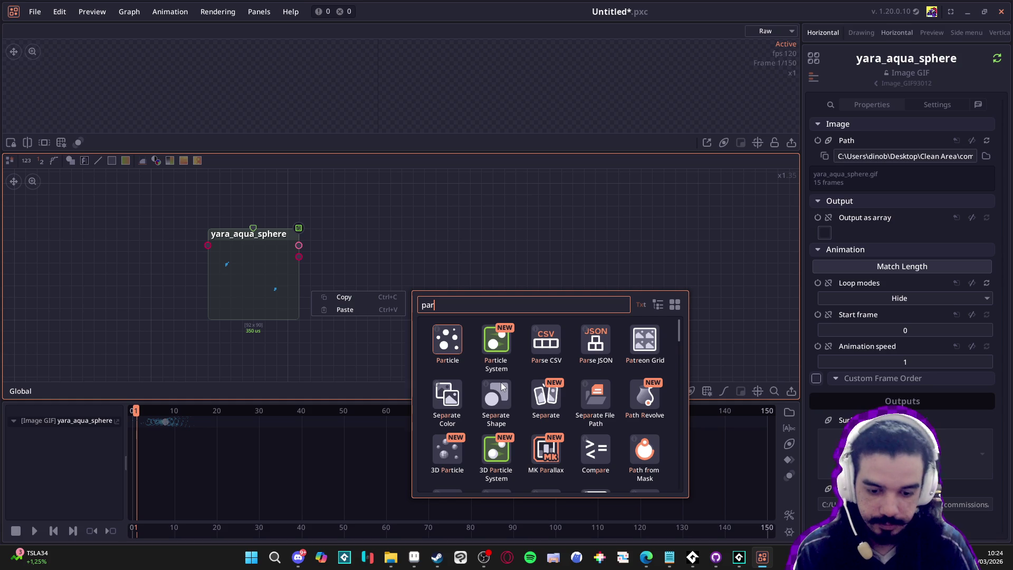
click(448, 342)
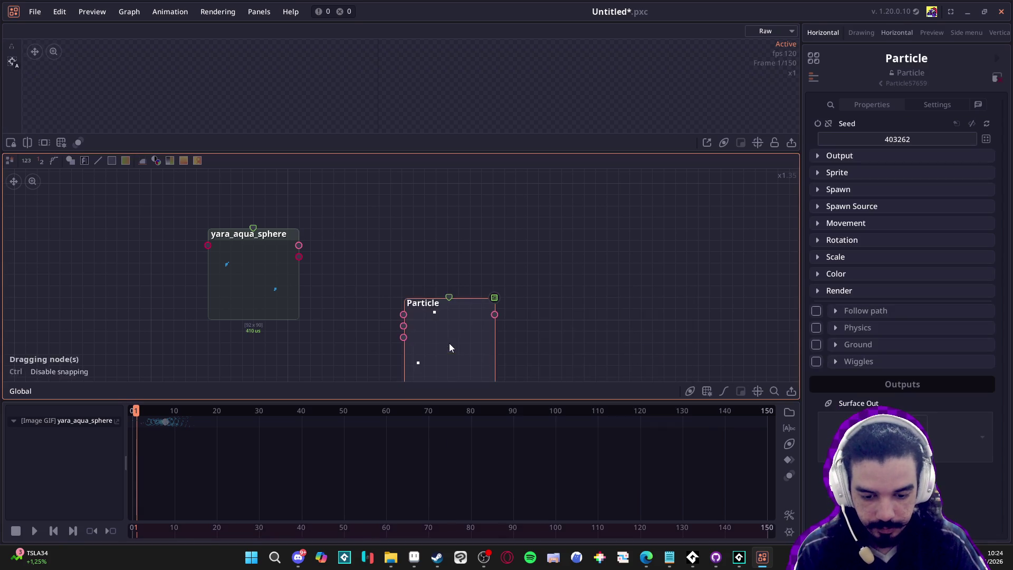
drag(456, 327, 410, 246)
mouse_move(300, 256)
mouse_down()
mouse_move(357, 254)
mouse_move(379, 280)
mouse_up()
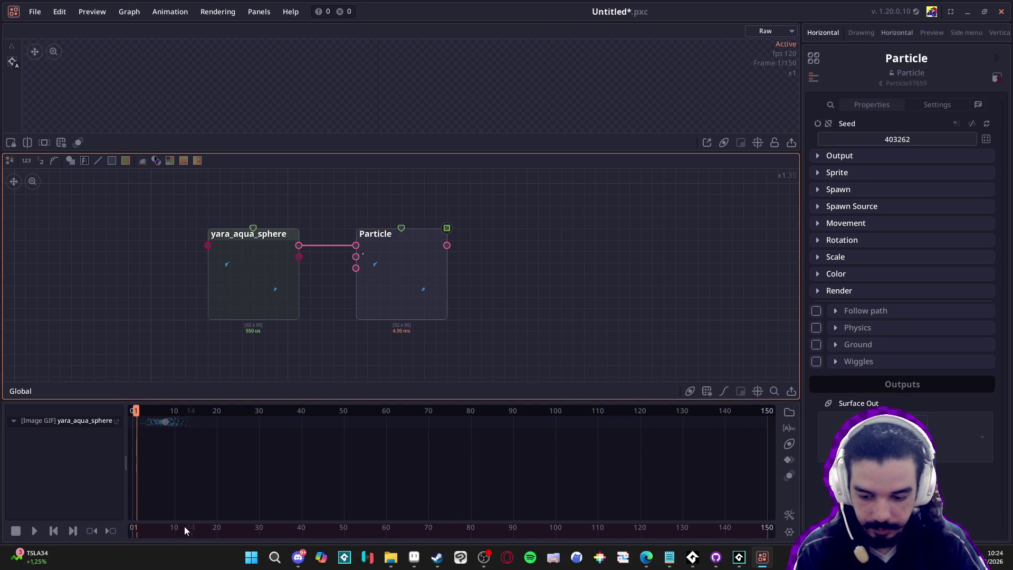
Preview the animation and reposition Particle to the right of the yara_aqua_sphere node.
click(30, 534)
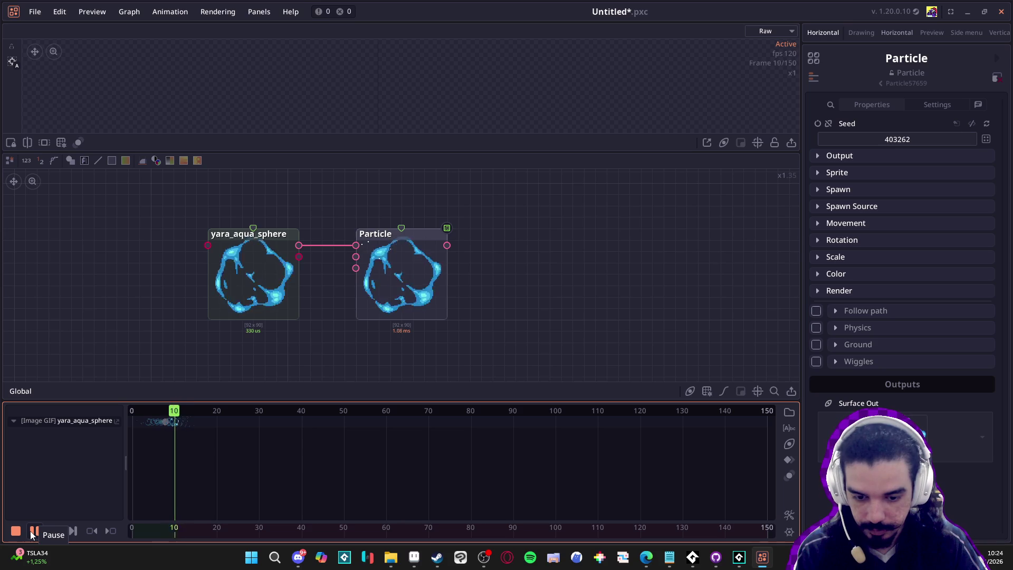
click(398, 286)
click(34, 531)
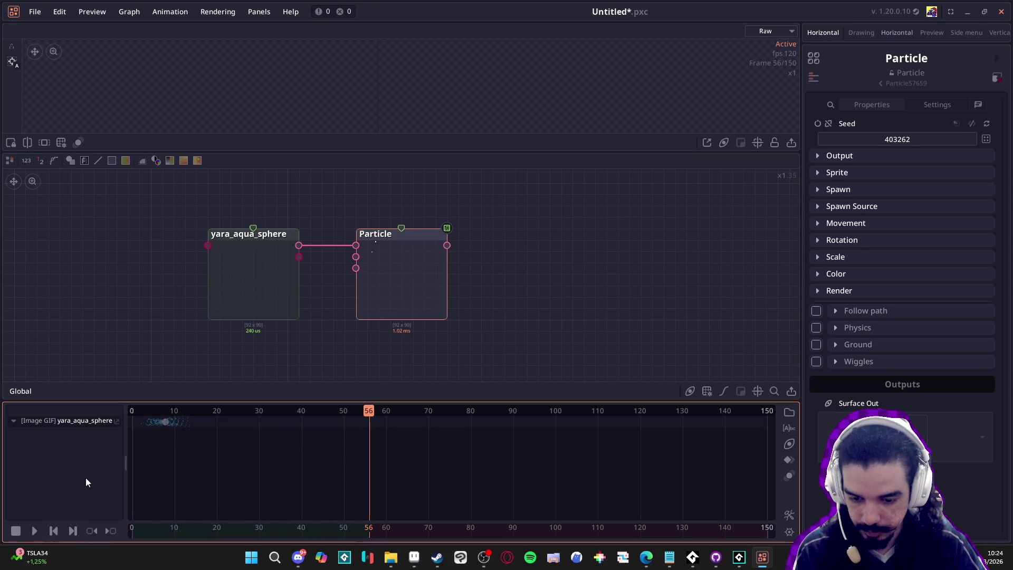
drag(372, 272, 373, 249)
mouse_move(275, 283)
mouse_down()
mouse_move(266, 287)
mouse_move(266, 276)
mouse_up()
mouse_move(393, 253)
mouse_down()
mouse_move(405, 280)
mouse_move(403, 264)
mouse_up()
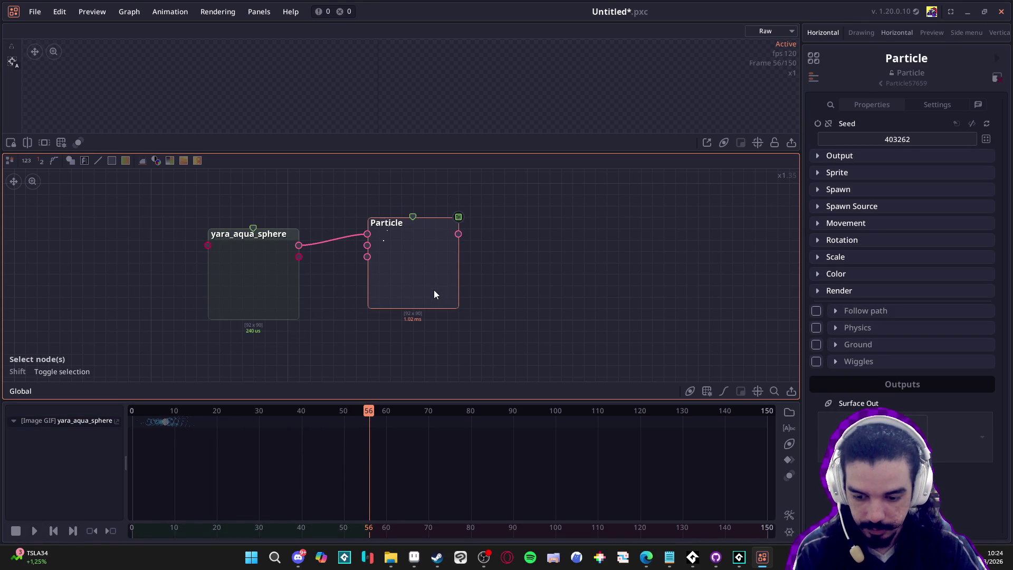
mouse_move(412, 272)
mouse_down()
mouse_move(441, 273)
mouse_move(434, 283)
mouse_move(423, 268)
mouse_move(431, 289)
mouse_move(409, 256)
mouse_up()
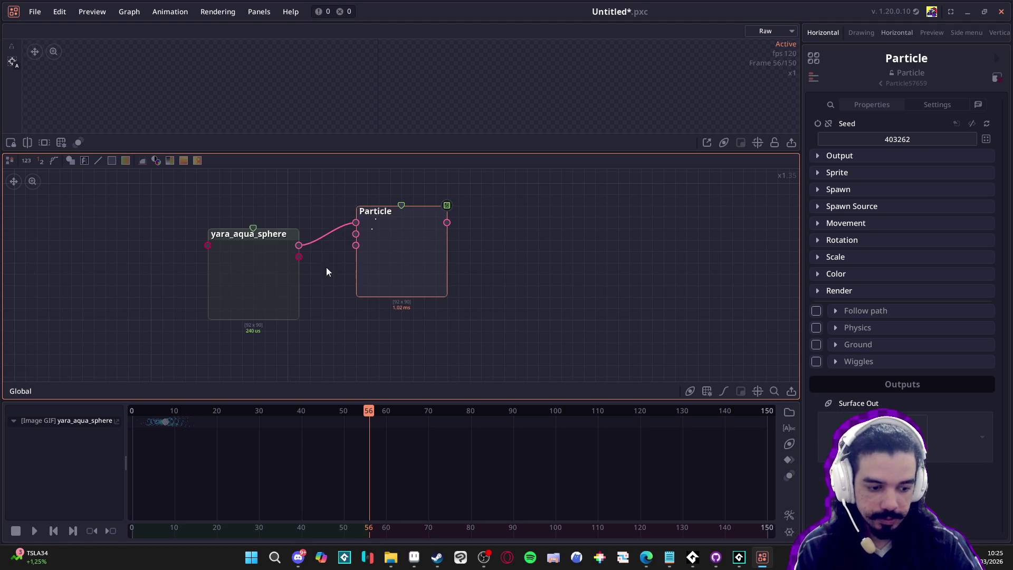
drag(441, 260, 464, 271)
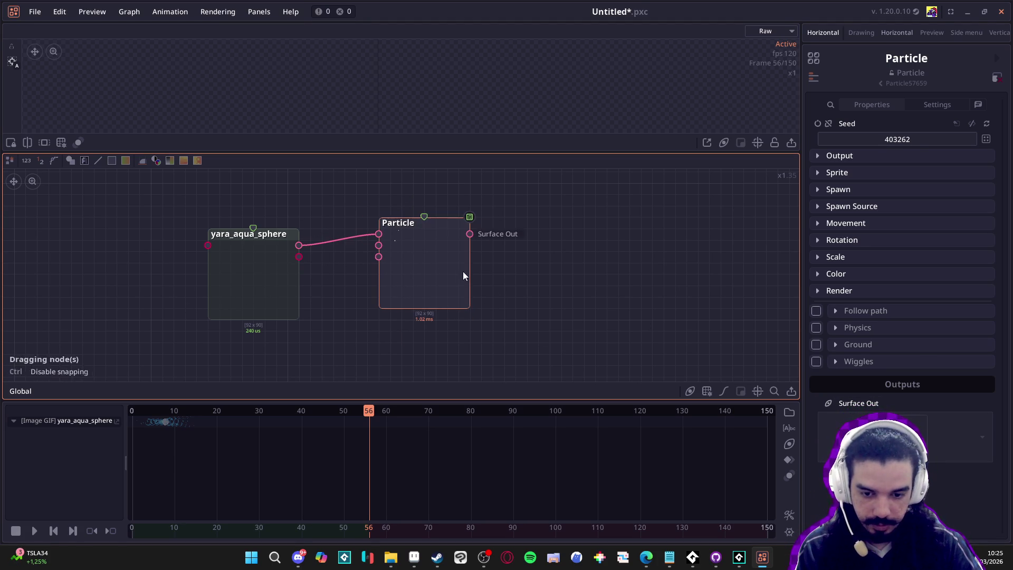
click(249, 263)
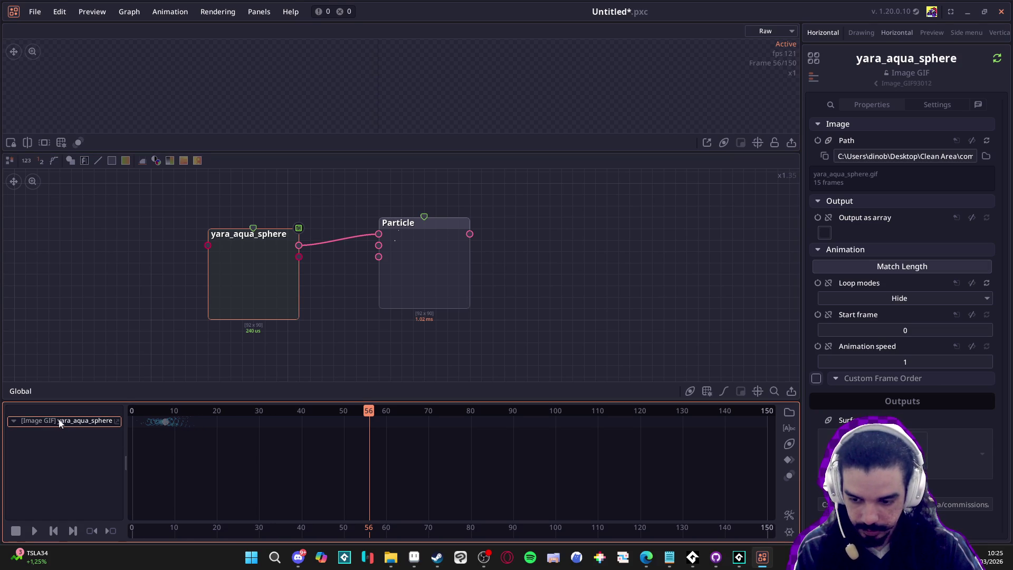
Rewind to frame 1 and play the particle animation, stopping at frame 25.
right_click(46, 466)
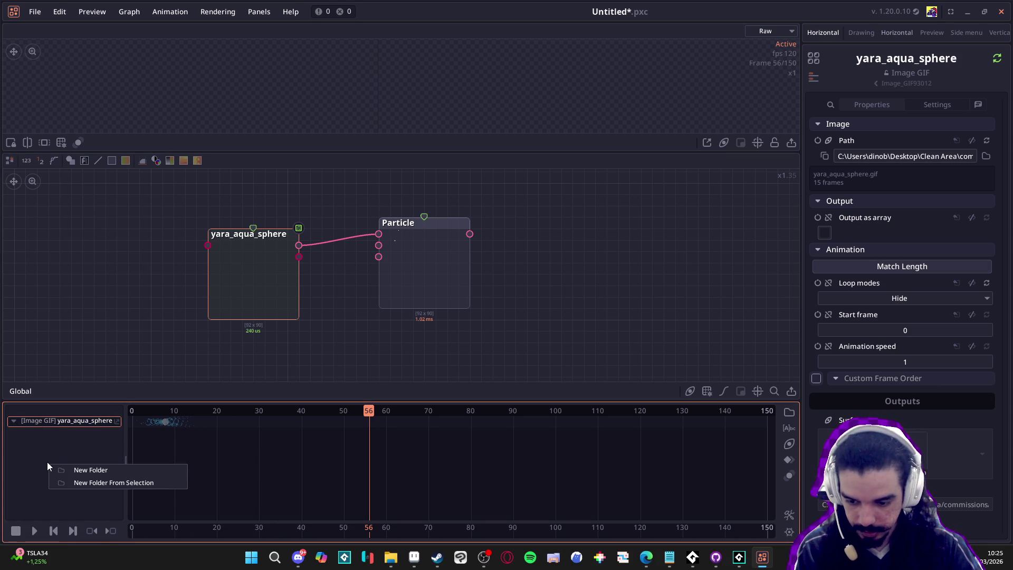
mouse_move(403, 271)
mouse_down()
mouse_move(413, 265)
mouse_move(29, 495)
mouse_move(425, 265)
mouse_up()
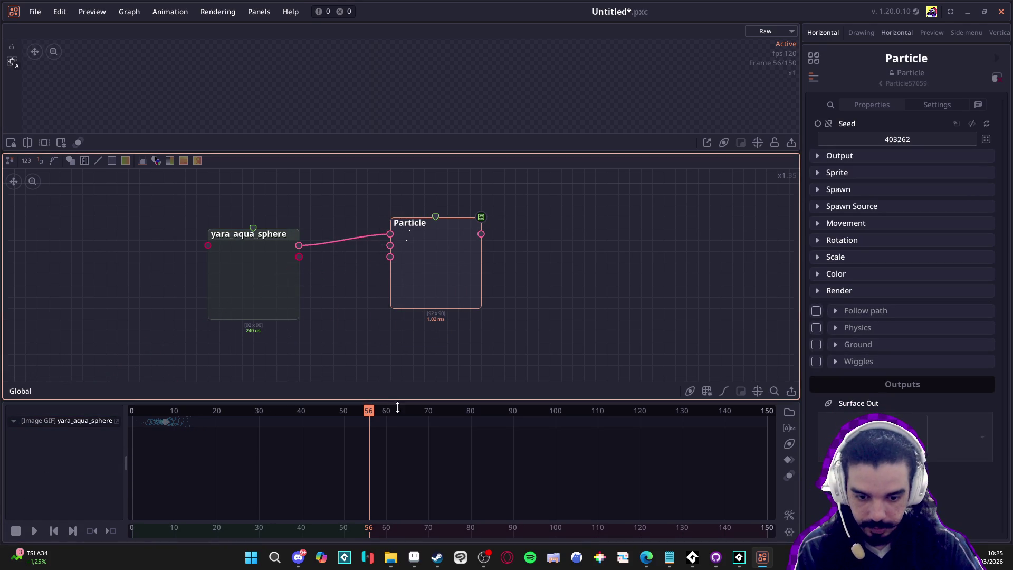
mouse_move(368, 417)
mouse_down()
mouse_move(95, 425)
mouse_move(204, 419)
mouse_move(119, 417)
mouse_up()
key(space)
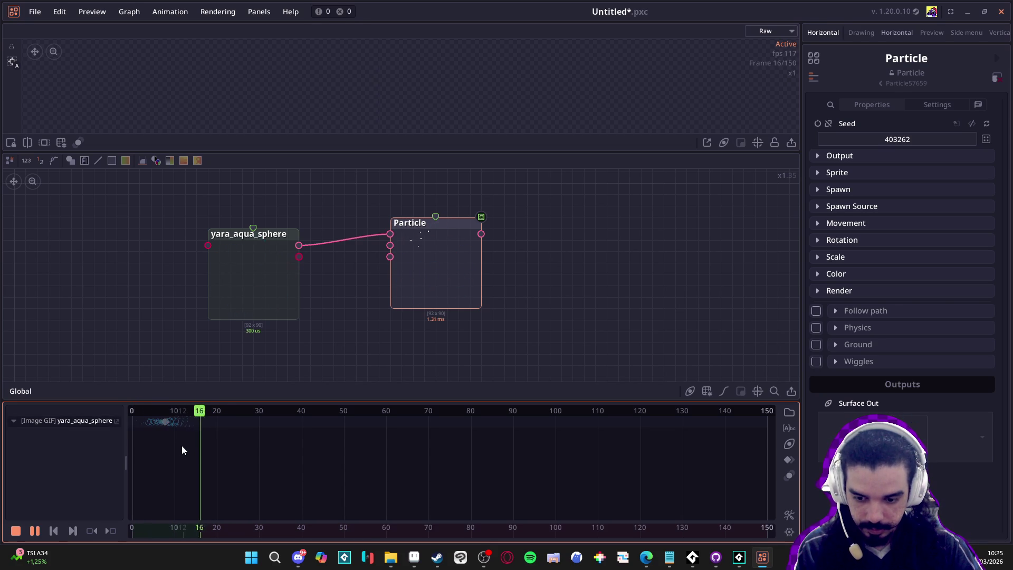
key(space)
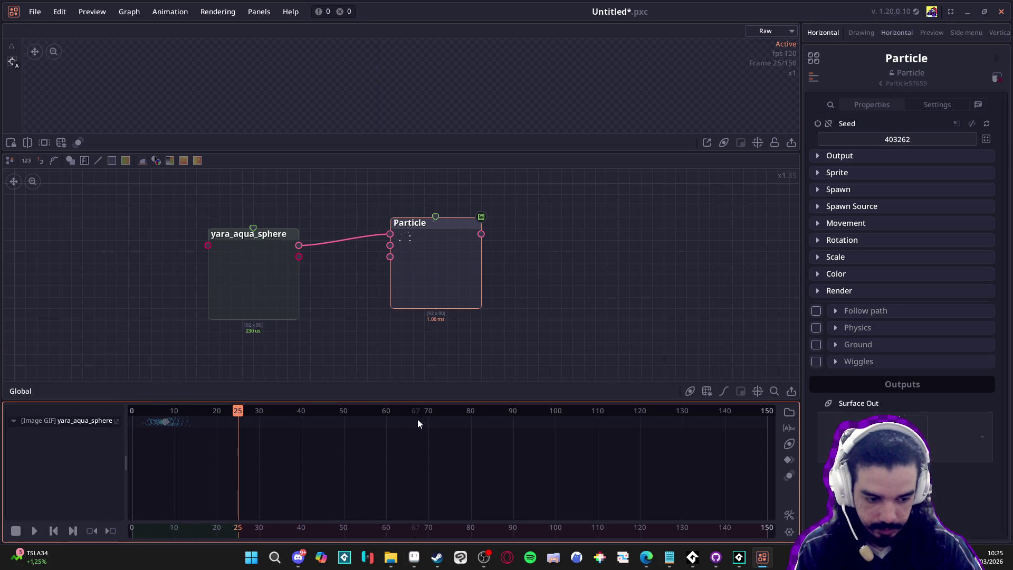
Move the Particle node further right, rewind to about frame 13, and open the add-node search.
mouse_move(441, 226)
mouse_down()
mouse_move(398, 217)
mouse_move(488, 235)
mouse_move(463, 248)
mouse_up()
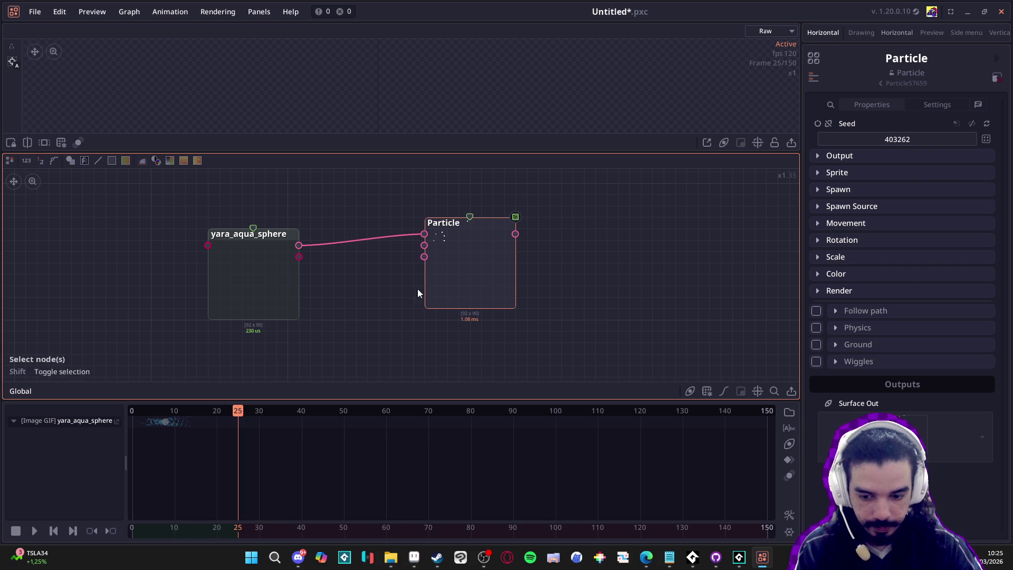
mouse_move(180, 414)
mouse_down()
mouse_move(135, 416)
mouse_move(187, 419)
mouse_move(176, 423)
mouse_up()
right_click(401, 338)
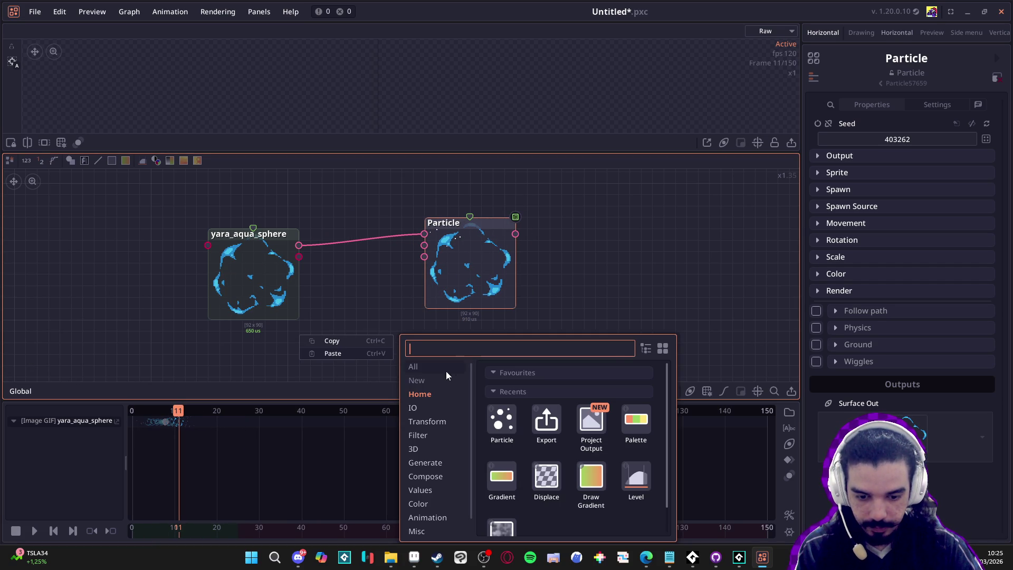
Search 'time' and place a Time Remap node between yara_aqua_sphere and Particle.
text(time)
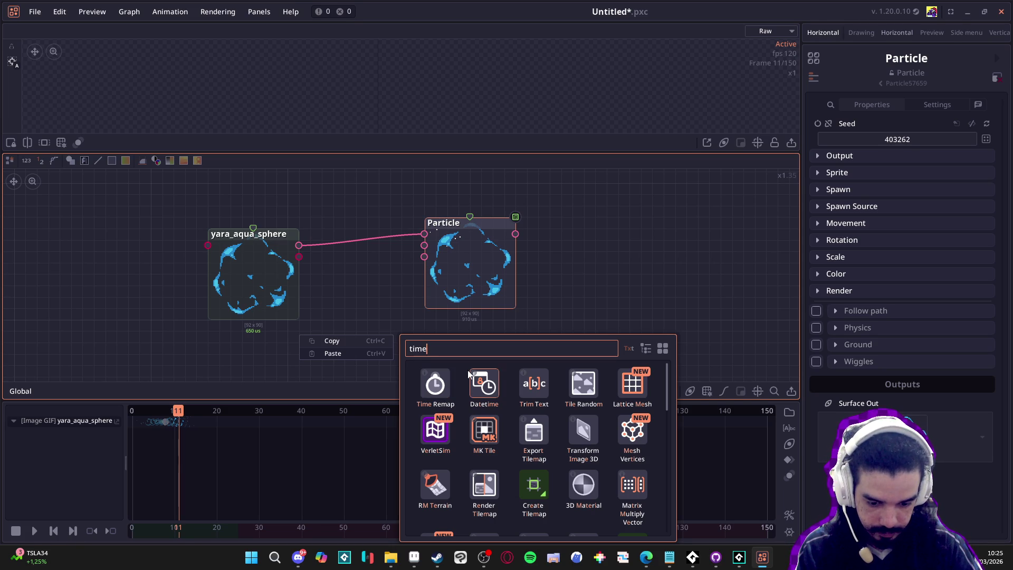
click(435, 384)
mouse_move(435, 379)
mouse_down()
mouse_move(384, 226)
mouse_move(374, 228)
mouse_up()
mouse_move(459, 227)
mouse_down()
mouse_move(562, 227)
mouse_move(550, 227)
mouse_up()
Check Time Remap's settings, then quit Pixel Composer and confirm the exit.
click(383, 208)
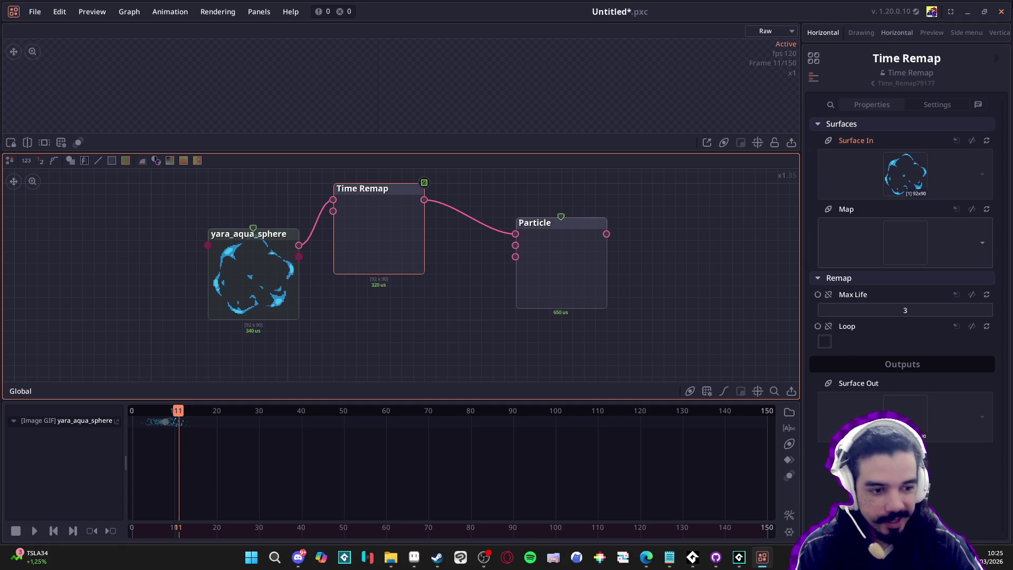
click(1001, 13)
click(548, 298)
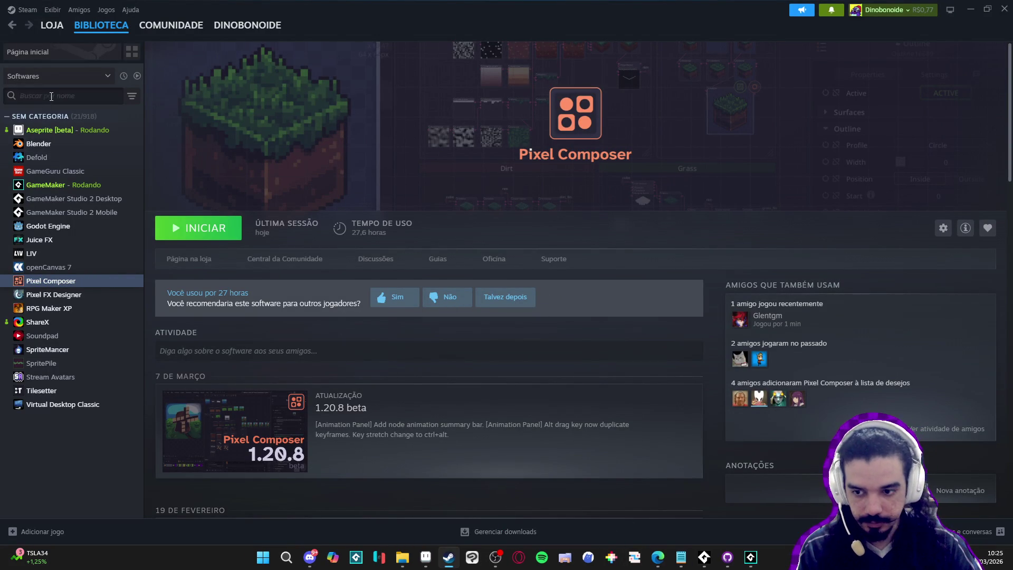
Search the Steam library for 'sprite' and launch SpriteMancer.
text(sprite)
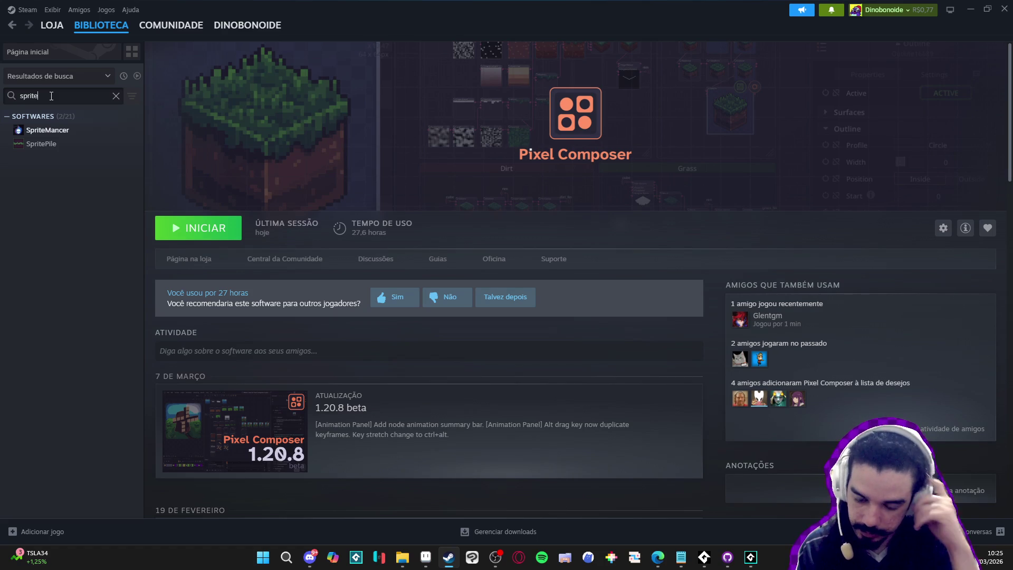
click(74, 132)
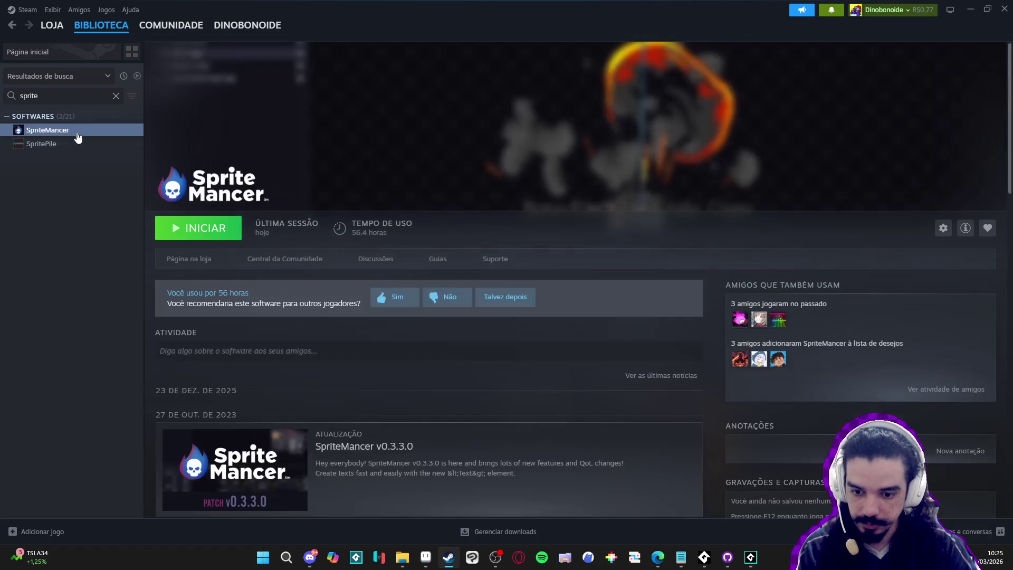
click(214, 232)
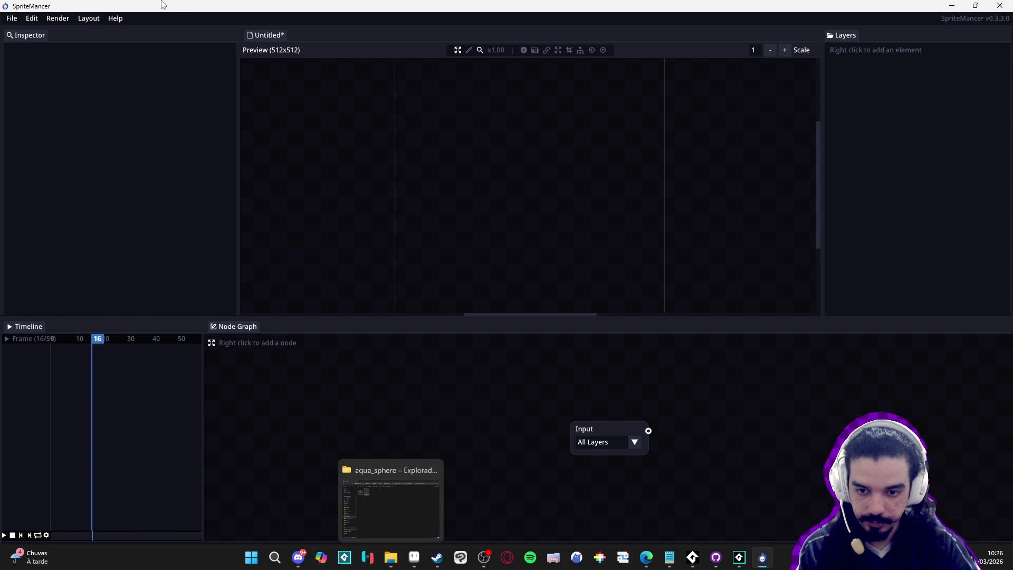
Resize the canvas to 150×150 and import yara_aqua_sphere.gif, accepting the GIF warning.
click(62, 19)
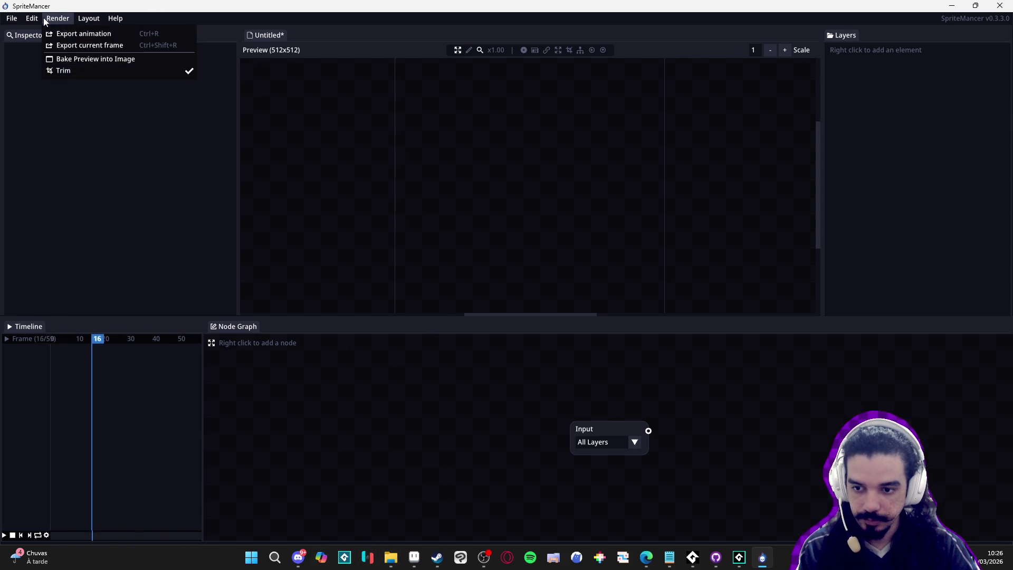
click(39, 17)
click(89, 18)
click(39, 24)
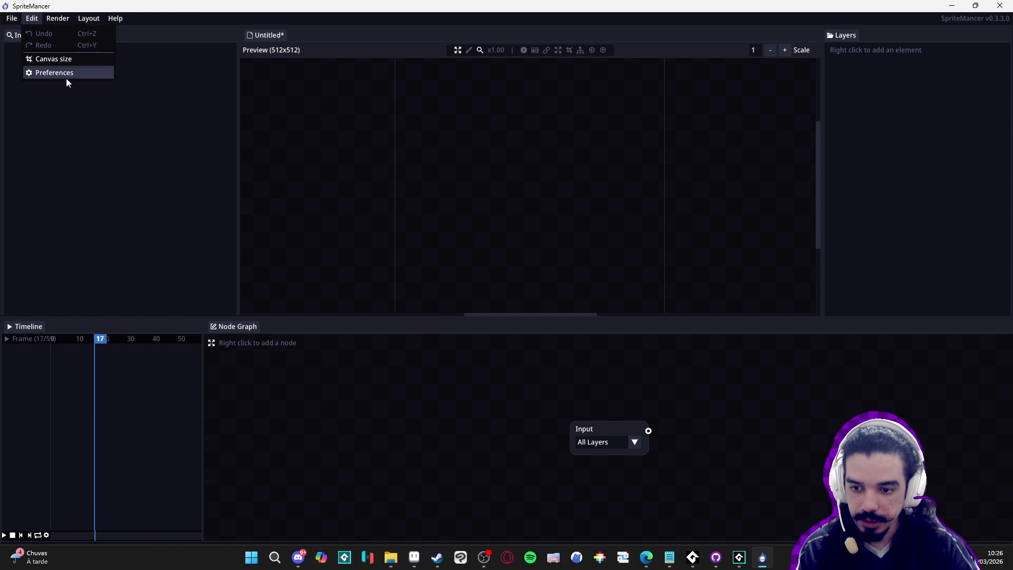
click(67, 58)
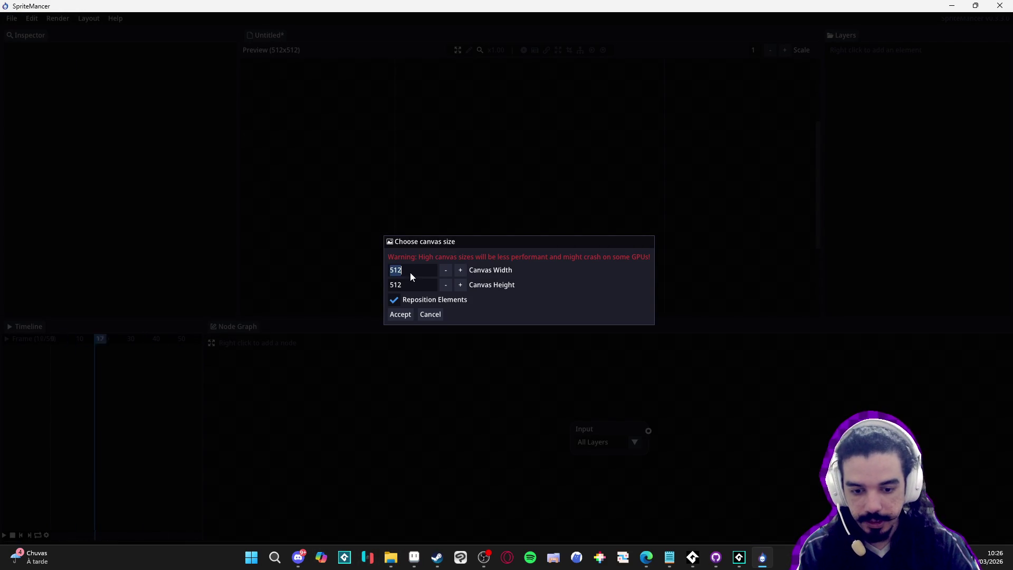
text(50)
key(Return)
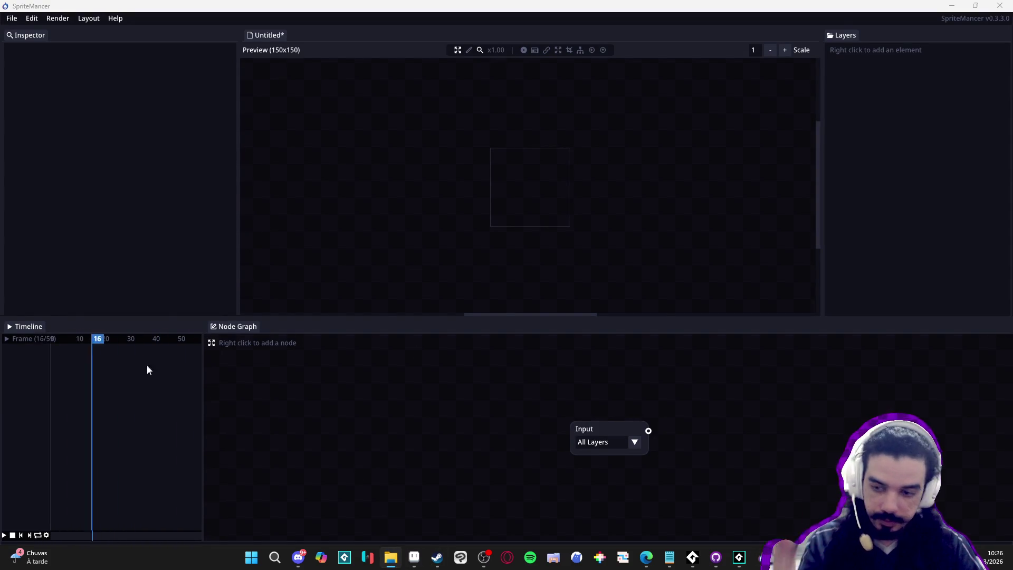
drag(498, 245, 538, 327)
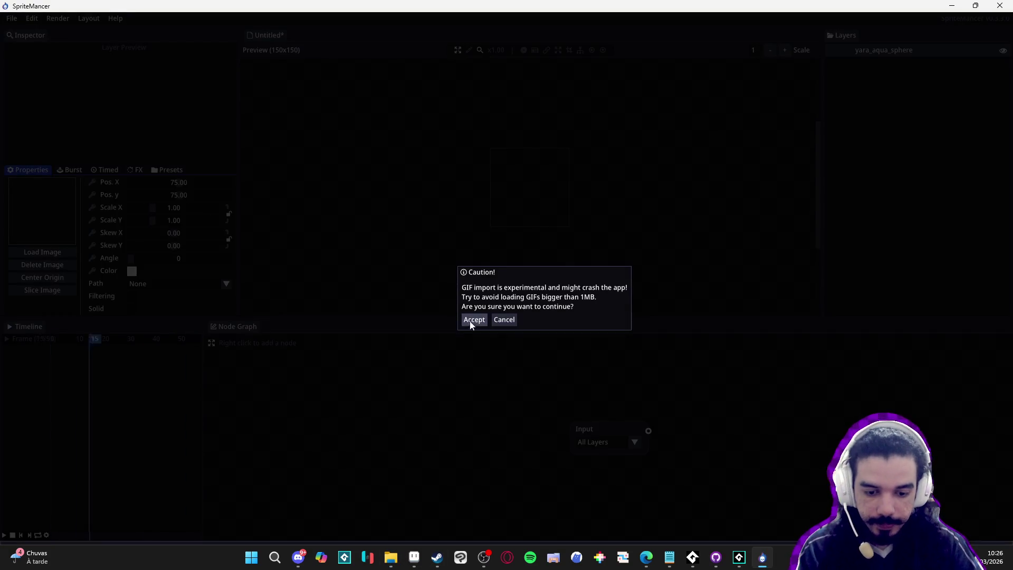
click(473, 320)
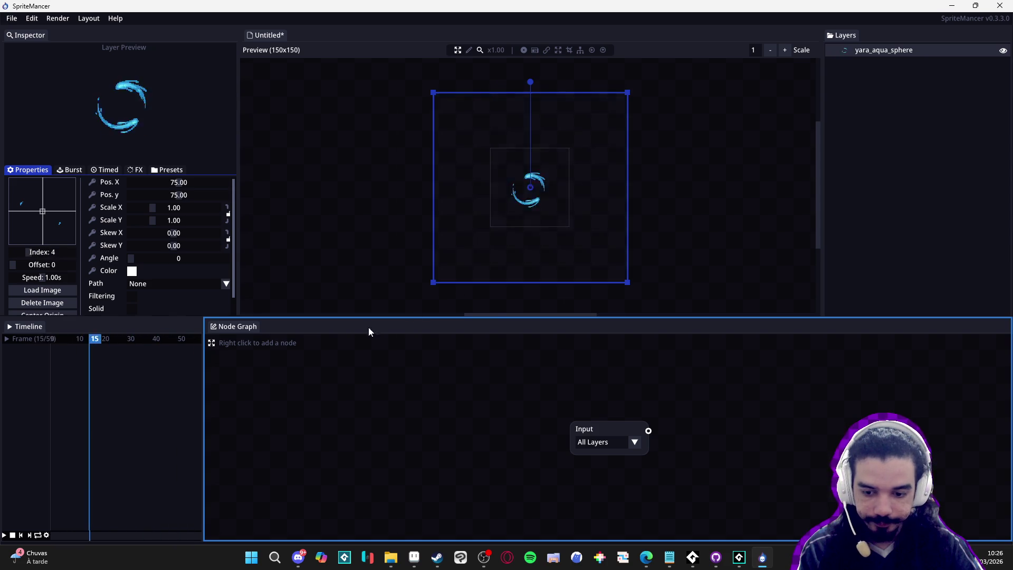
Add a particle Emitter layer from the Layers create menu.
right_click(881, 113)
mouse_move(908, 131)
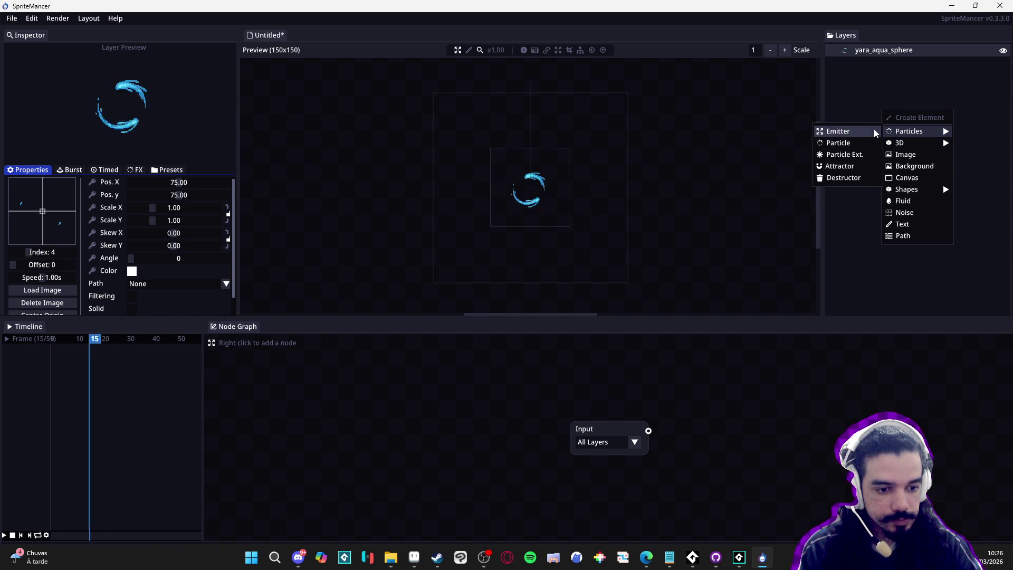
click(876, 131)
Add a New Particle under Emitter 2 and zoom in on the preview.
right_click(885, 68)
click(845, 79)
right_click(852, 83)
mouse_move(892, 104)
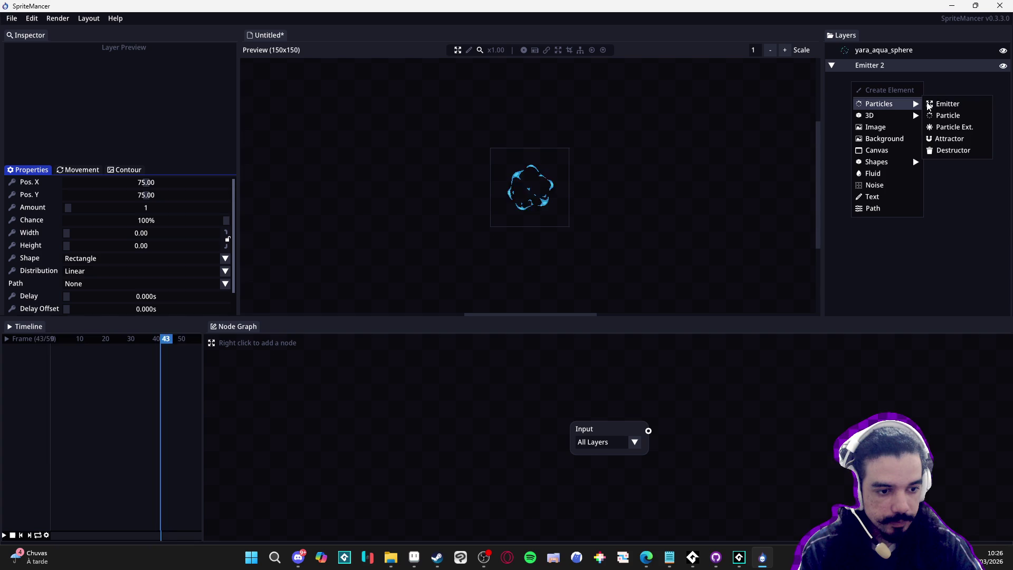
click(964, 114)
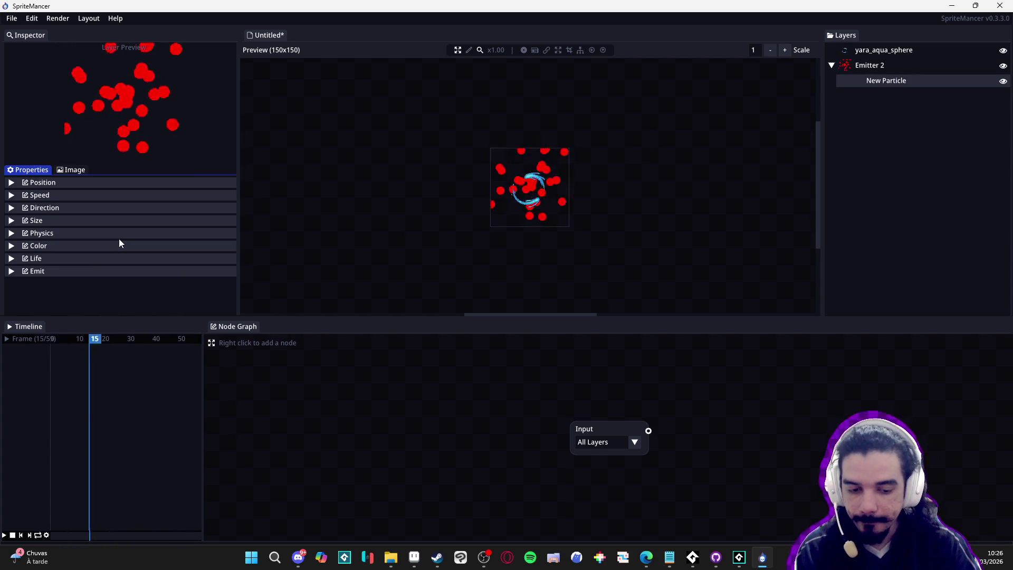
scroll(531, 182, up, 1)
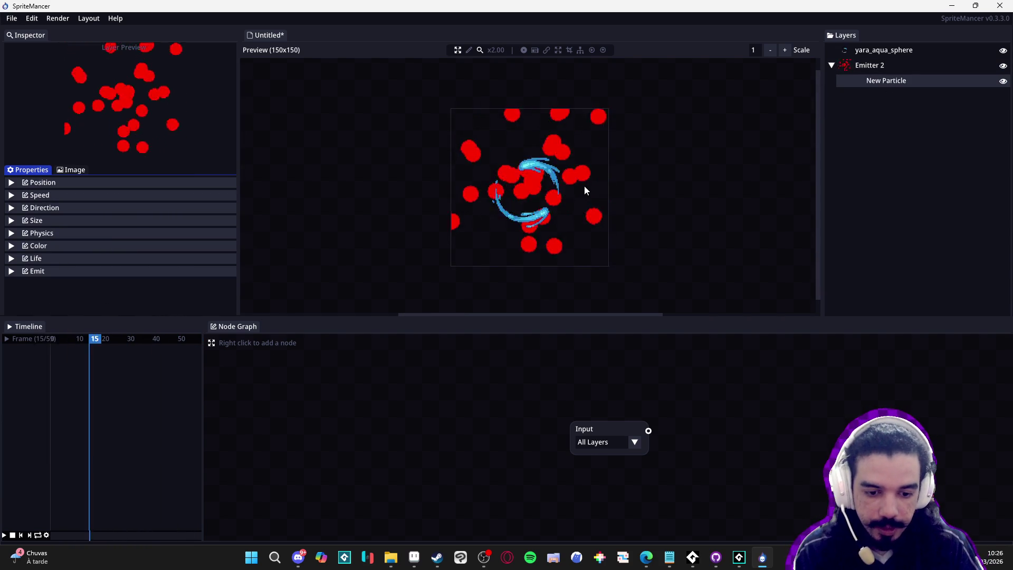
click(57, 18)
mouse_move(89, 18)
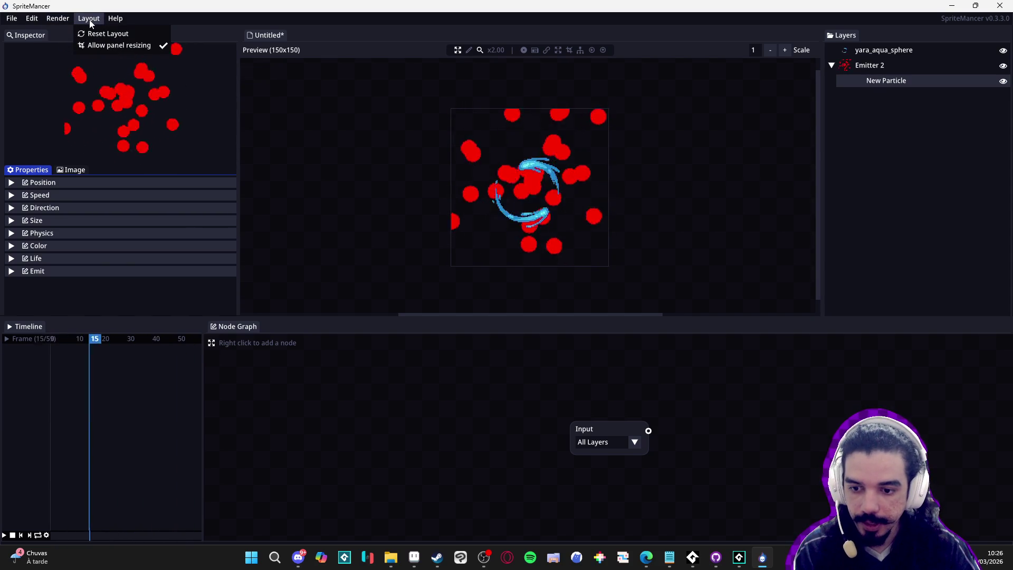
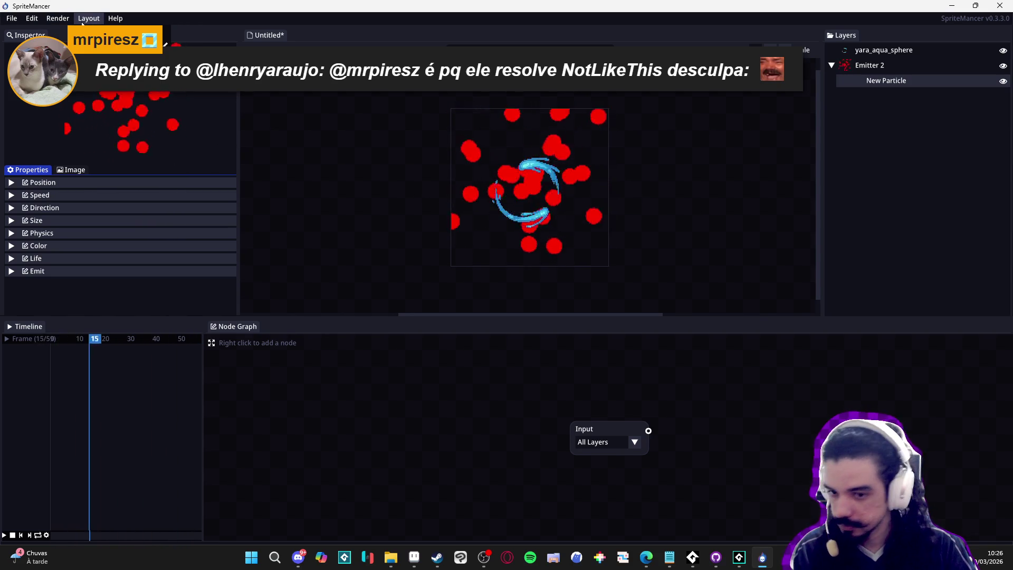
Set the canvas width from 150 to 200 pixels via Render > canvas size.
click(61, 20)
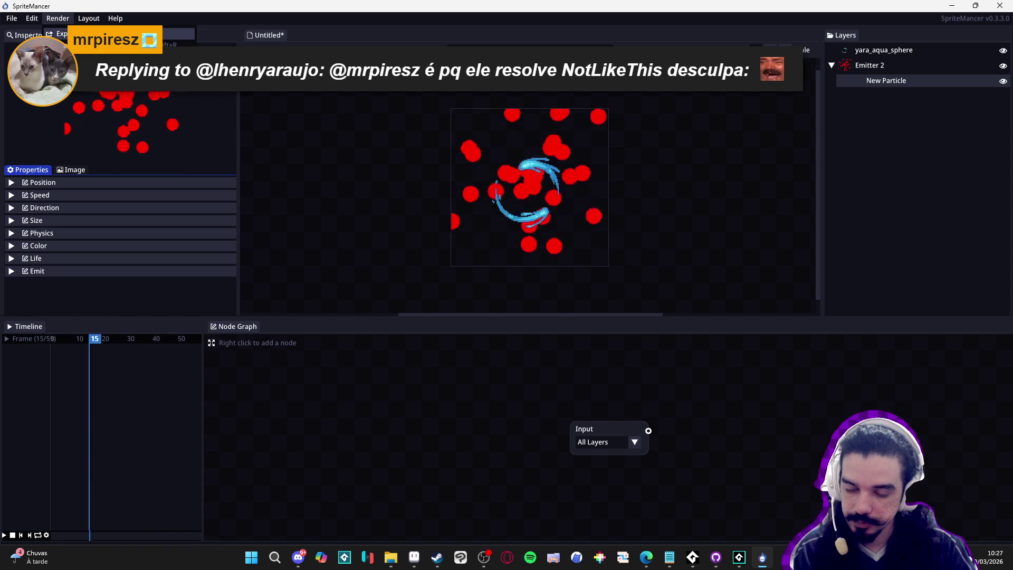
key(Escape)
click(58, 19)
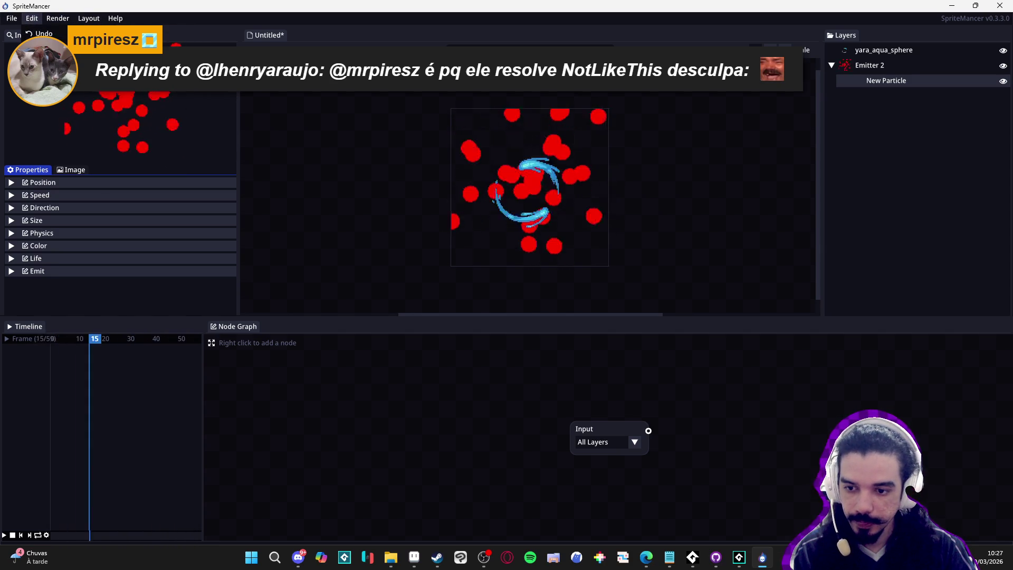
click(74, 44)
click(406, 270)
text(200)
key(Return)
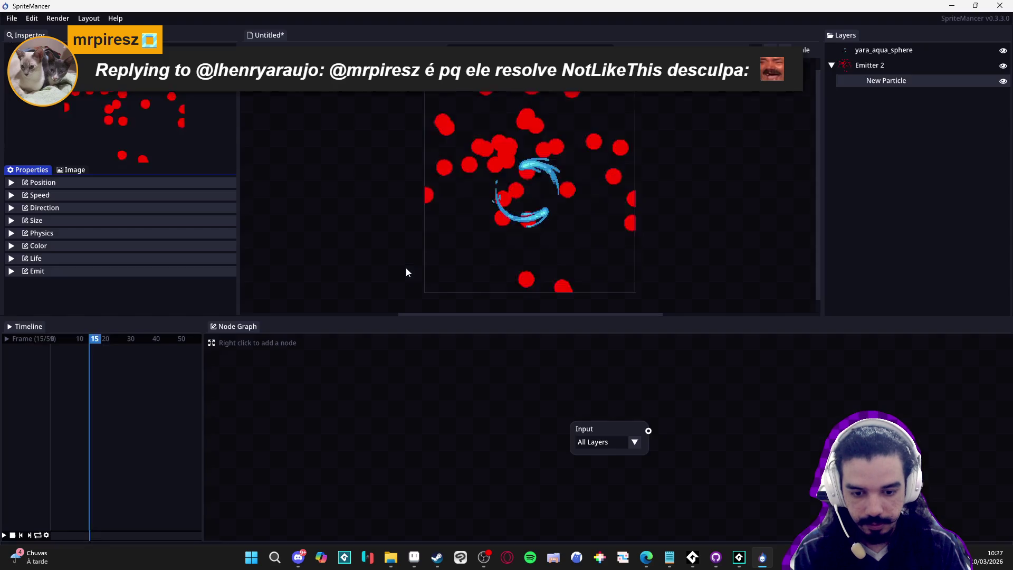
Select Emitter 2 in the Layers panel and look over its settings.
scroll(528, 238, down, 3)
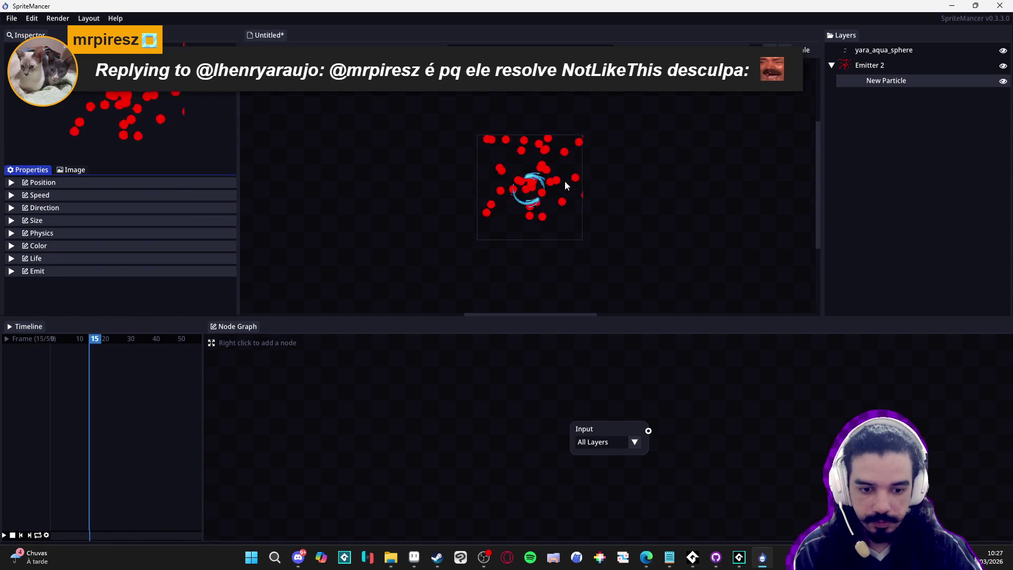
click(882, 82)
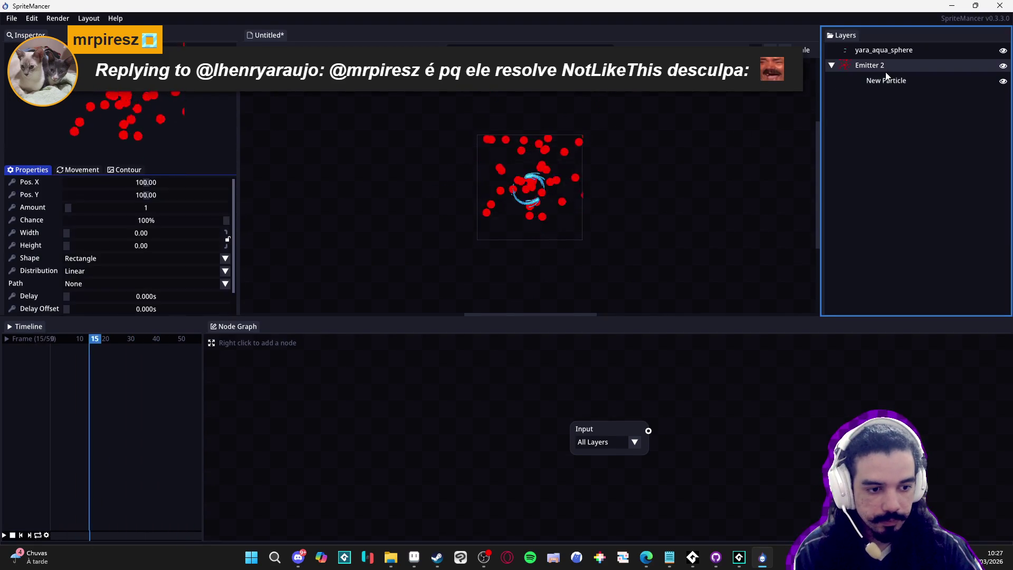
click(882, 82)
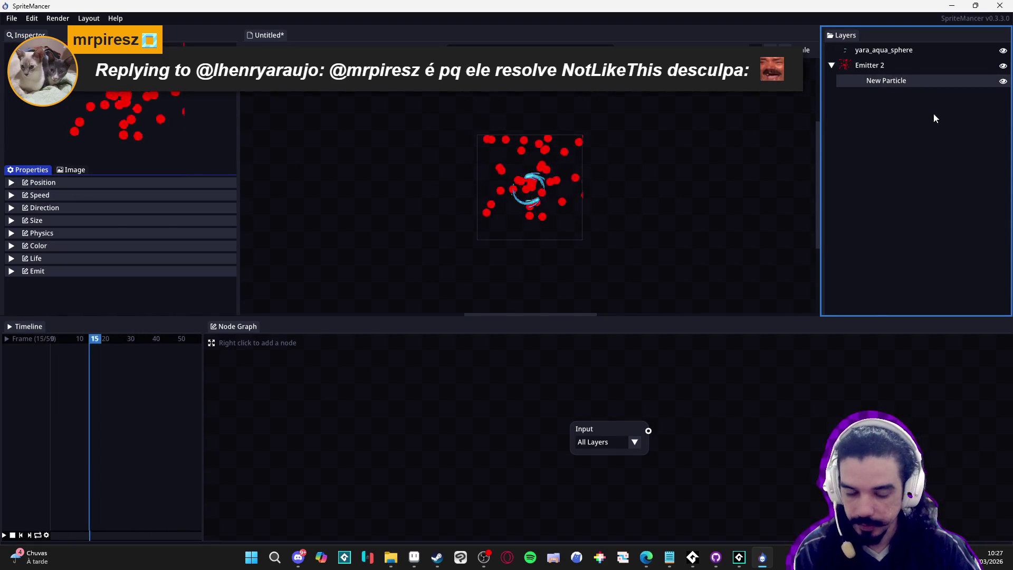
click(879, 68)
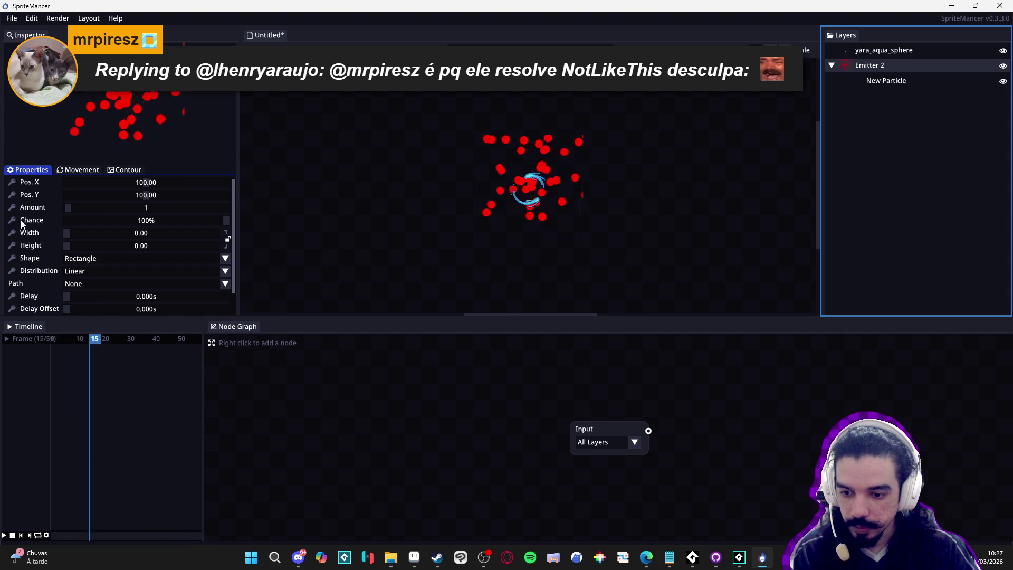
scroll(23, 234, down, 1)
click(66, 310)
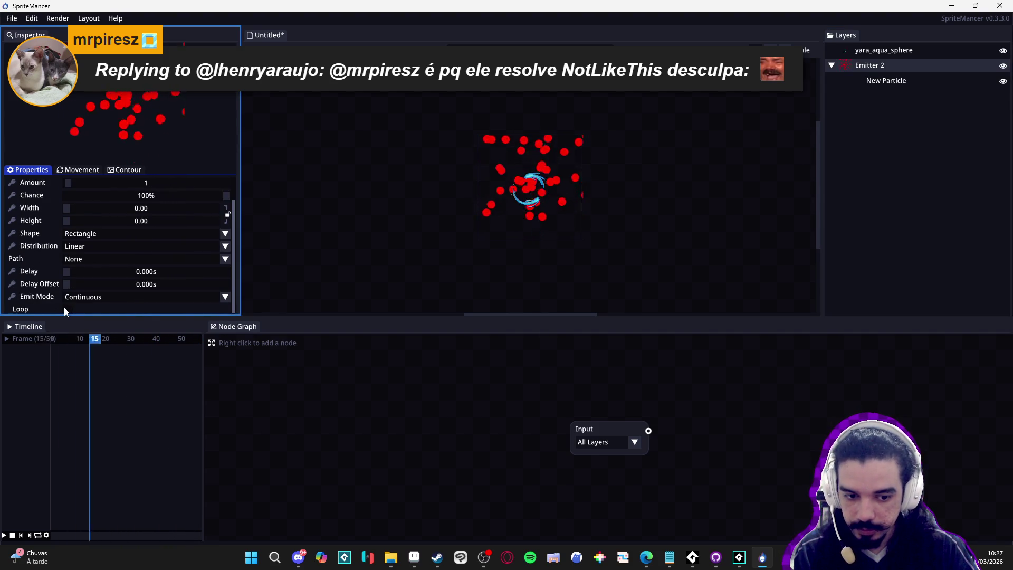
scroll(43, 264, up, 1)
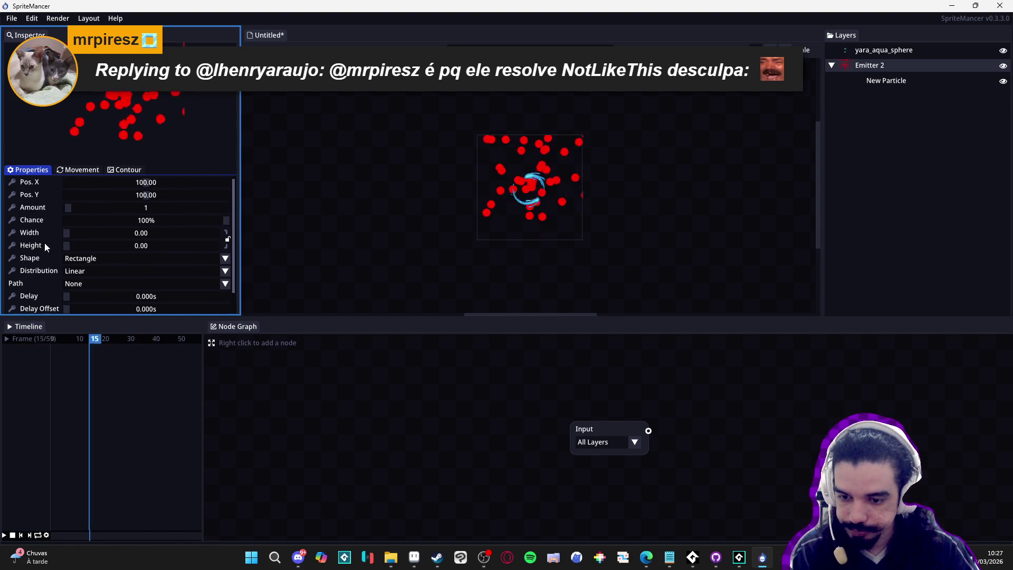
Check Emitter 2's movement and main properties, leaving Emitter 2 selected.
click(826, 75)
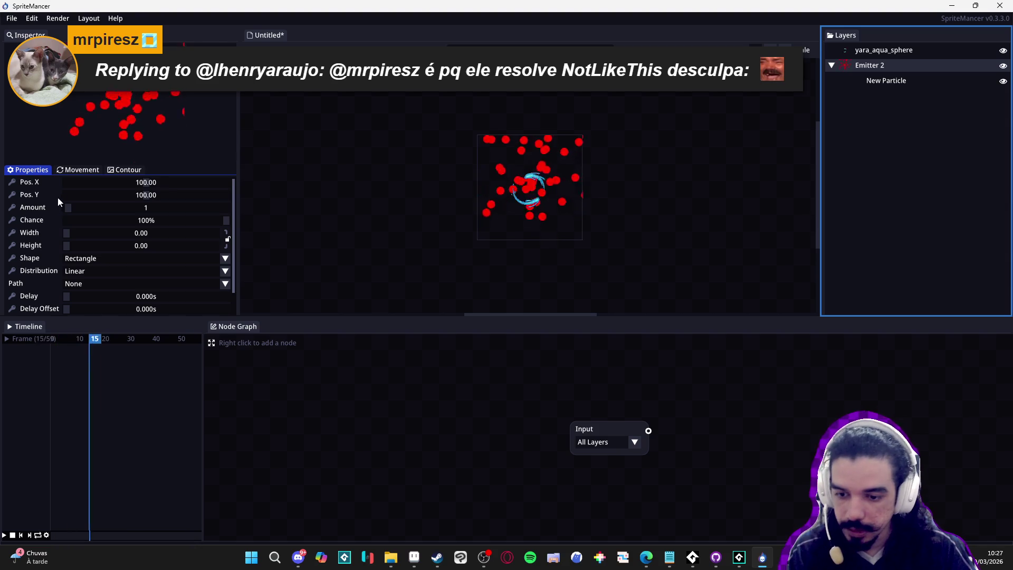
scroll(29, 235, down, 1)
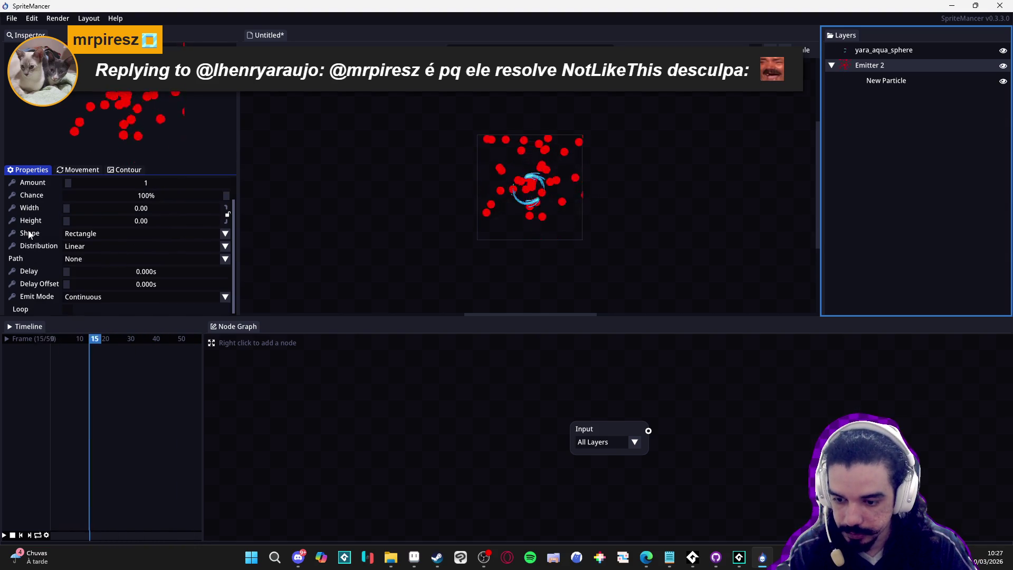
scroll(29, 234, up, 1)
click(78, 169)
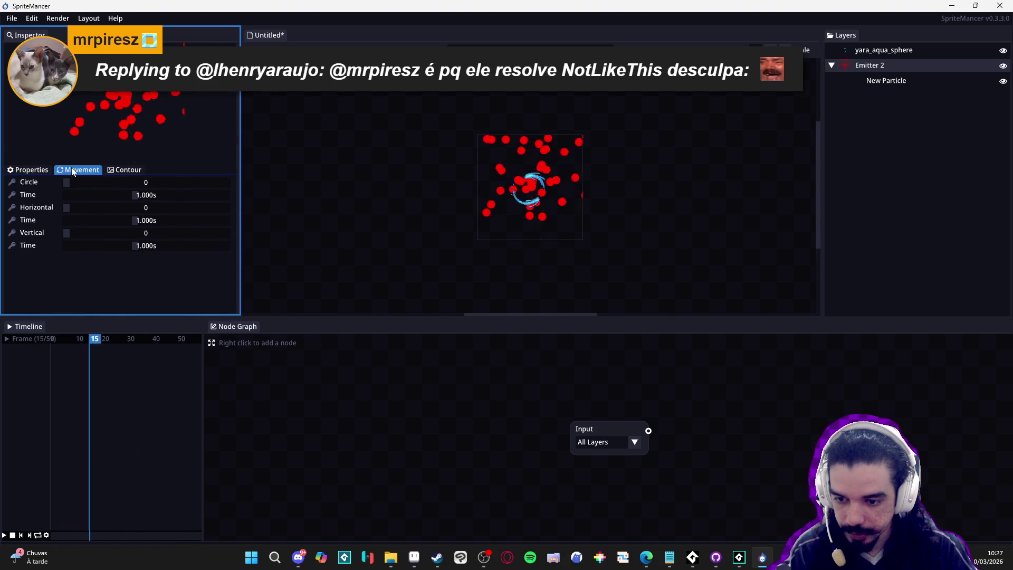
click(132, 168)
click(39, 172)
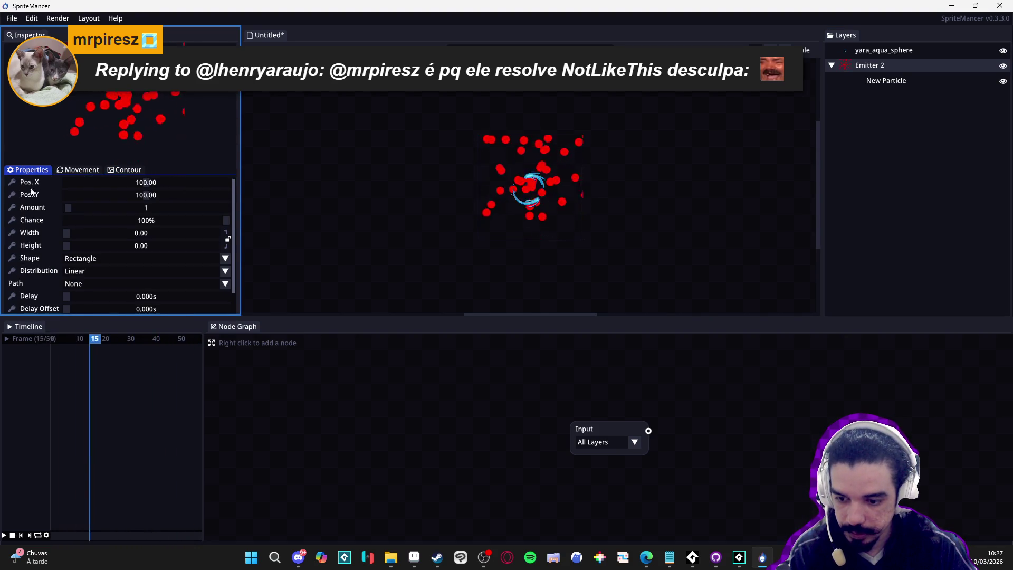
scroll(25, 203, down, 1)
scroll(26, 204, up, 1)
scroll(27, 205, down, 1)
scroll(28, 205, up, 1)
click(880, 80)
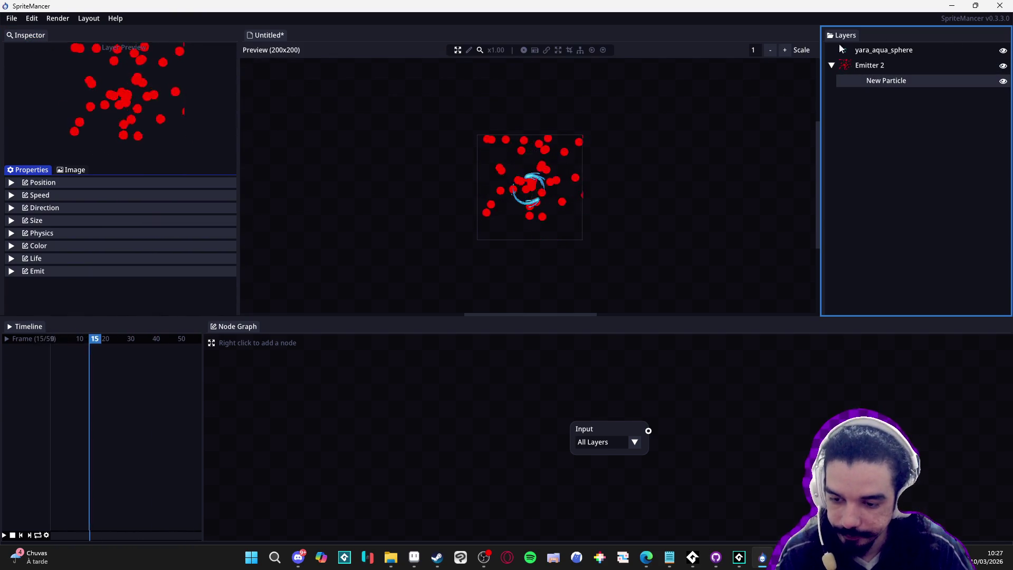
click(920, 65)
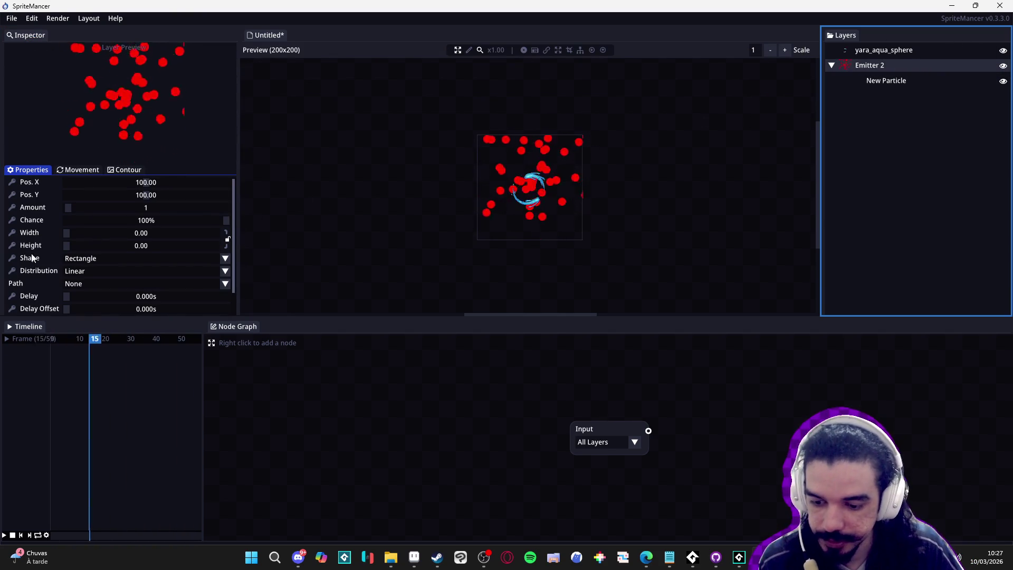
Set Emitter 2's Emit Mode to Burst with Burst 1 and Amount 17.
scroll(35, 256, down, 1)
click(102, 299)
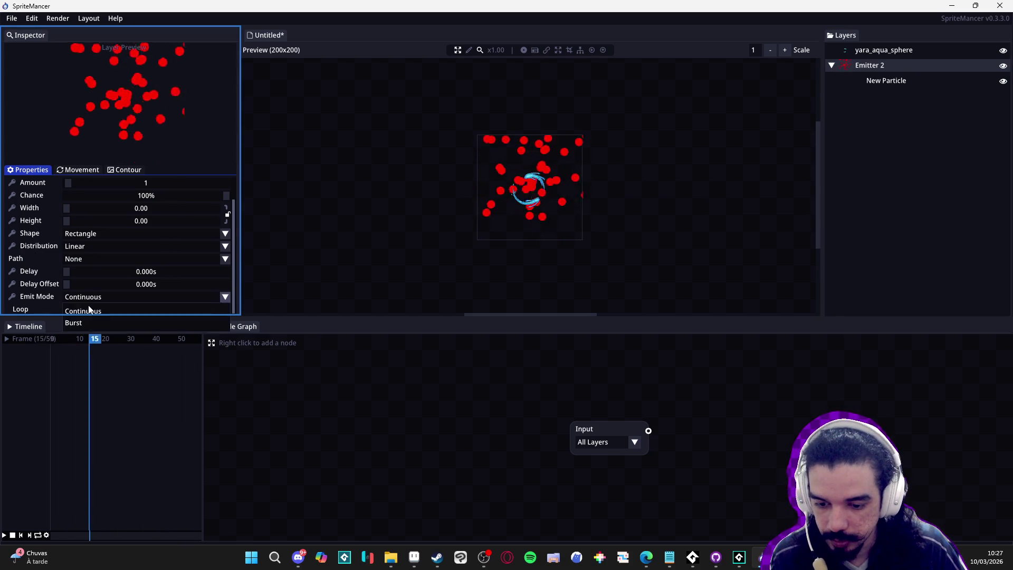
click(88, 321)
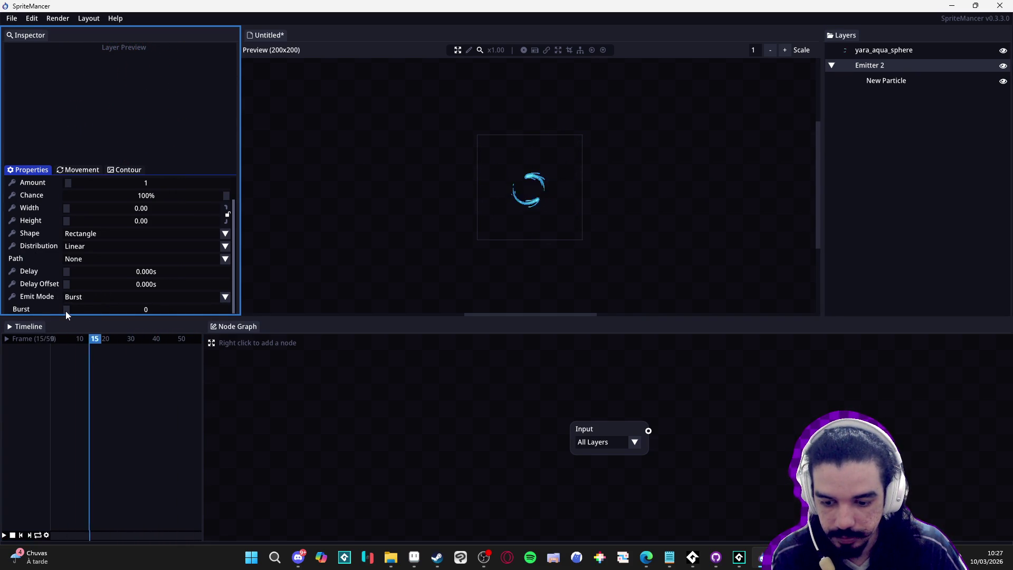
mouse_move(65, 312)
mouse_down()
mouse_move(75, 311)
mouse_move(55, 313)
mouse_up()
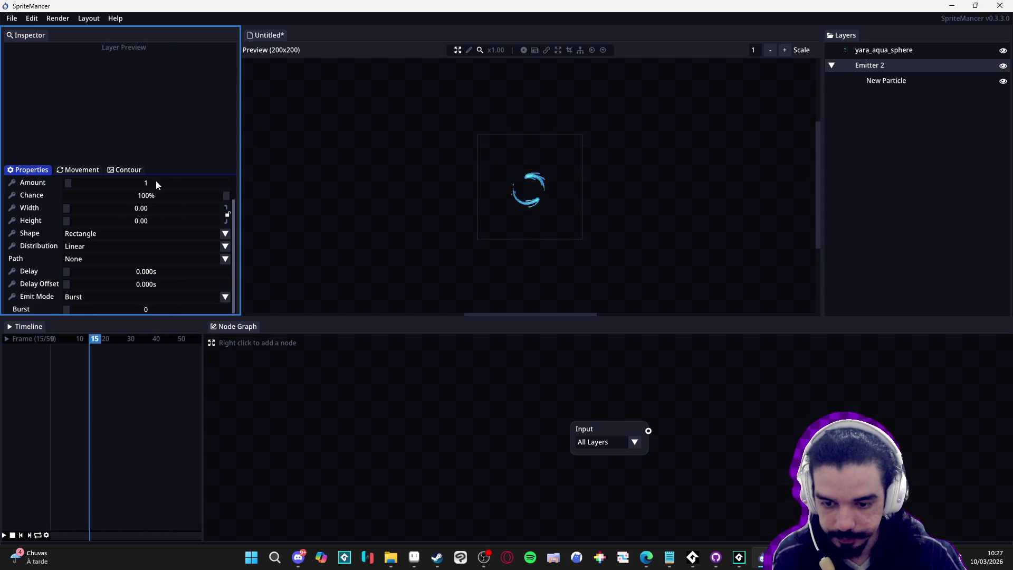
drag(68, 186, 94, 183)
click(75, 311)
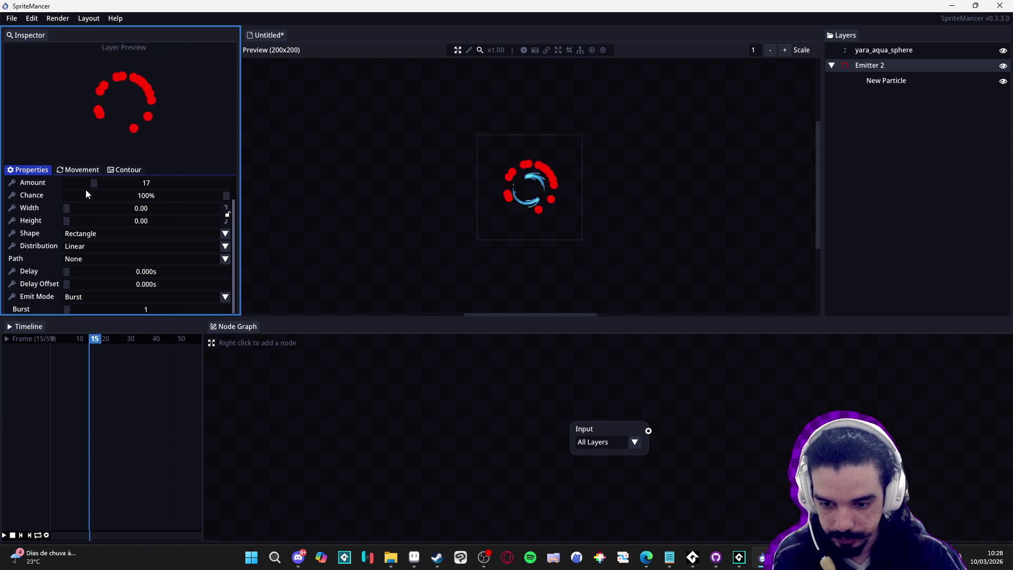
Enlarge the preview pane and select New Particle.
scroll(541, 184, up, 3)
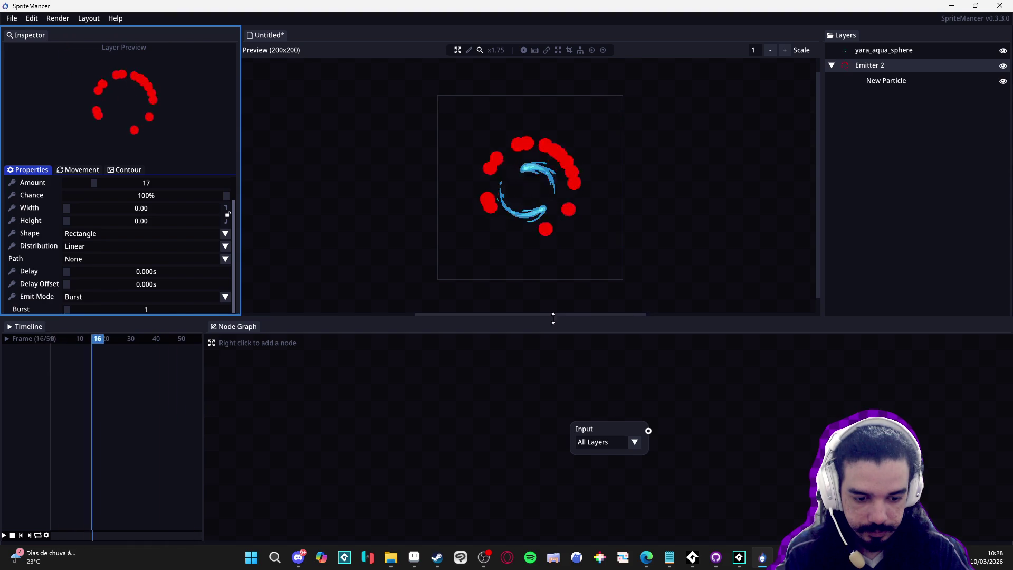
drag(667, 319, 654, 370)
scroll(607, 264, down, 3)
scroll(577, 230, up, 2)
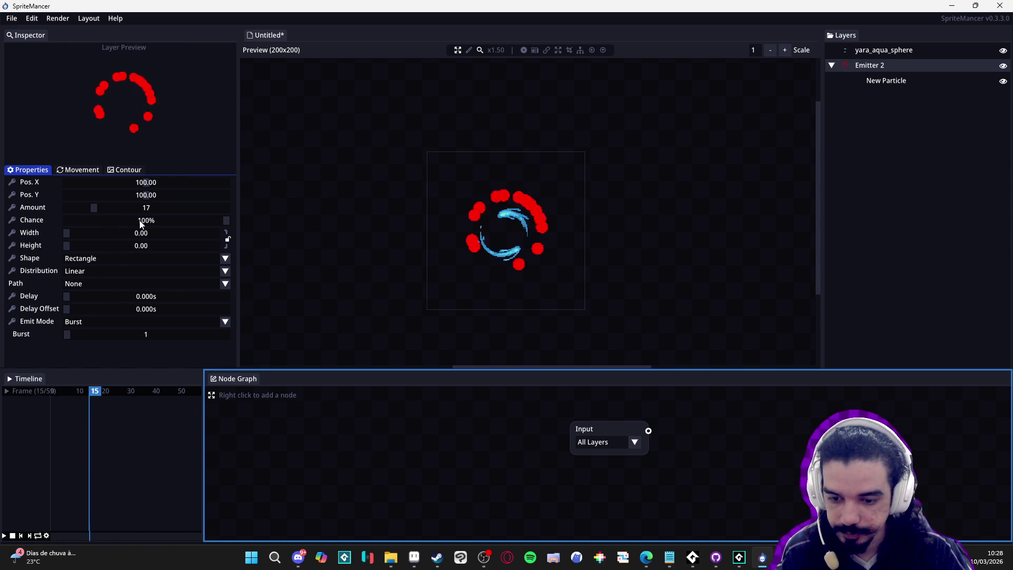
click(886, 80)
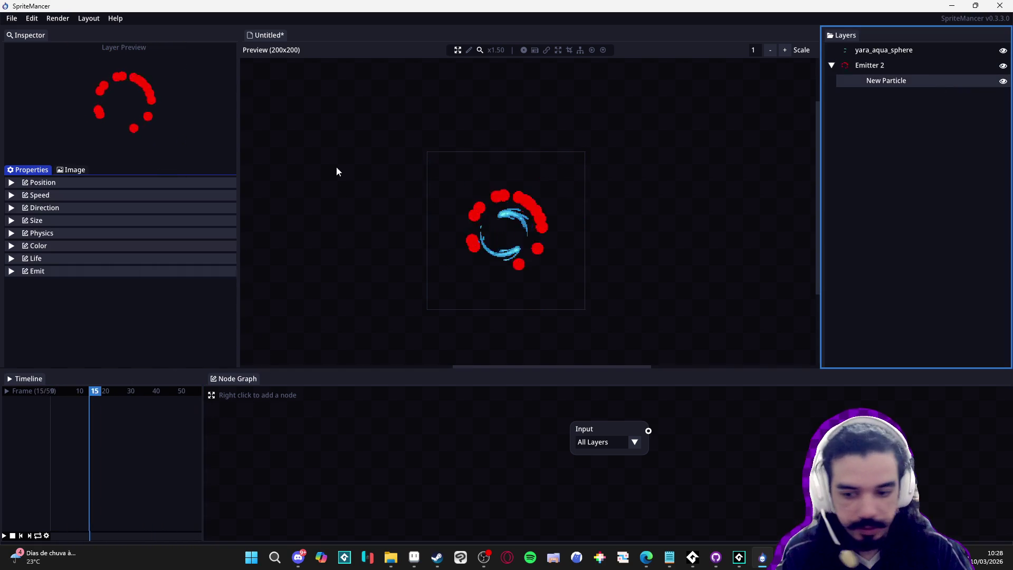
Raise the particle's maximum speed to 5.44 and review the size and direction sections.
click(62, 198)
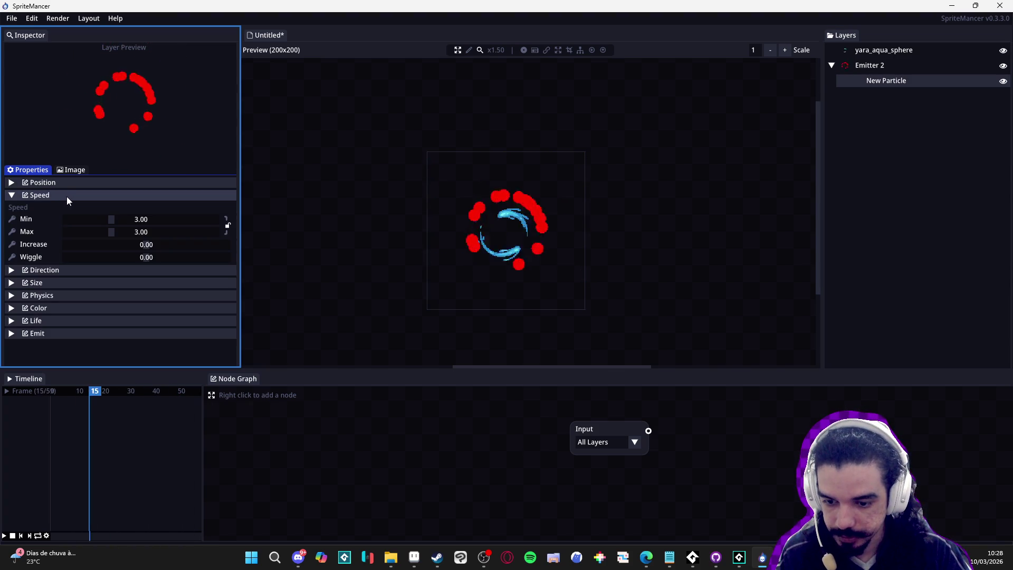
drag(112, 231, 148, 238)
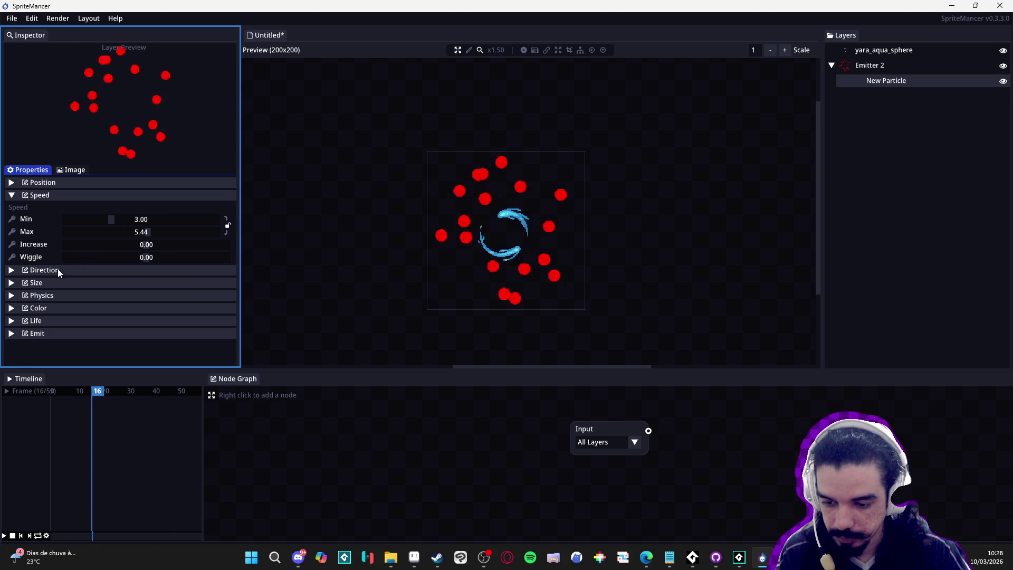
click(57, 284)
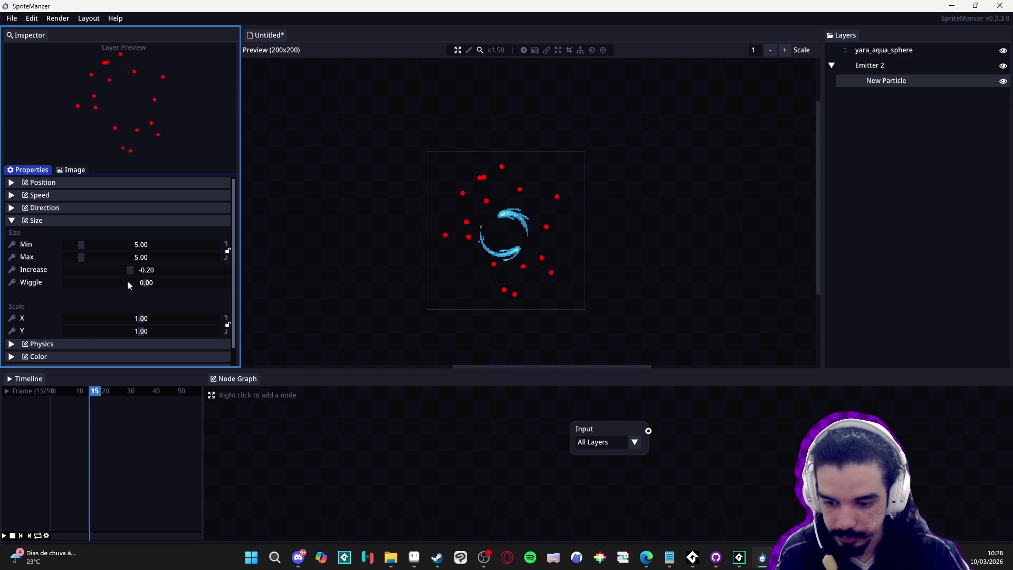
click(30, 208)
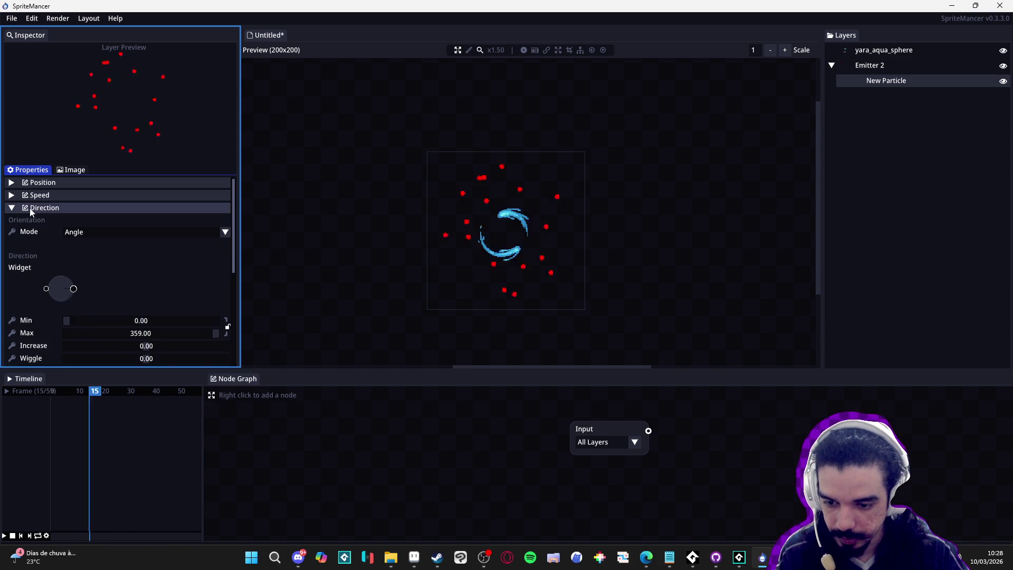
click(43, 184)
click(43, 185)
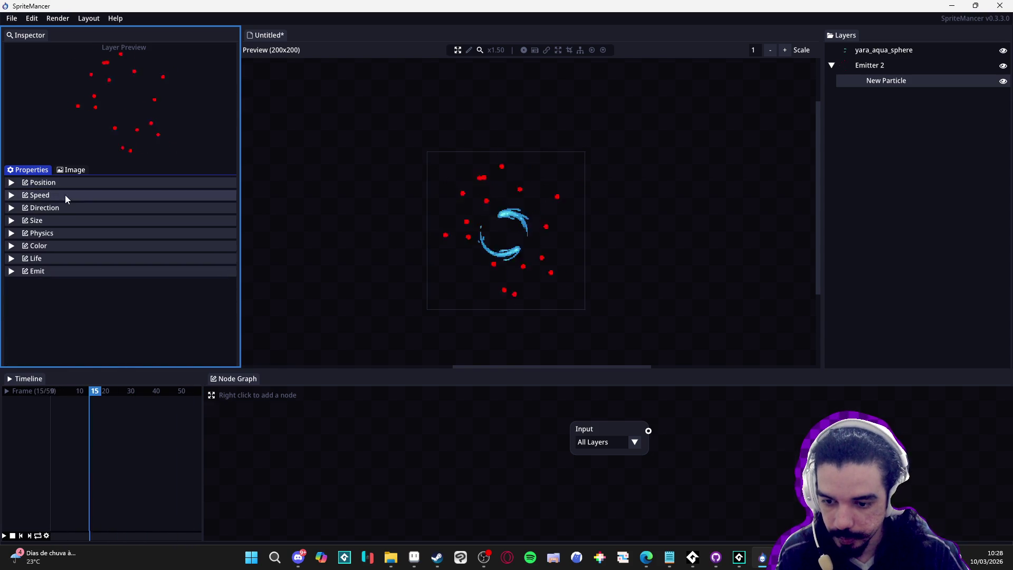
Change the particle's Birth colour from red to cyan #00FFEAFF.
click(50, 245)
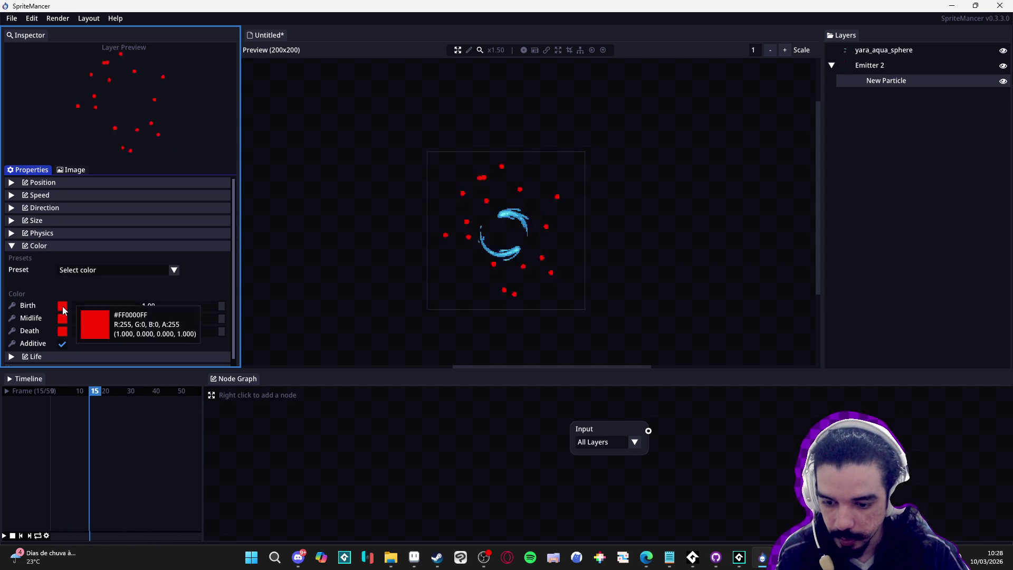
click(66, 306)
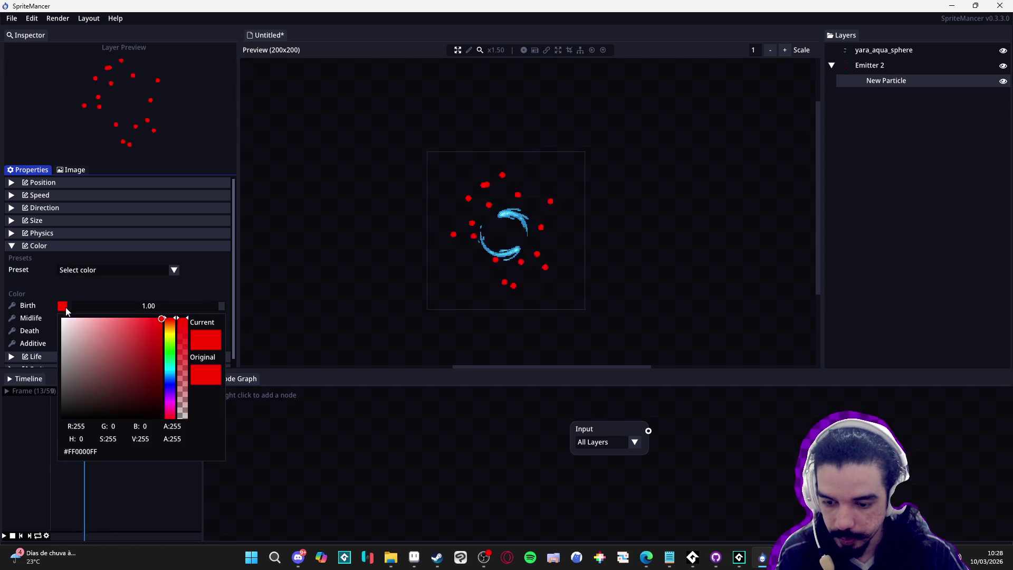
click(168, 367)
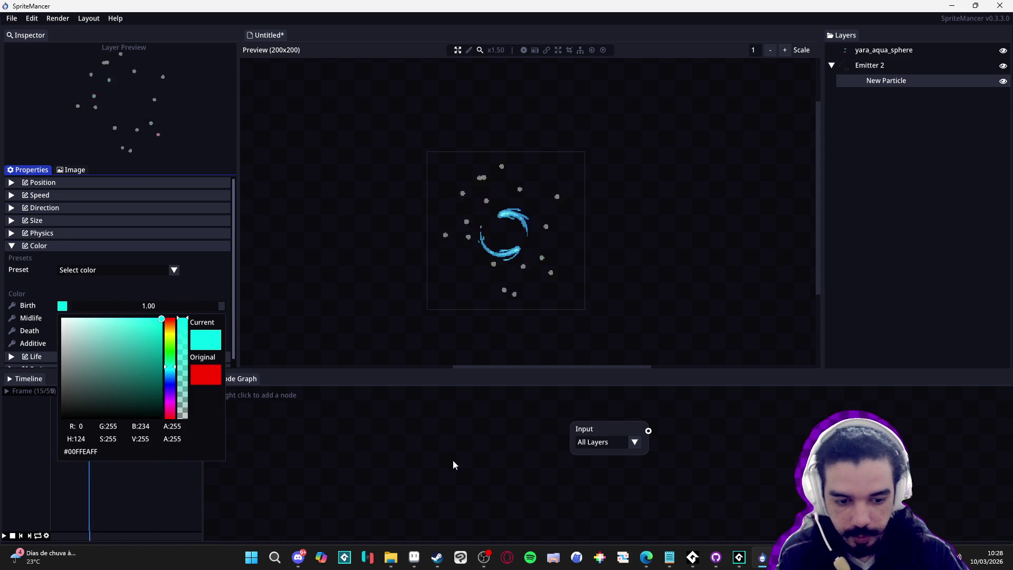
click(415, 560)
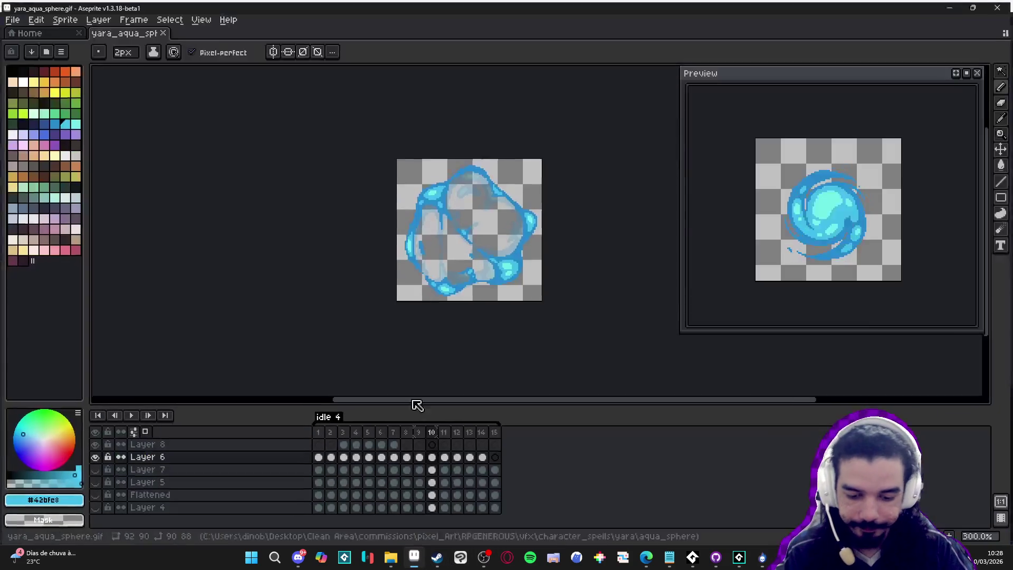
Eyedropper the sphere's dark blue #2789cd in Aseprite, copy its hex, and minimise Aseprite.
click(49, 502)
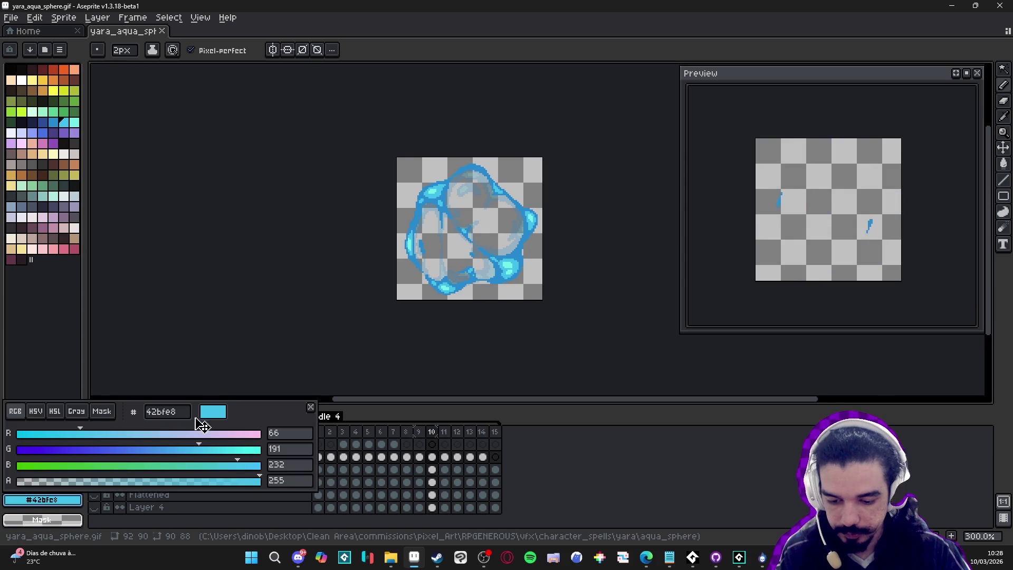
scroll(435, 303, up, 3)
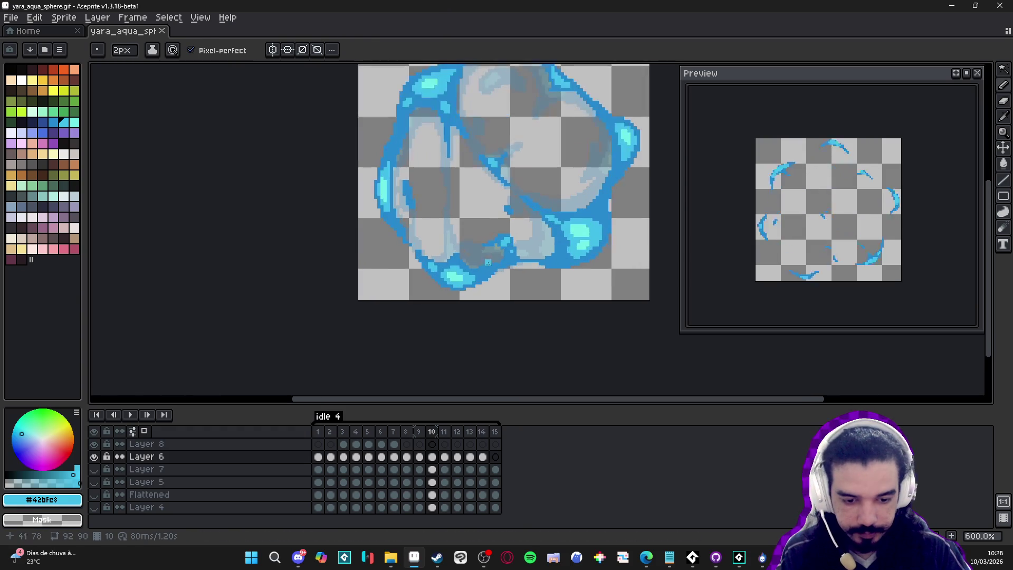
key(i)
click(475, 276)
click(42, 499)
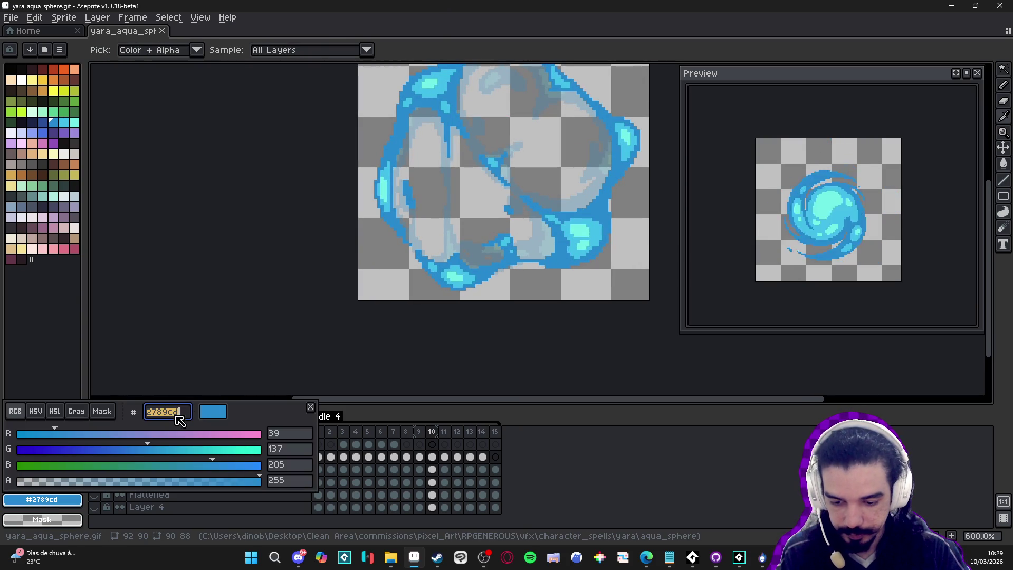
key(b)
click(951, 6)
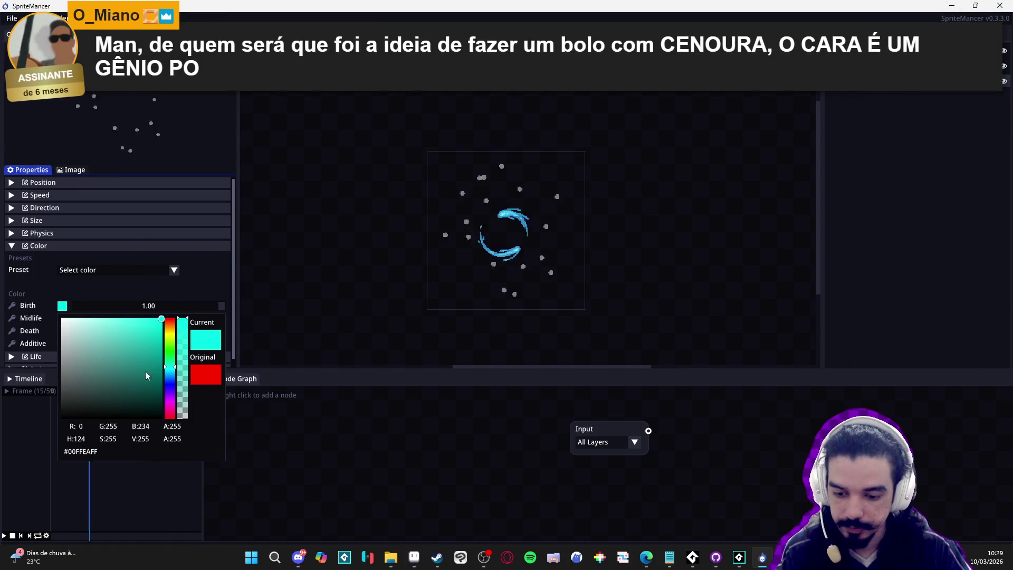
Paste 2789CD into the Birth colour hex field, confirm, then open the Midlife swatch.
click(87, 452)
key(ctrl+a)
text(2789CD)
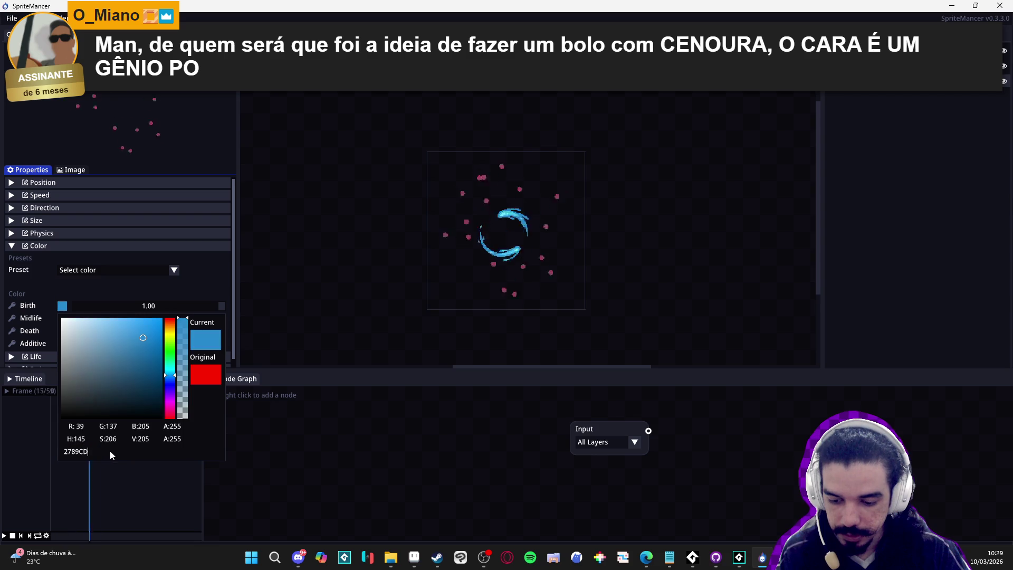
key(Return)
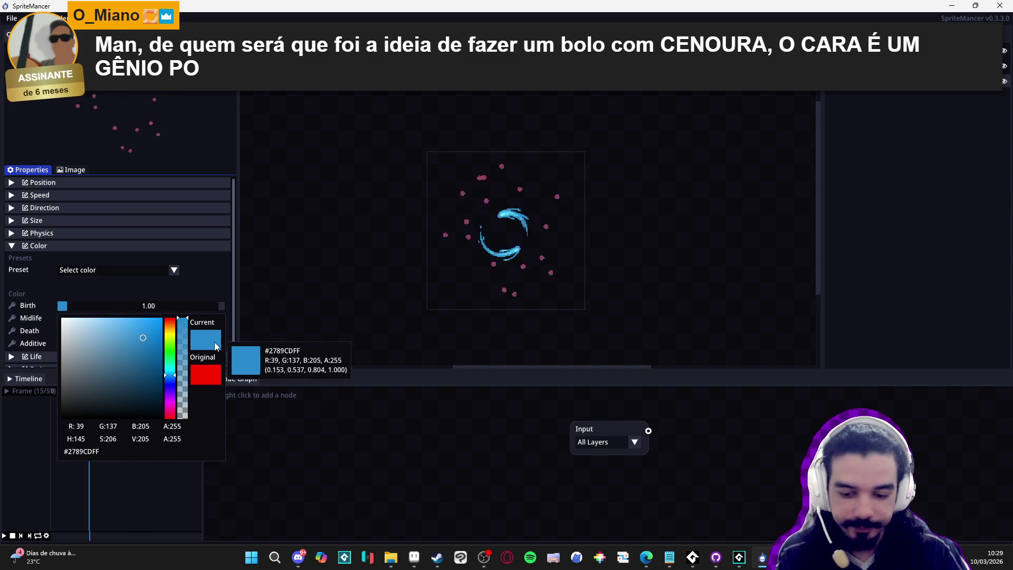
click(119, 512)
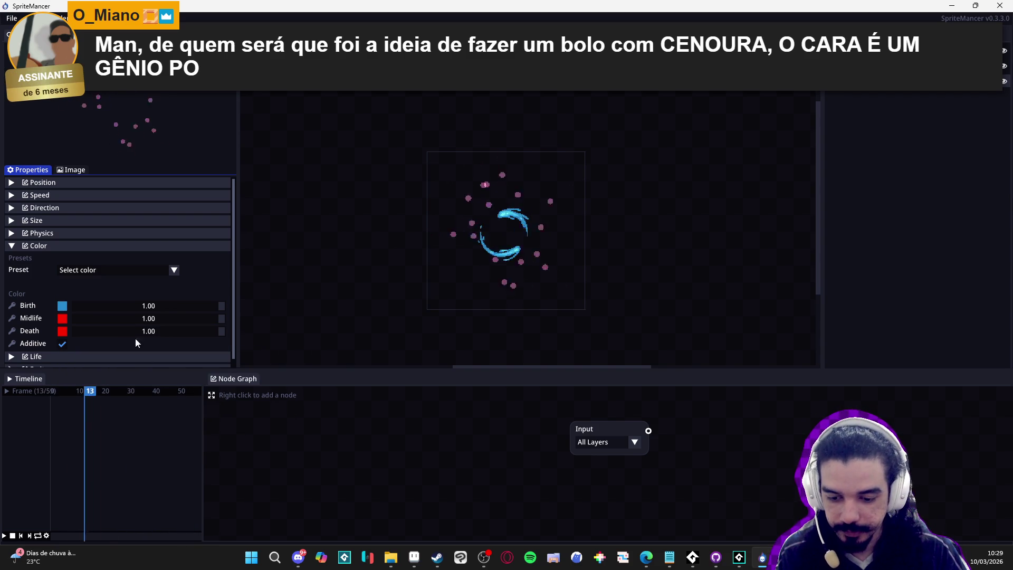
click(63, 319)
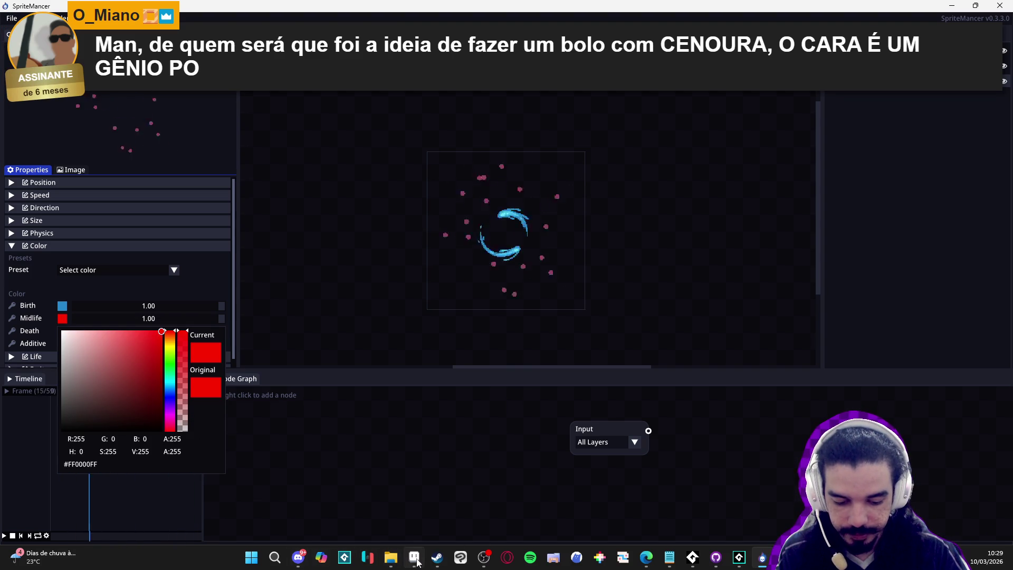
mouse_move(414, 557)
click(415, 491)
Sample the sphere's lighter blue #42bfe8 in Aseprite, copy its hex, and Alt+Tab back.
scroll(409, 275, up, 3)
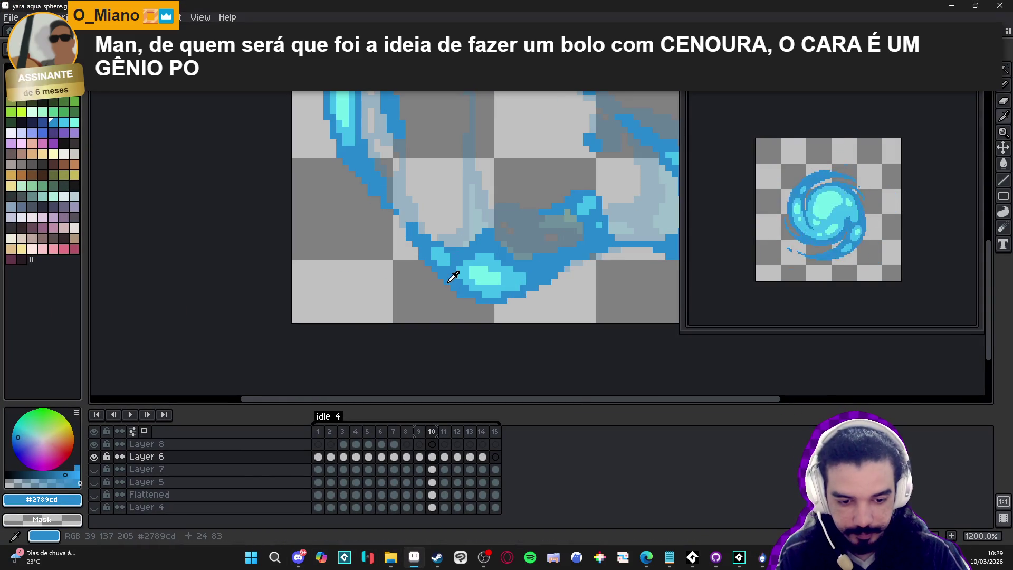
alt+click(470, 281)
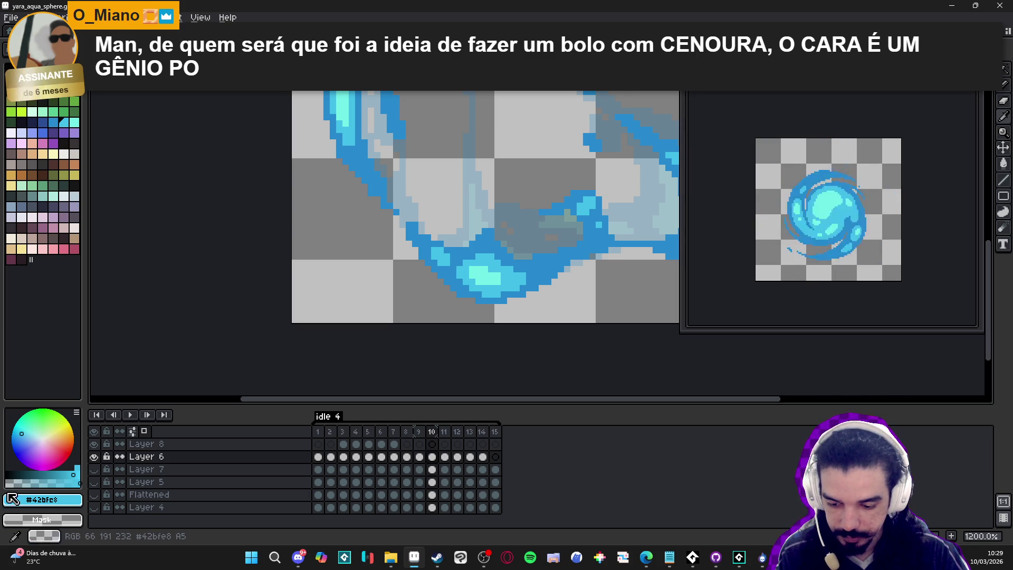
click(43, 499)
key(Escape)
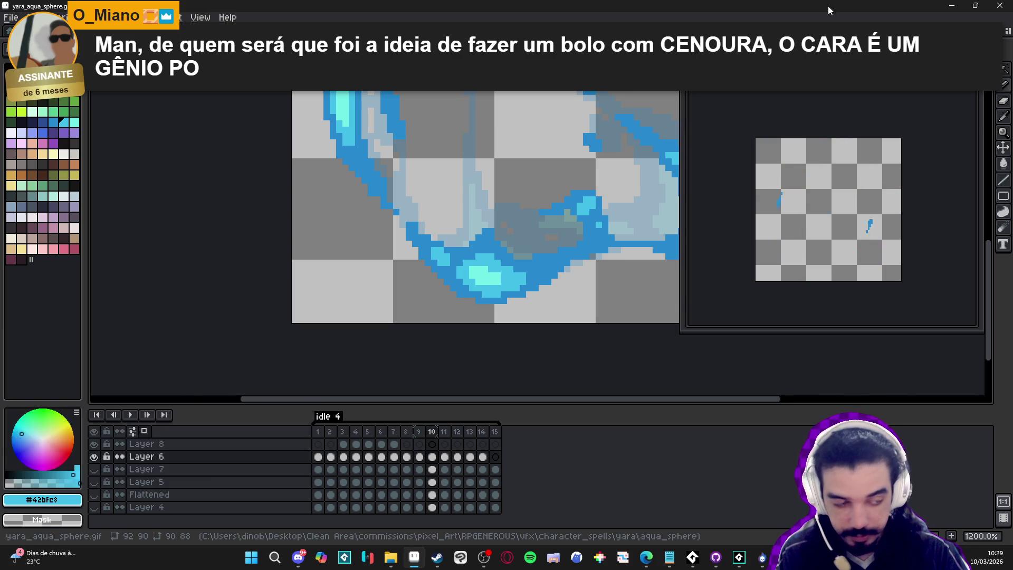
key(alt+Tab)
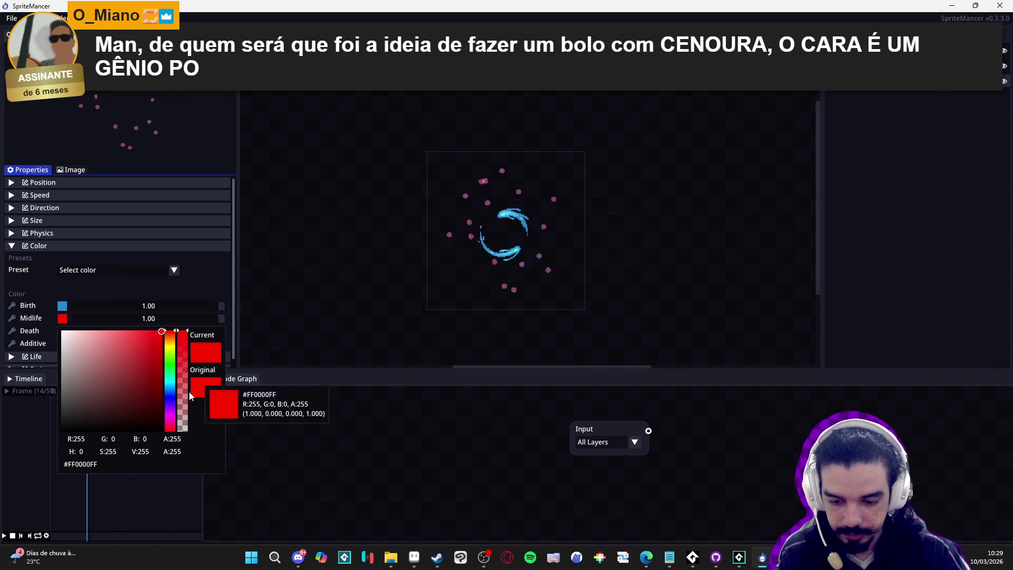
Paste #42BFE8 into the Midlife colour hex field and close the picker.
click(100, 466)
text(42BFE8)
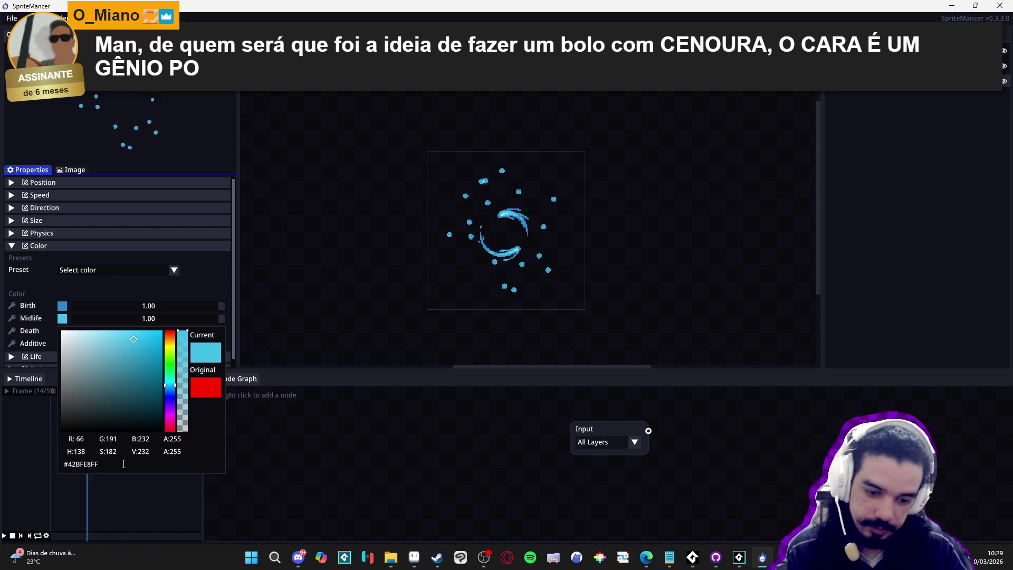
key(alt+Tab)
key(Escape)
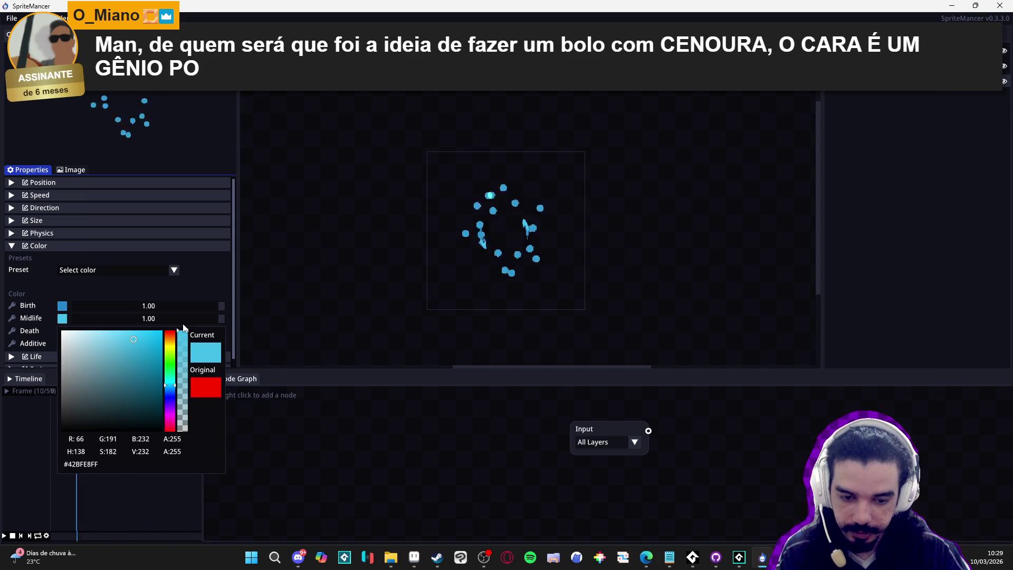
click(54, 364)
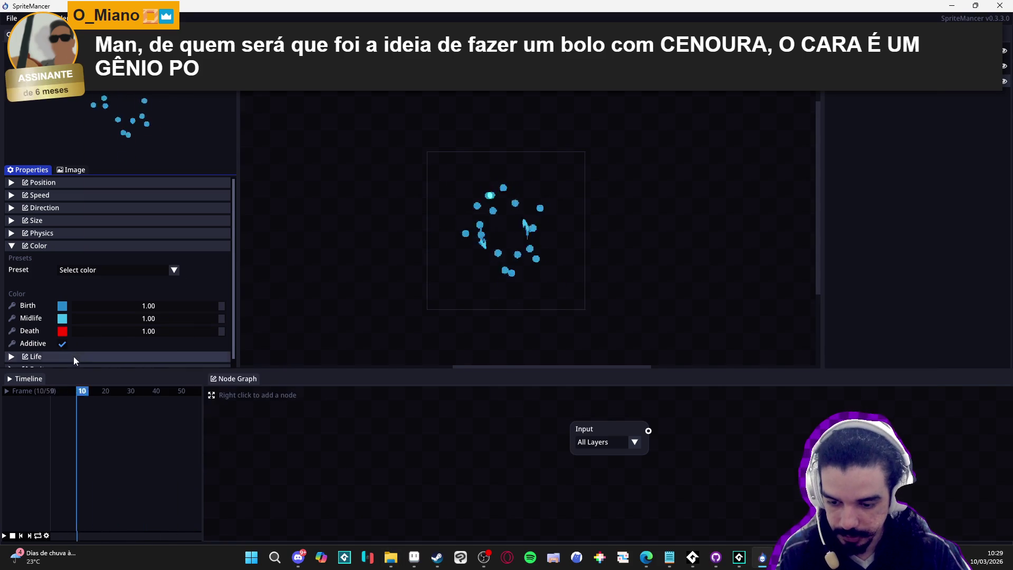
Make the Death and Midlife colours white and uncheck Additive blending.
click(93, 331)
click(63, 344)
click(24, 441)
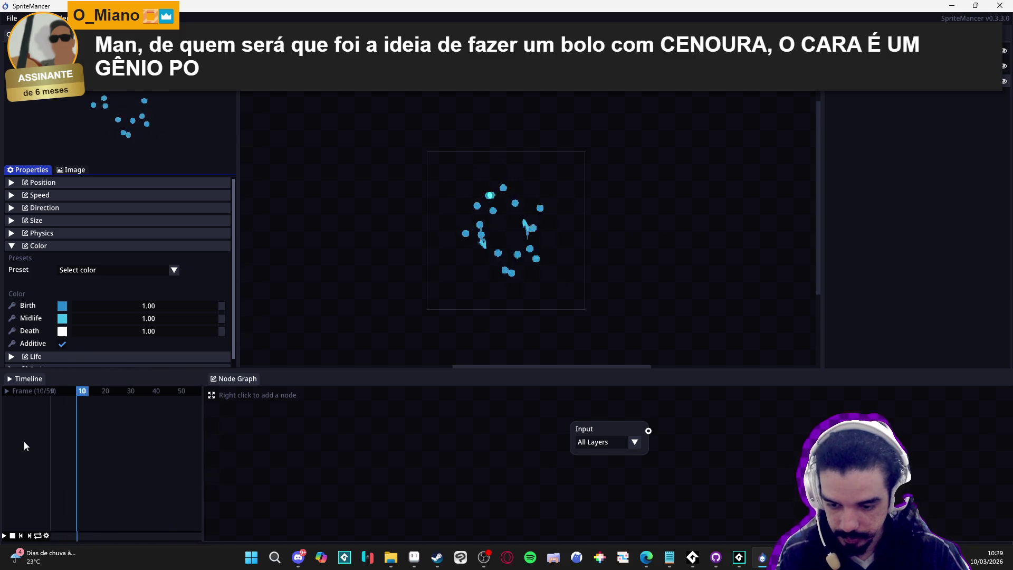
click(64, 344)
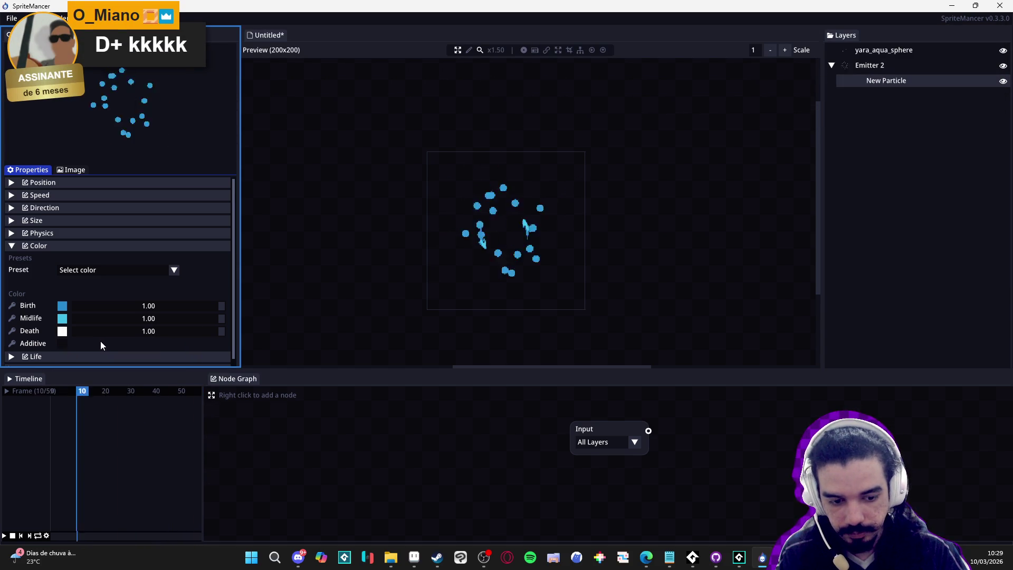
click(62, 320)
click(62, 331)
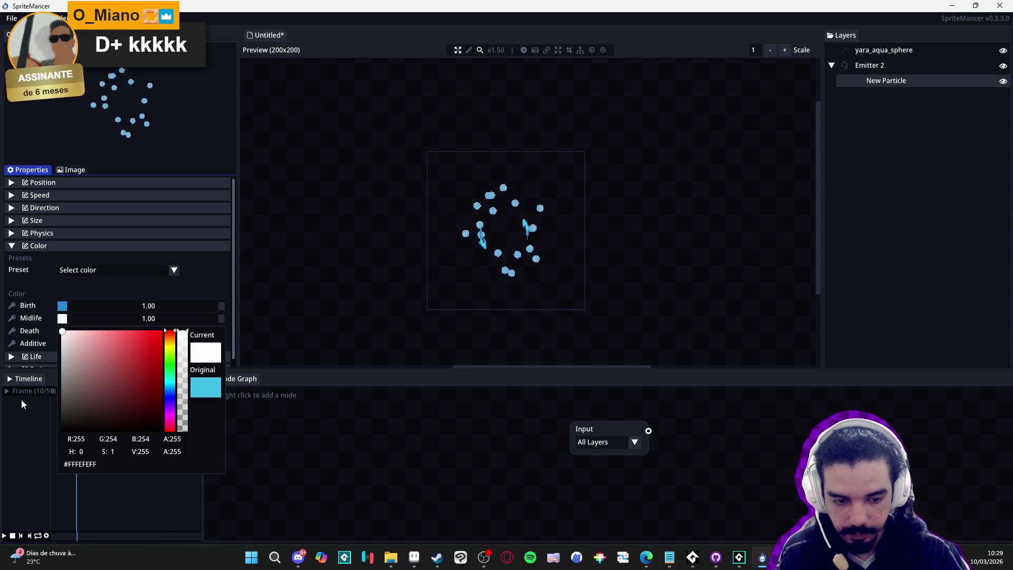
click(29, 432)
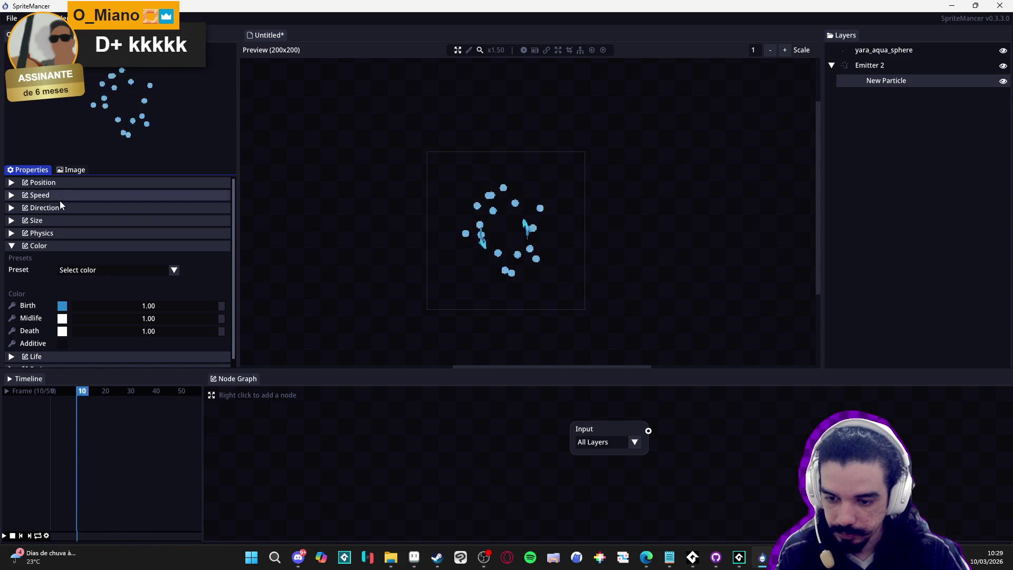
click(87, 247)
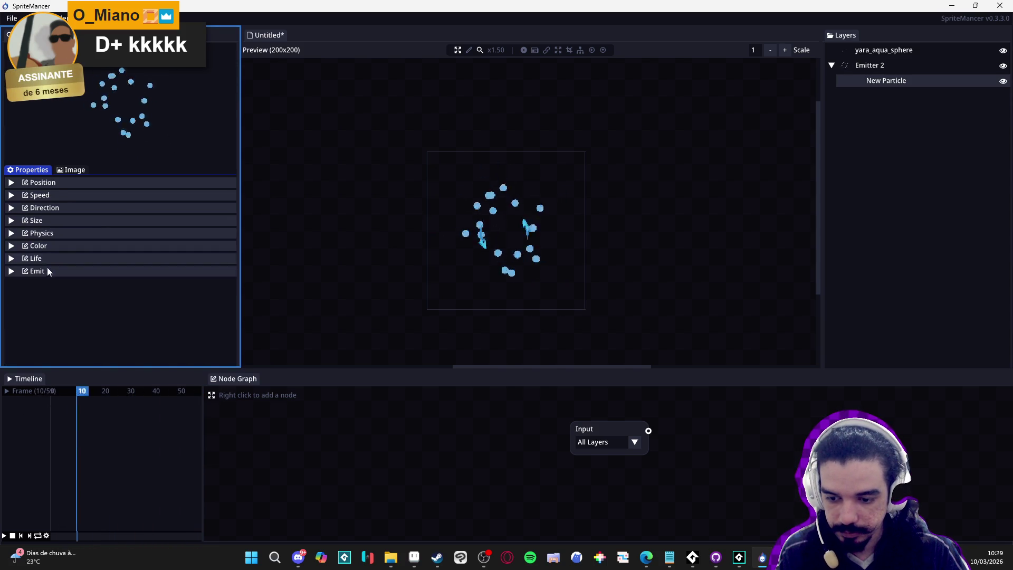
Make the particles square in the Image tab, then return to Properties.
click(77, 185)
click(77, 185)
click(68, 173)
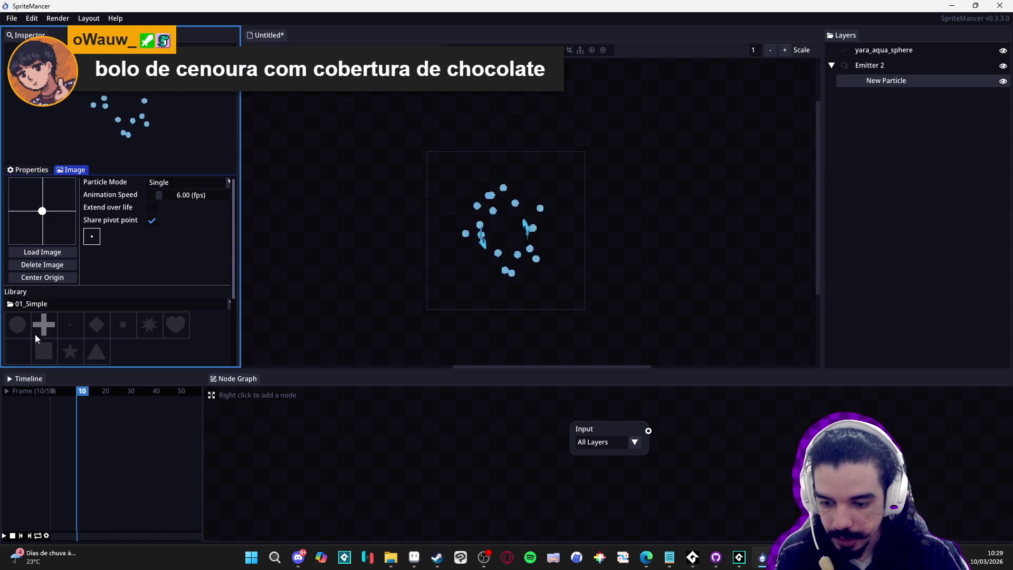
click(44, 351)
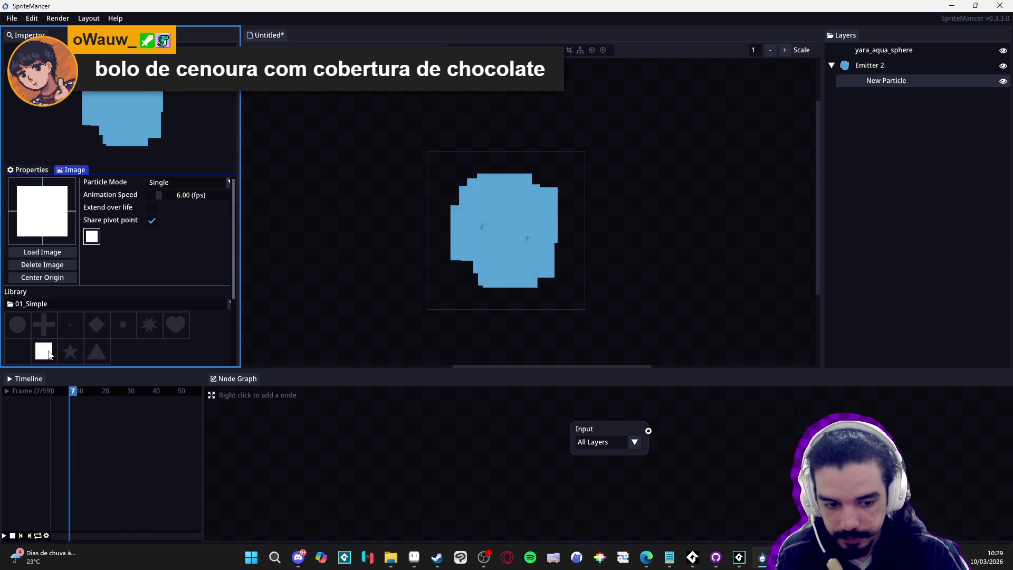
click(24, 172)
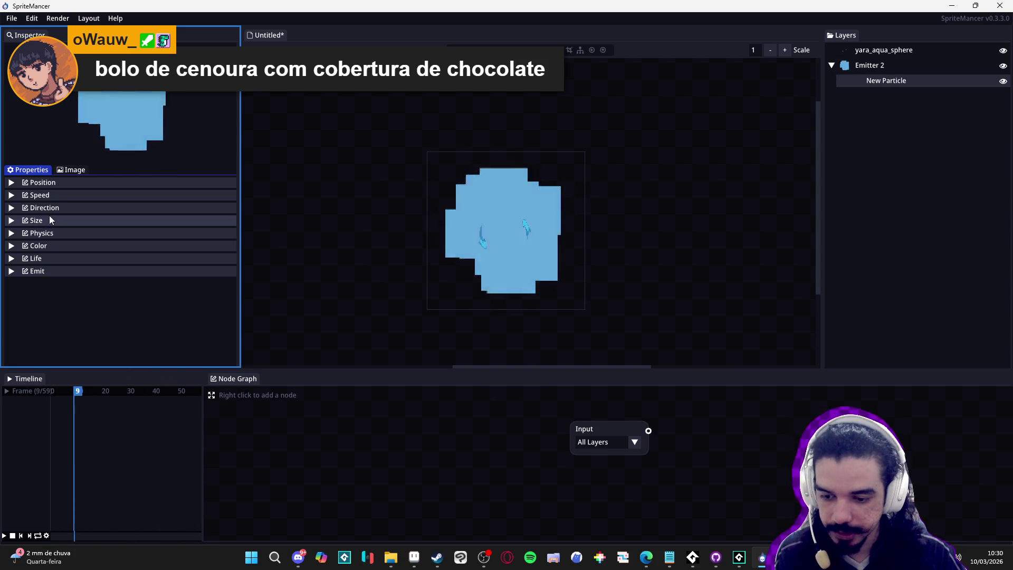
Browse the property sections and lower the minimum particle size to 2.10.
click(45, 271)
click(44, 271)
click(45, 262)
click(45, 258)
click(46, 244)
click(46, 242)
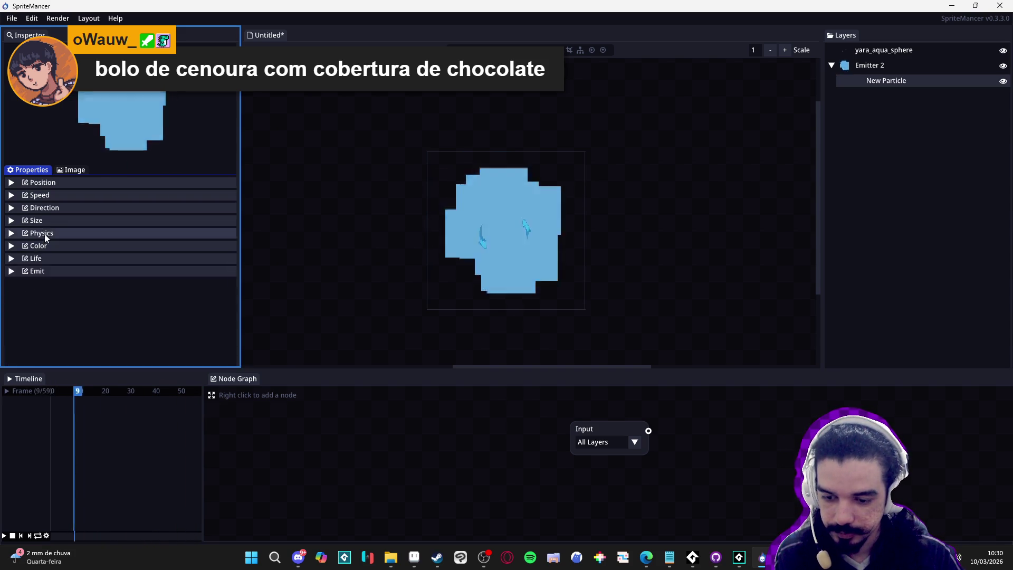
click(42, 234)
click(43, 232)
click(45, 224)
click(41, 225)
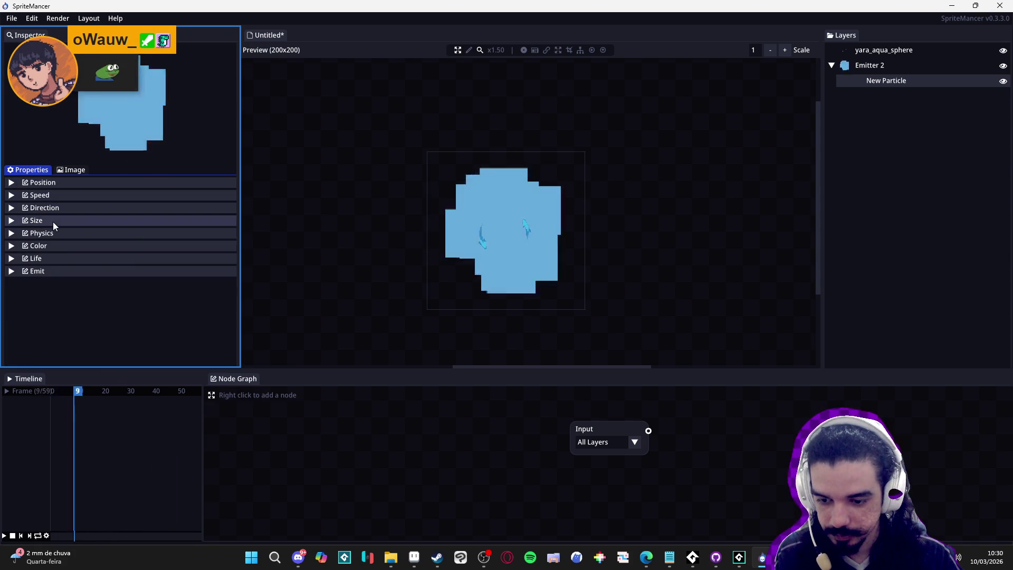
click(53, 222)
click(74, 245)
Raise the particle size Increase from -0.20 to -0.10.
scroll(74, 245, down, 5)
scroll(77, 258, down, 10)
scroll(80, 258, down, 4)
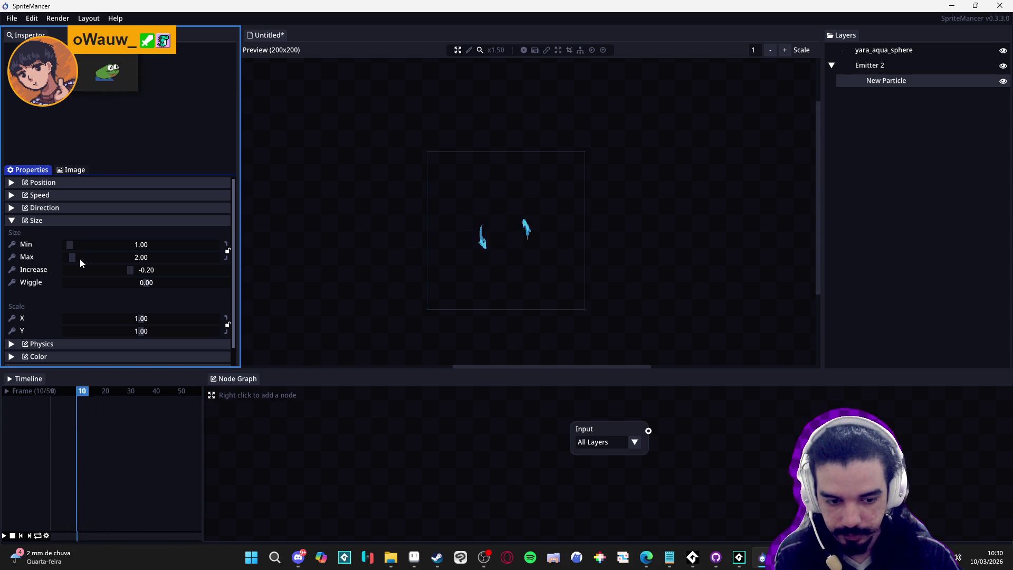
click(62, 221)
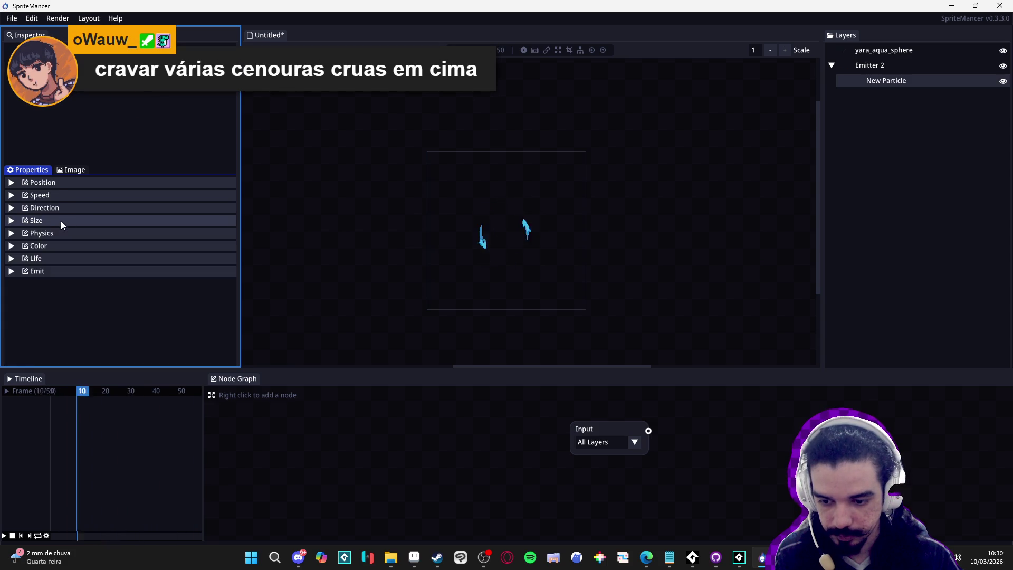
click(68, 220)
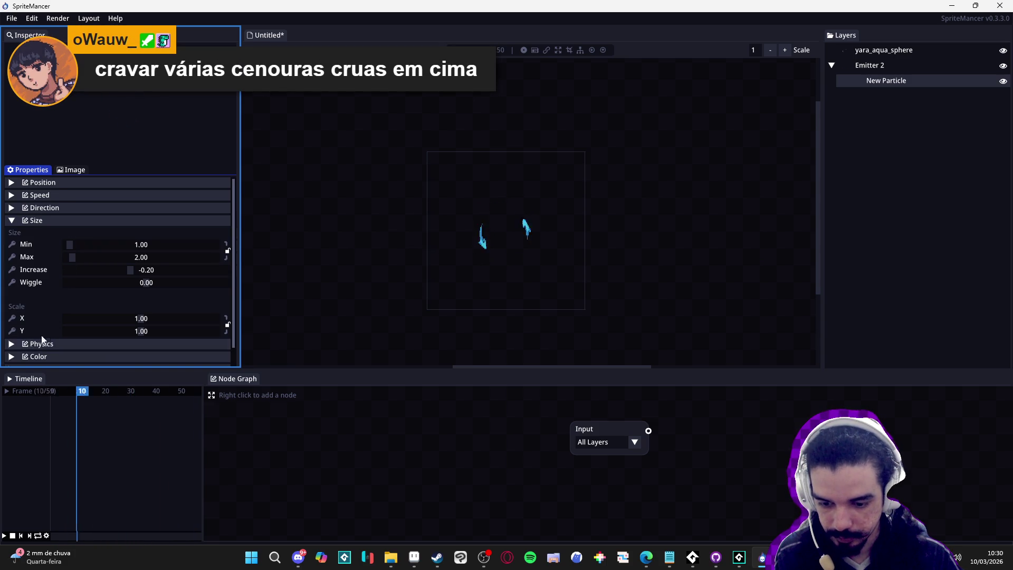
drag(131, 269, 160, 268)
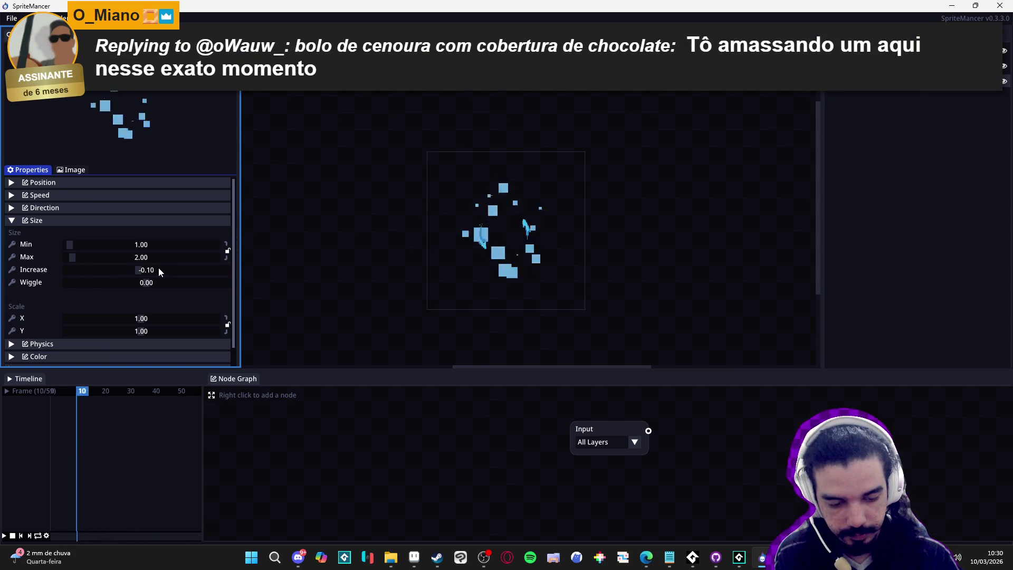
mouse_move(118, 270)
mouse_down()
mouse_move(143, 282)
mouse_move(126, 266)
mouse_up()
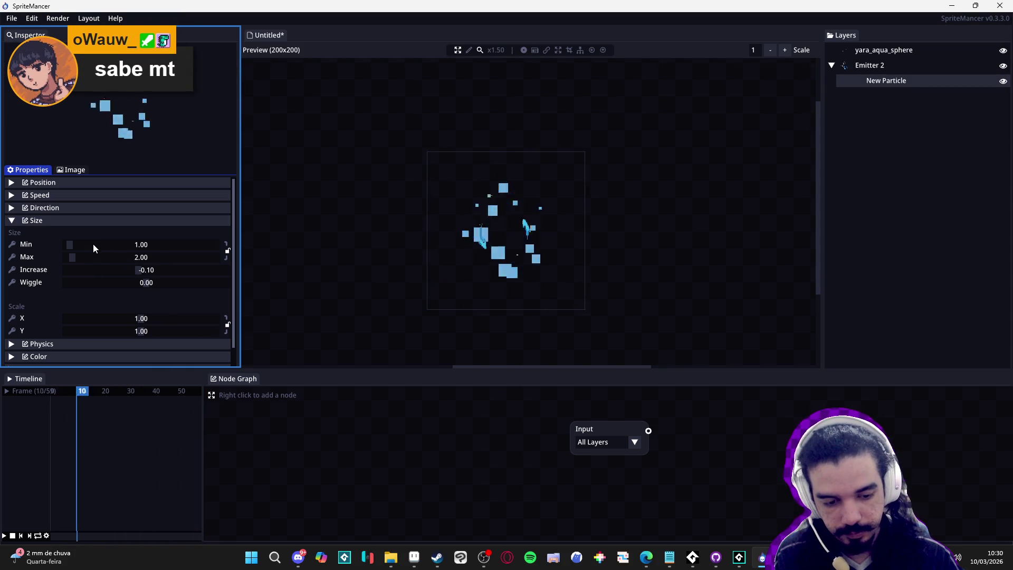
click(57, 220)
click(72, 170)
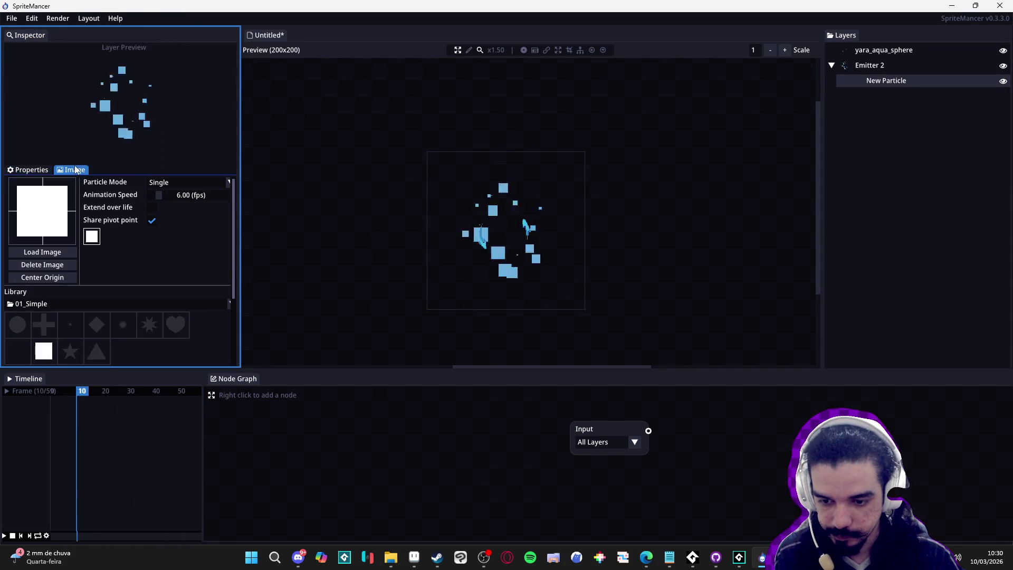
Choose the tiny dot shape from the Image library.
click(123, 326)
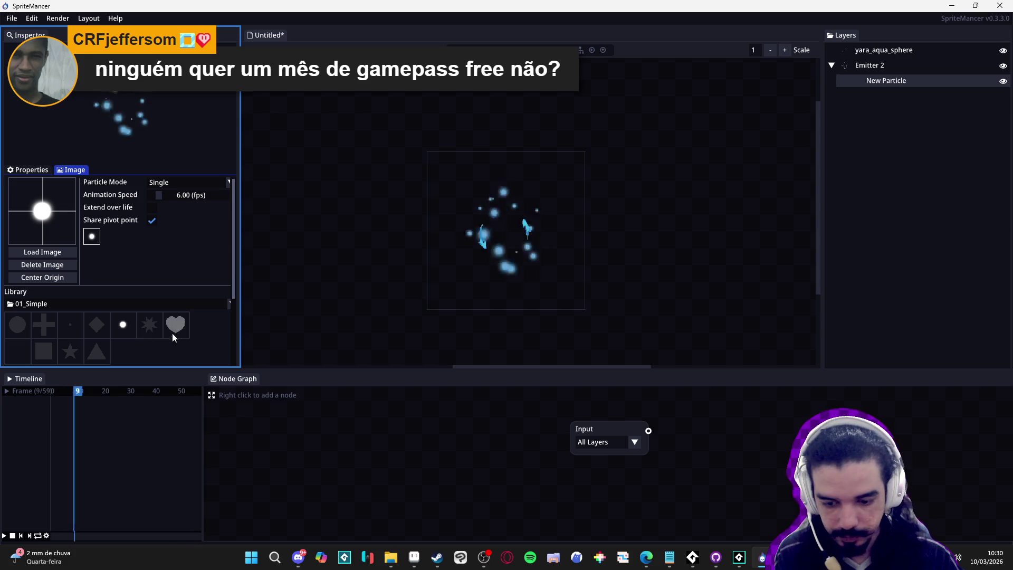
click(73, 328)
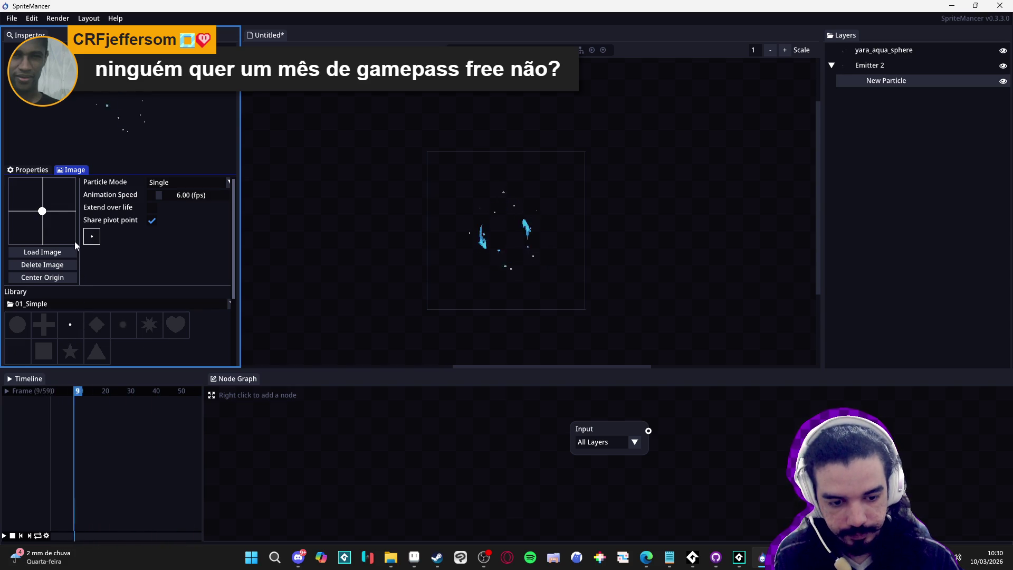
click(24, 169)
Set the particle size range to Min 1.90 and Max 2.80.
click(55, 221)
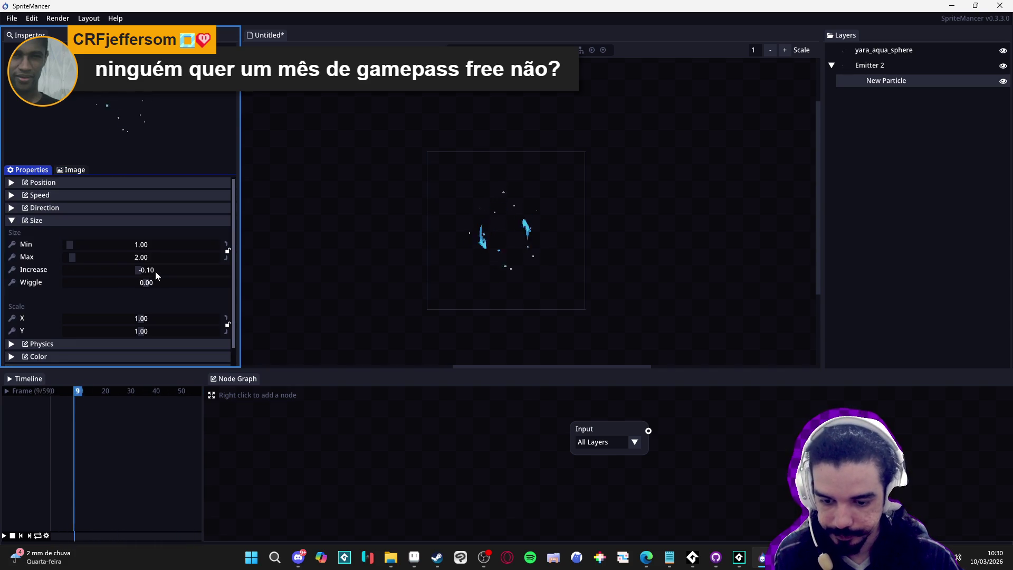
scroll(112, 244, up, 2)
scroll(105, 257, up, 2)
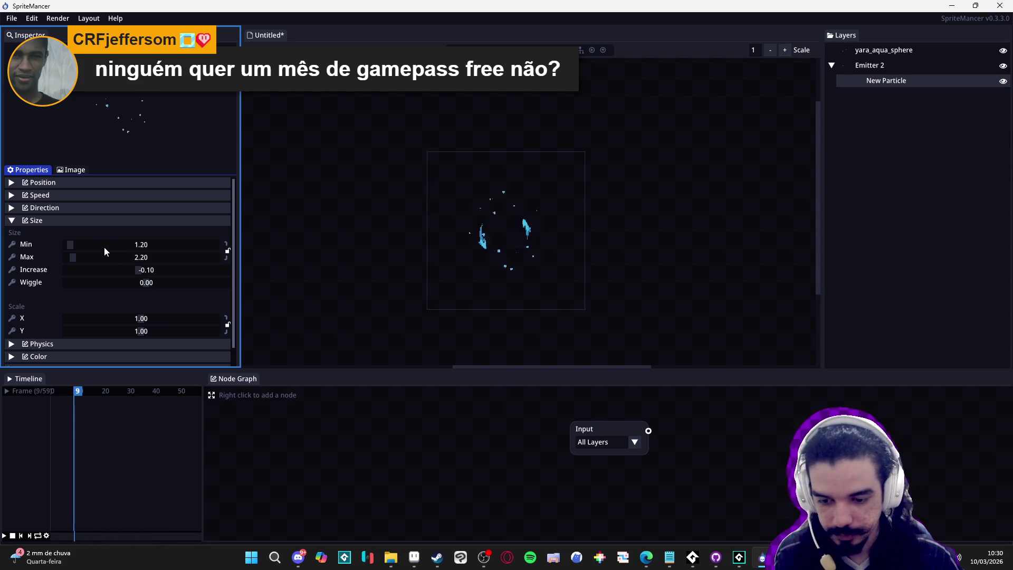
scroll(105, 247, up, 4)
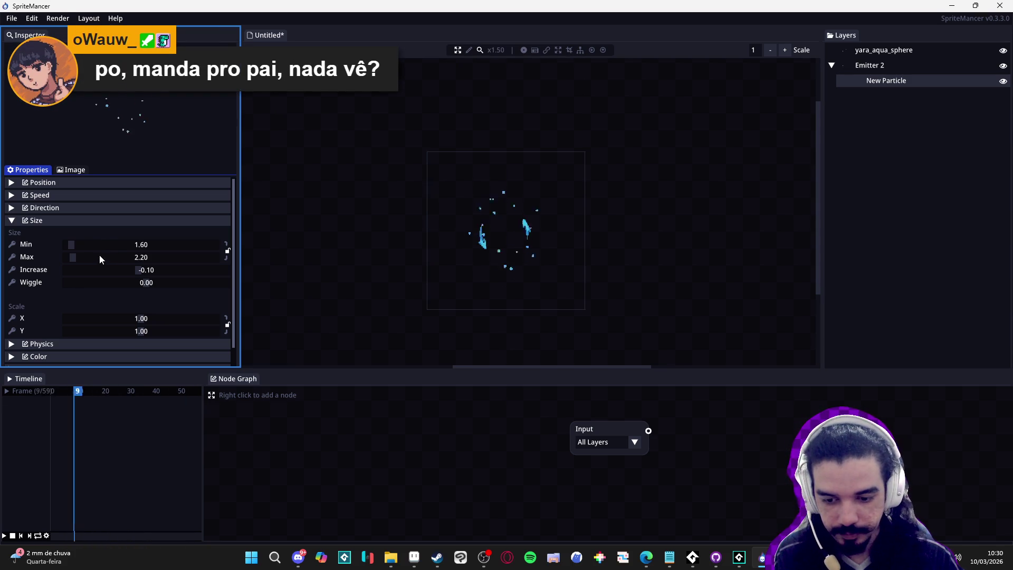
scroll(102, 244, up, 3)
scroll(103, 257, up, 2)
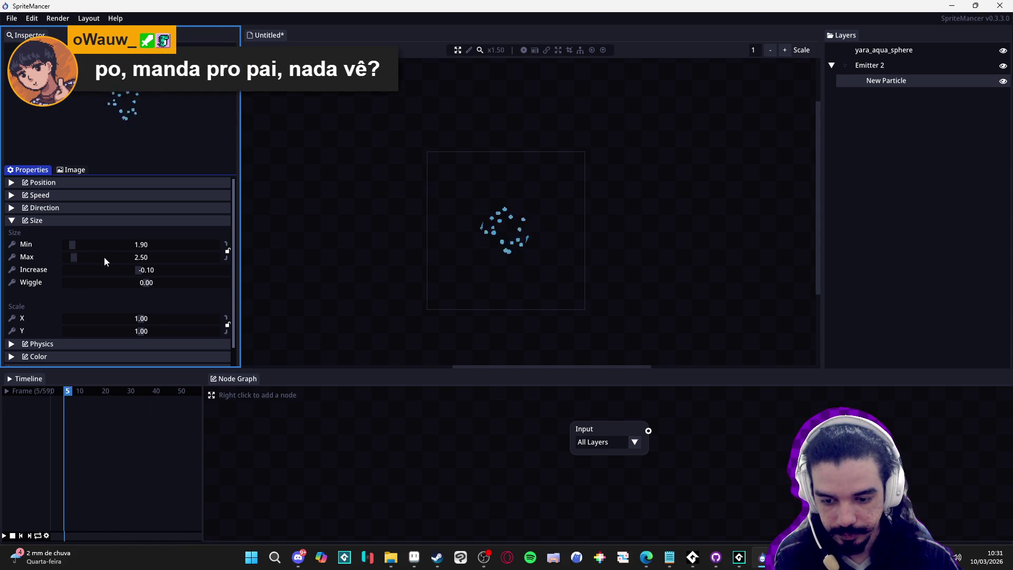
scroll(103, 257, up, 4)
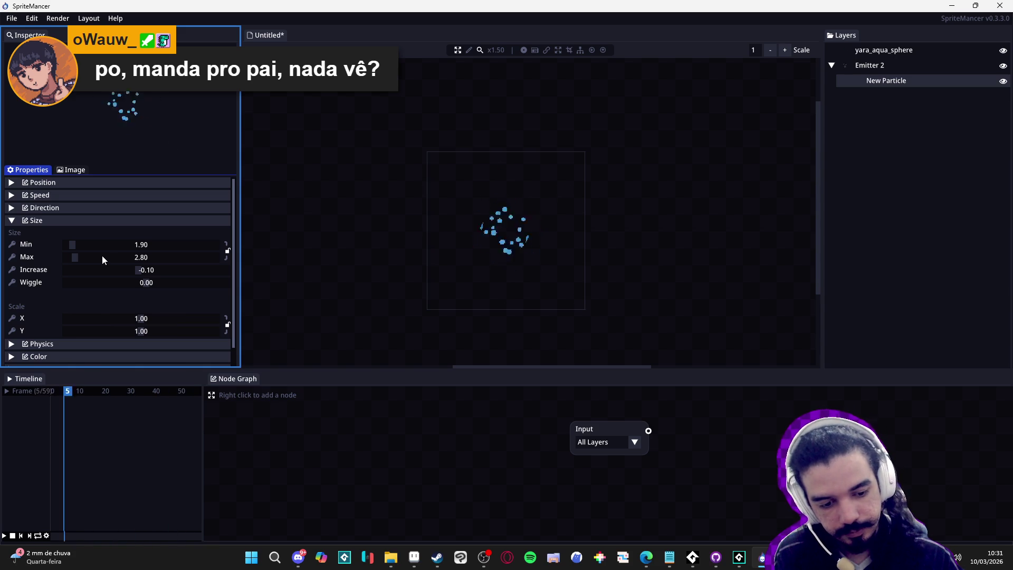
click(62, 222)
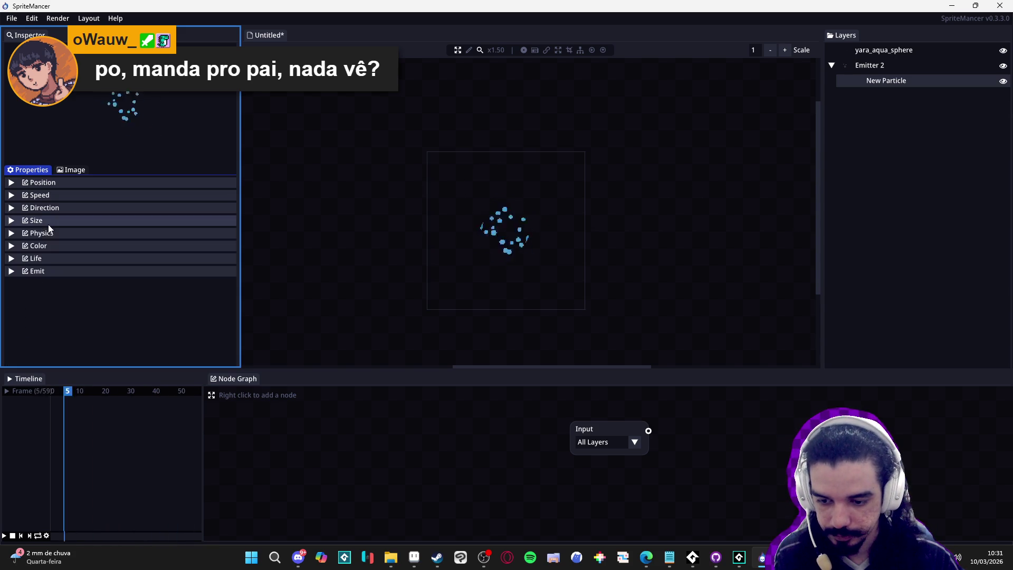
Set the particle Speed Increase to -0.20 so particles slow from speeds 3.00–5.44.
click(65, 198)
click(65, 200)
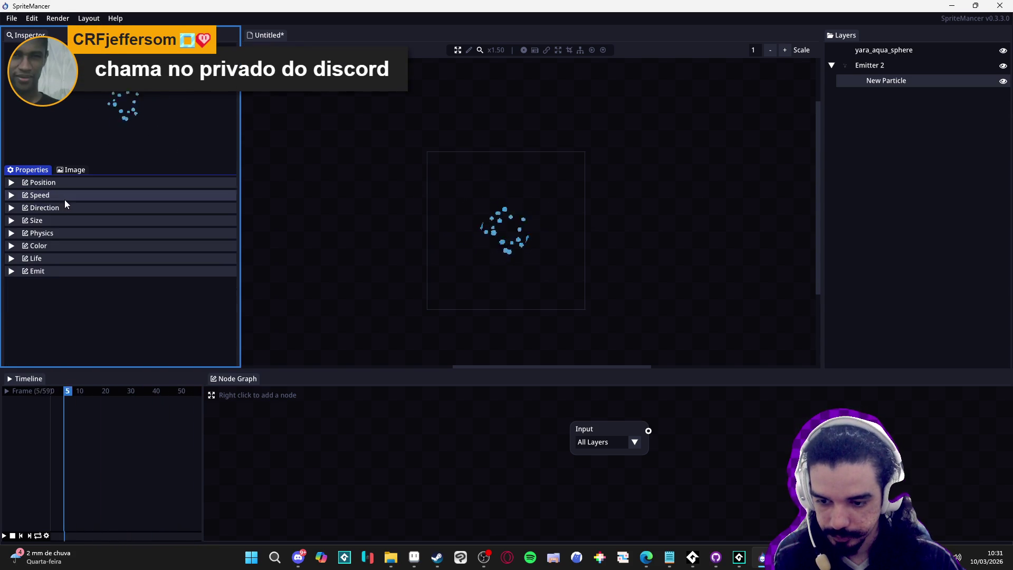
click(55, 208)
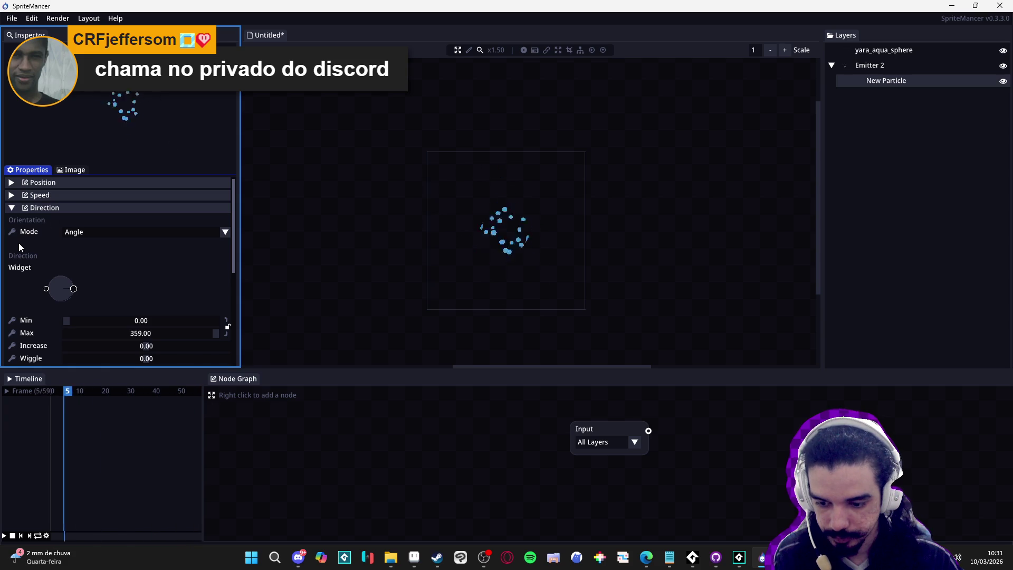
scroll(19, 259, down, 2)
scroll(19, 248, up, 2)
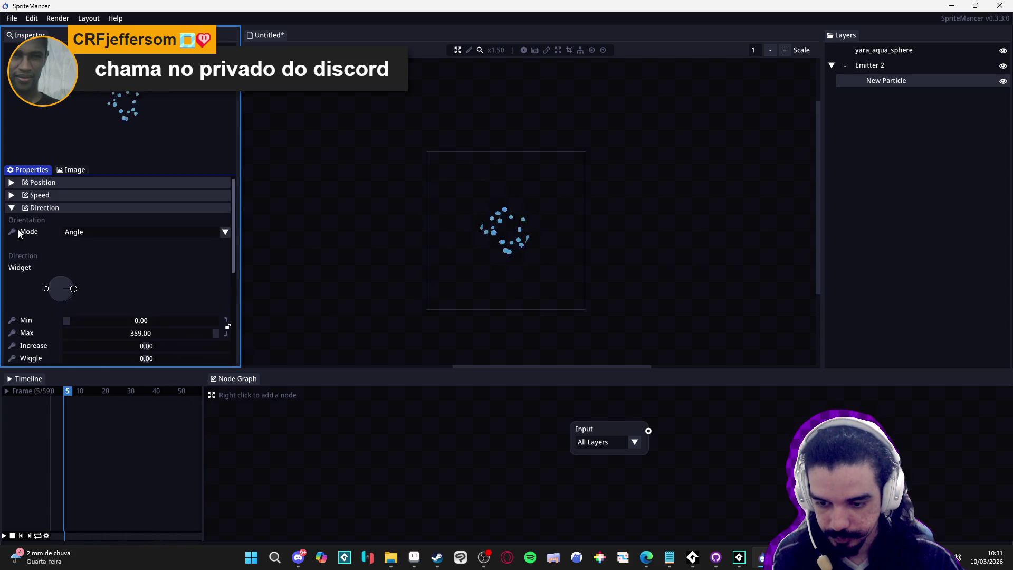
click(49, 209)
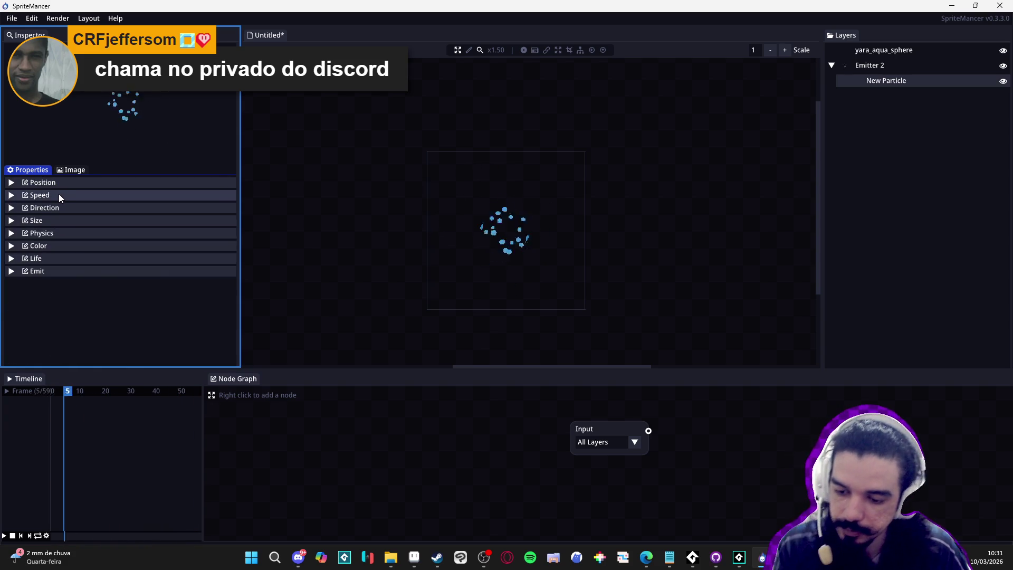
click(62, 192)
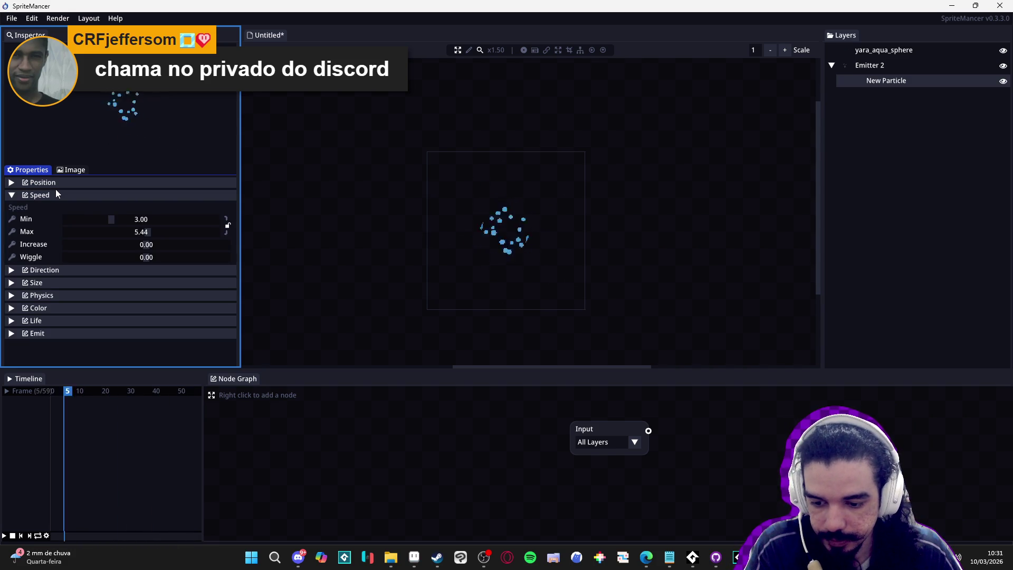
click(74, 196)
click(84, 196)
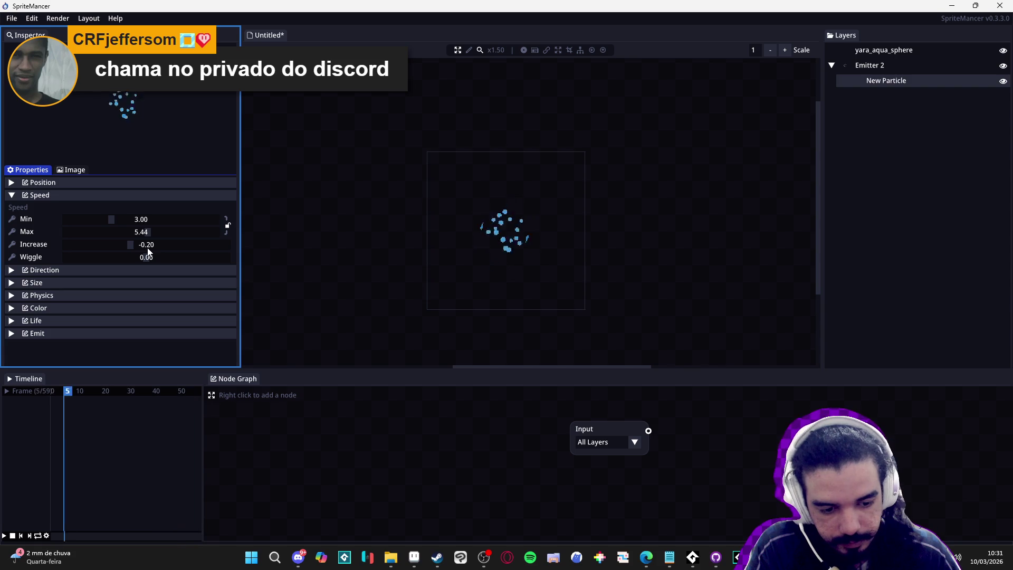
click(106, 195)
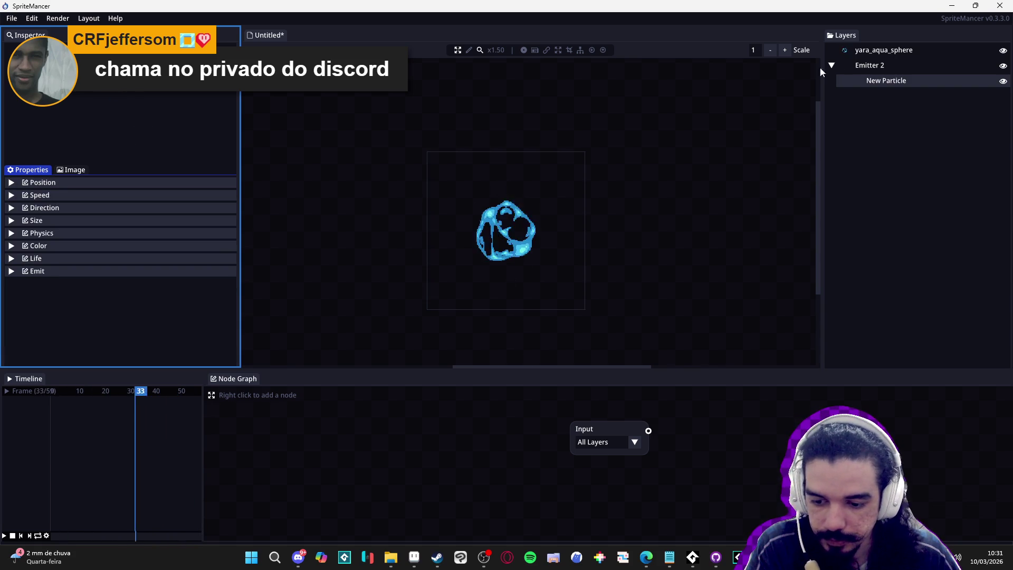
Switch Emitter 2's emission shape from Rectangle to Ellipse.
click(884, 65)
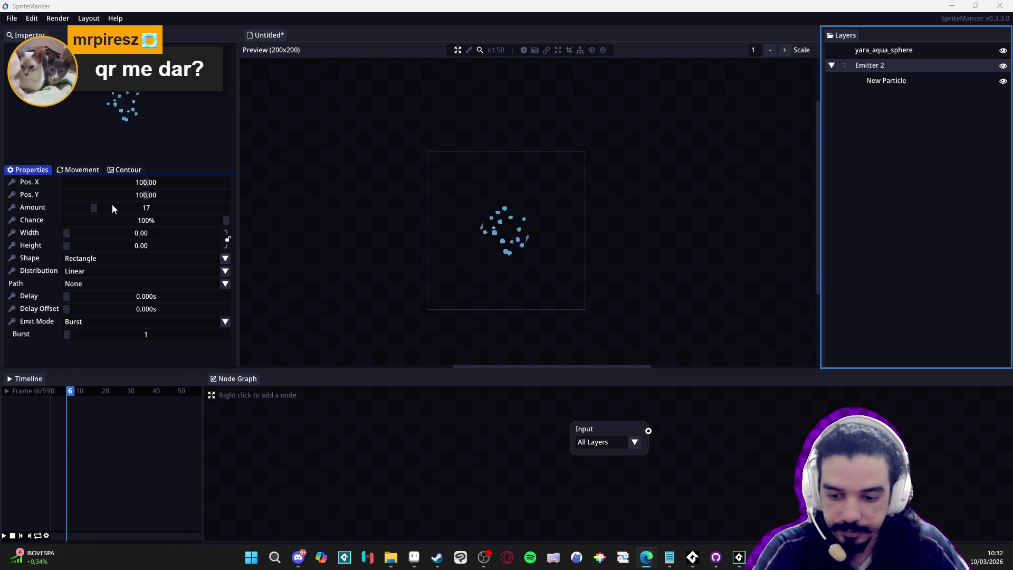
click(68, 171)
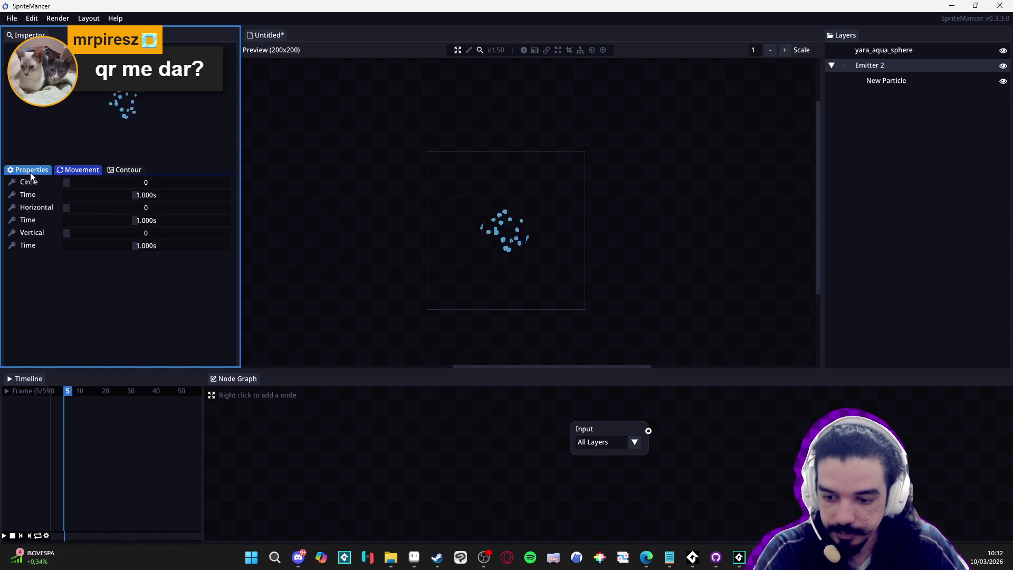
click(31, 173)
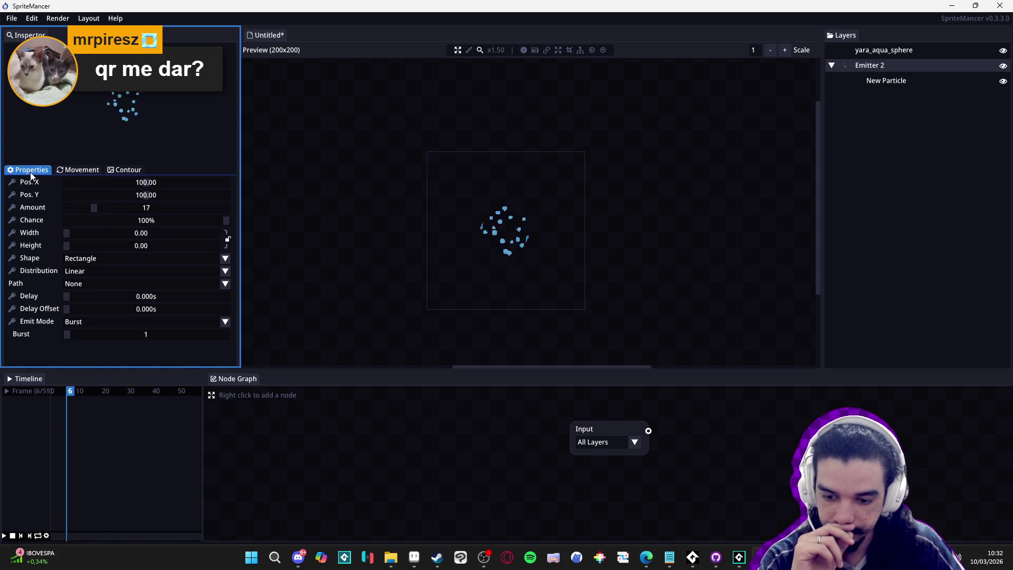
click(93, 259)
click(87, 280)
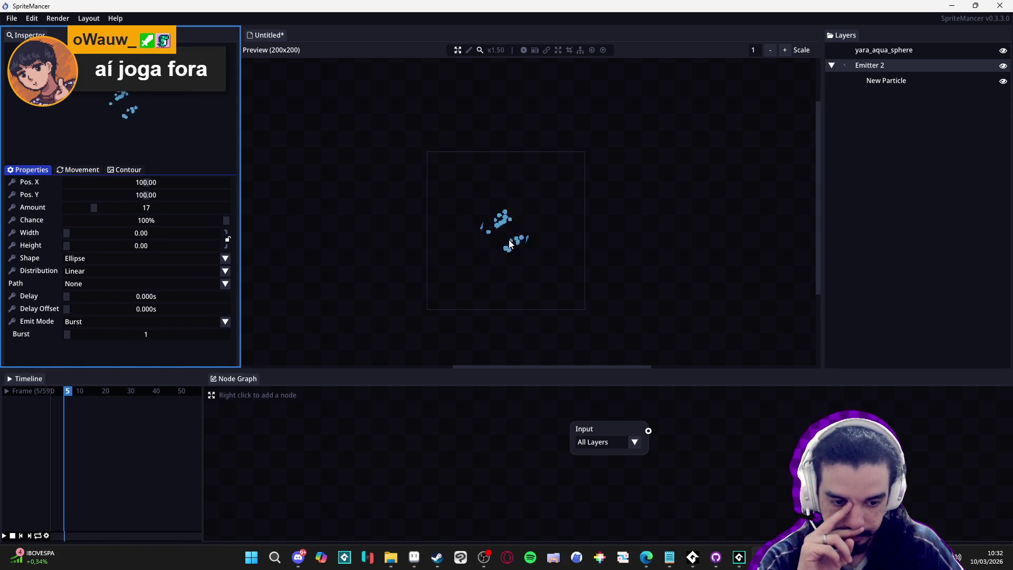
click(893, 63)
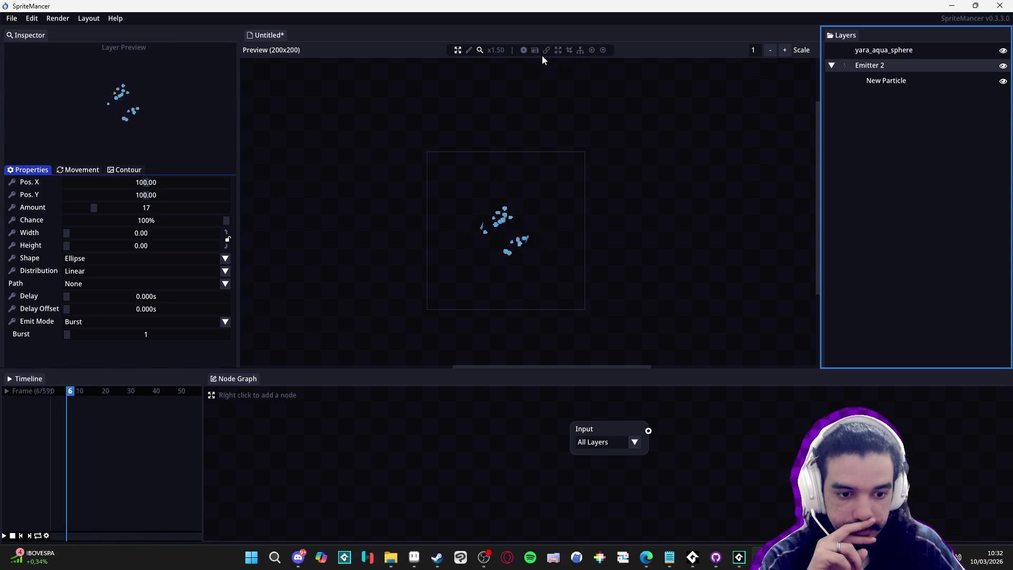
With gizmos shown, move Emitter 2 to position 87.12, 108.39 in the preview.
click(524, 52)
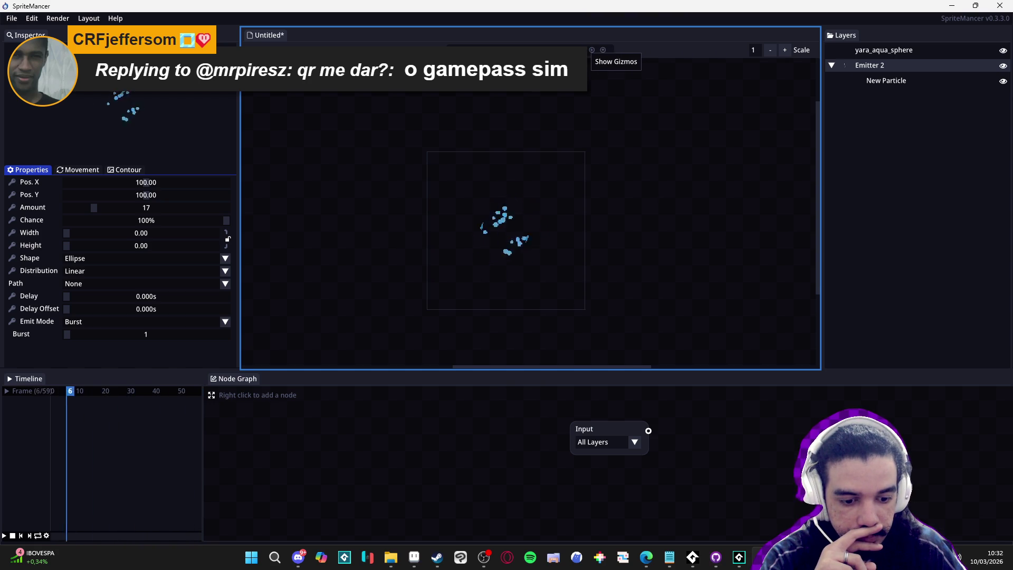
click(887, 62)
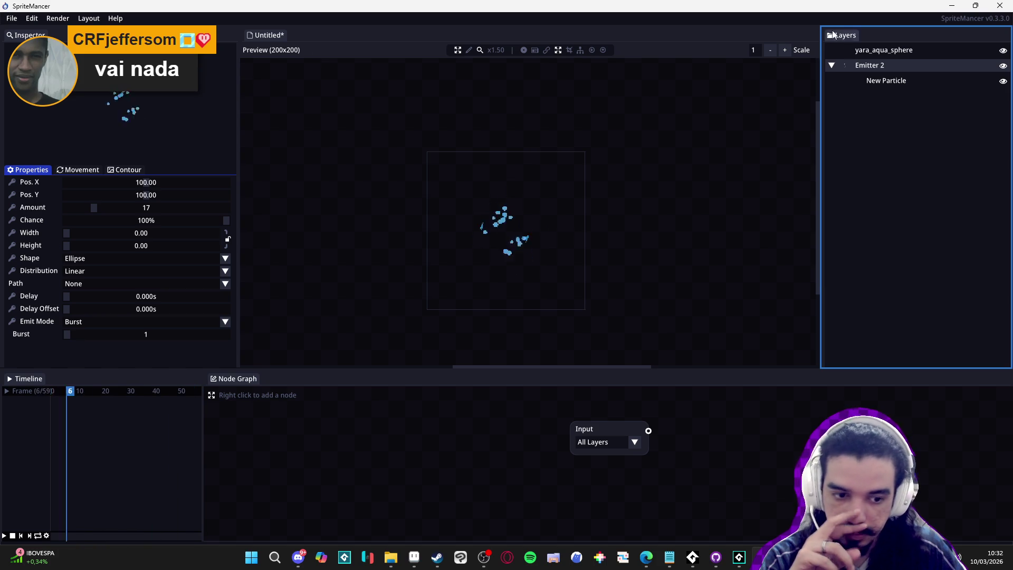
click(857, 50)
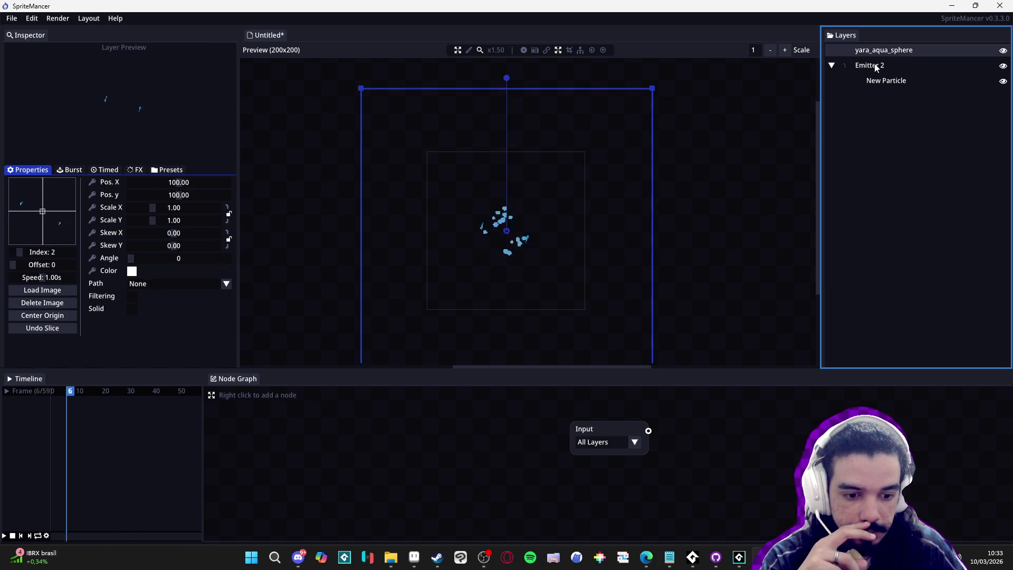
click(868, 65)
scroll(544, 229, up, 2)
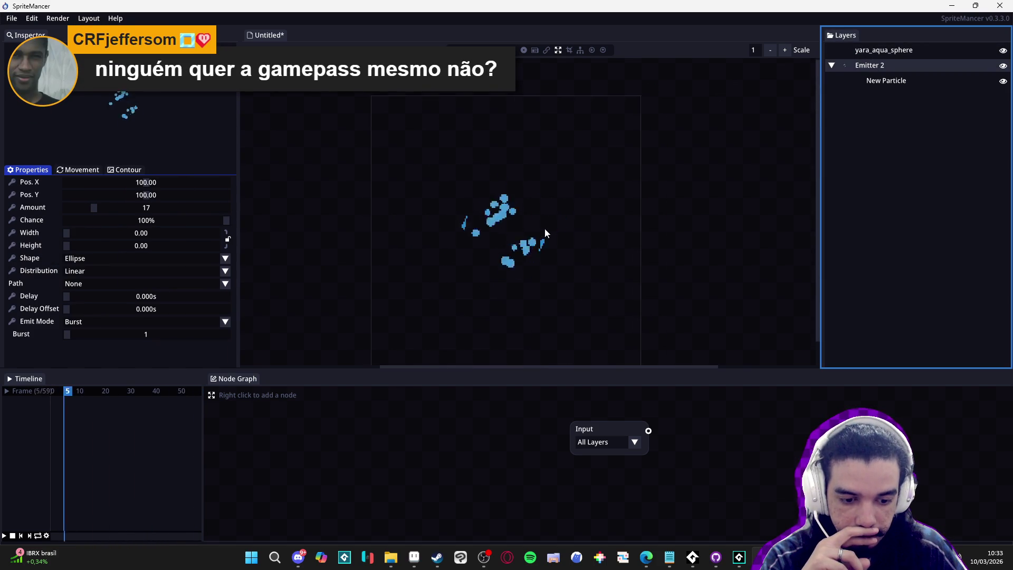
click(499, 240)
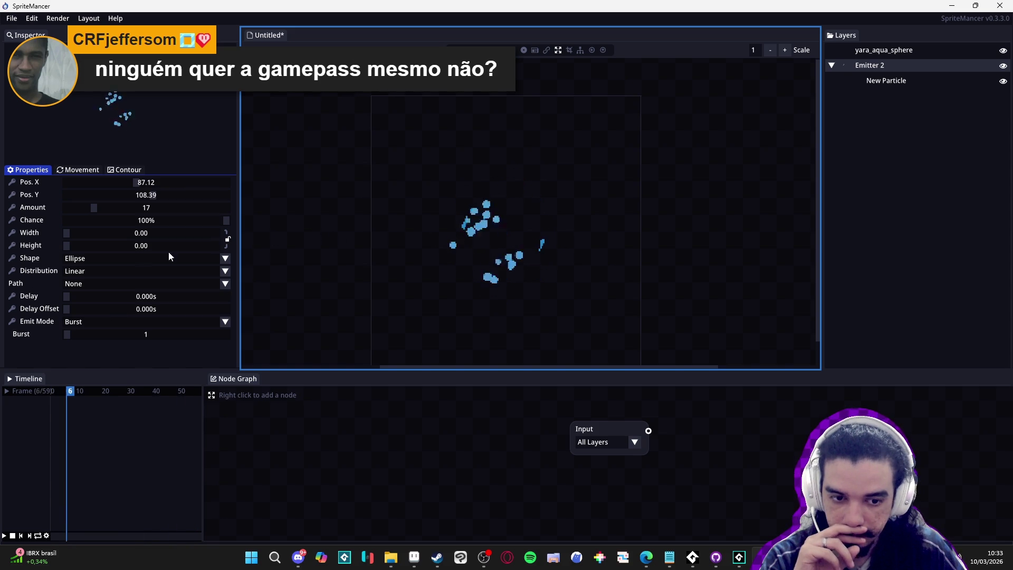